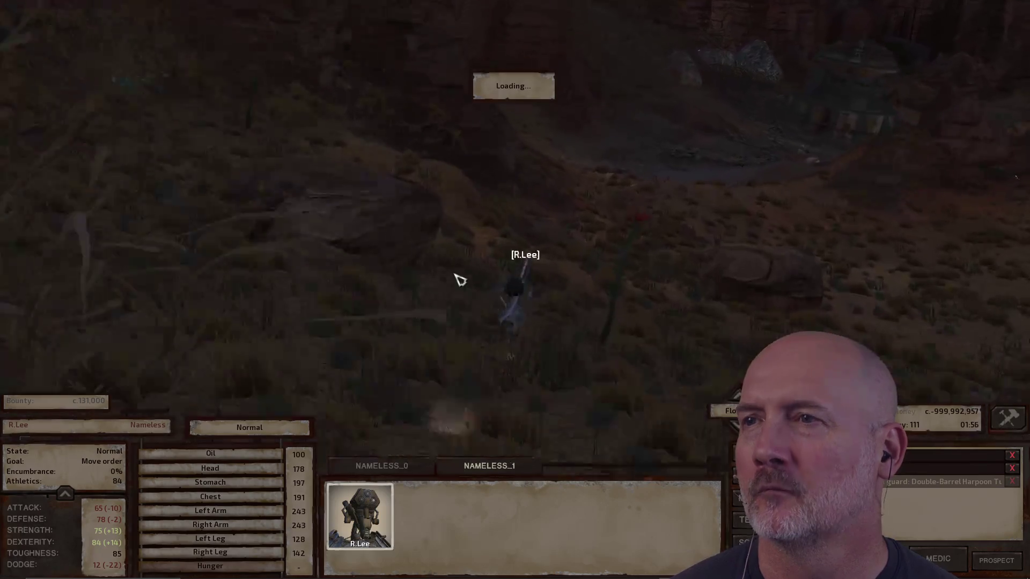
- Pause, zoom in, and order the character to walk across the canyon floor
key(space)
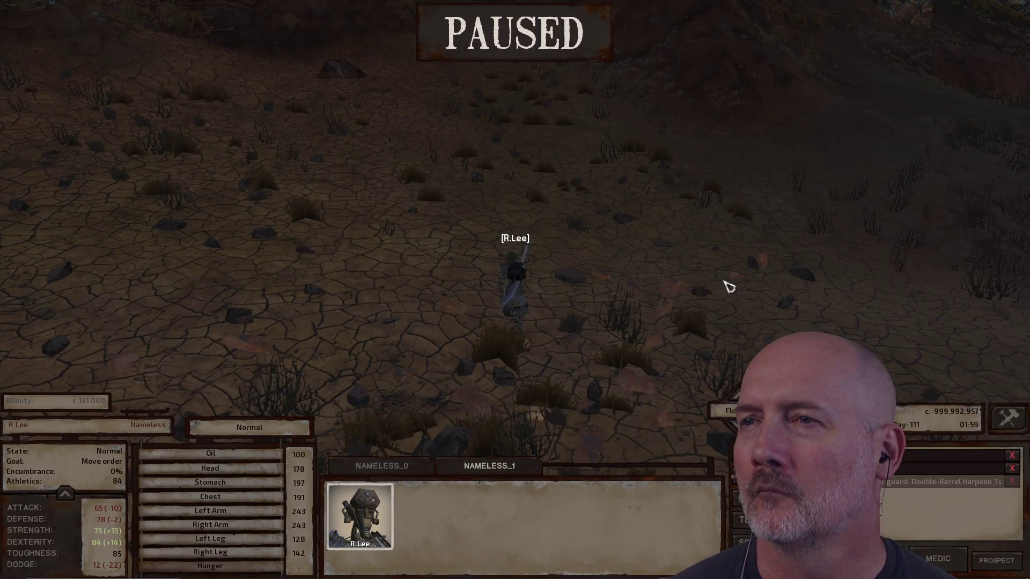
scroll(724, 284, up, 3)
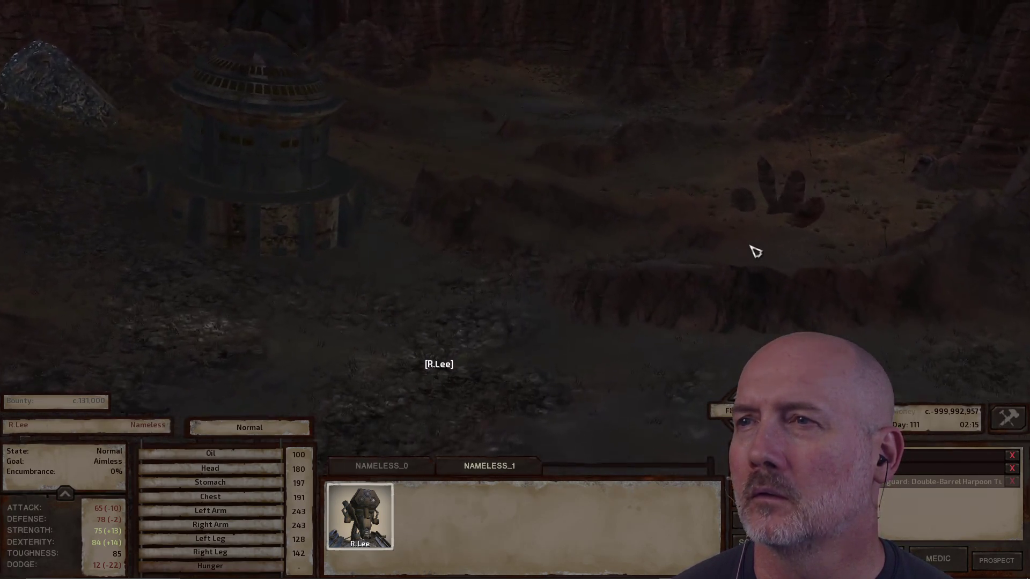
scroll(754, 251, up, 2)
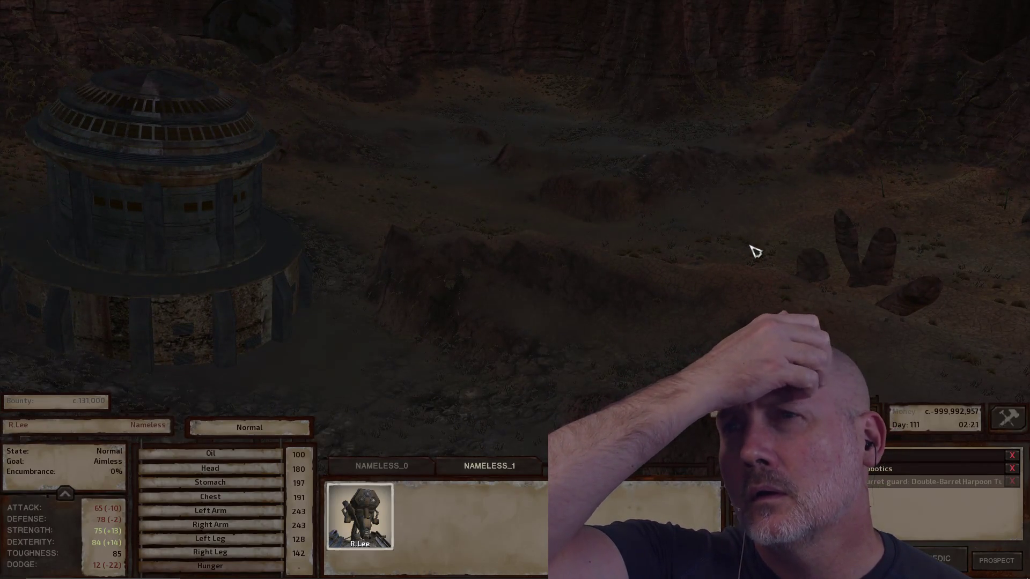
scroll(754, 251, up, 1)
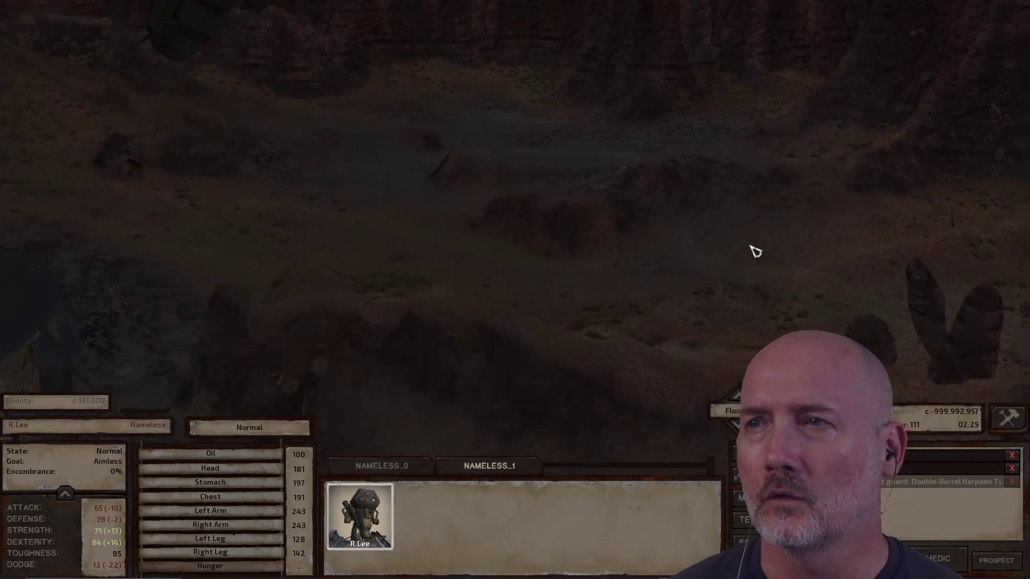
scroll(740, 245, up, 2)
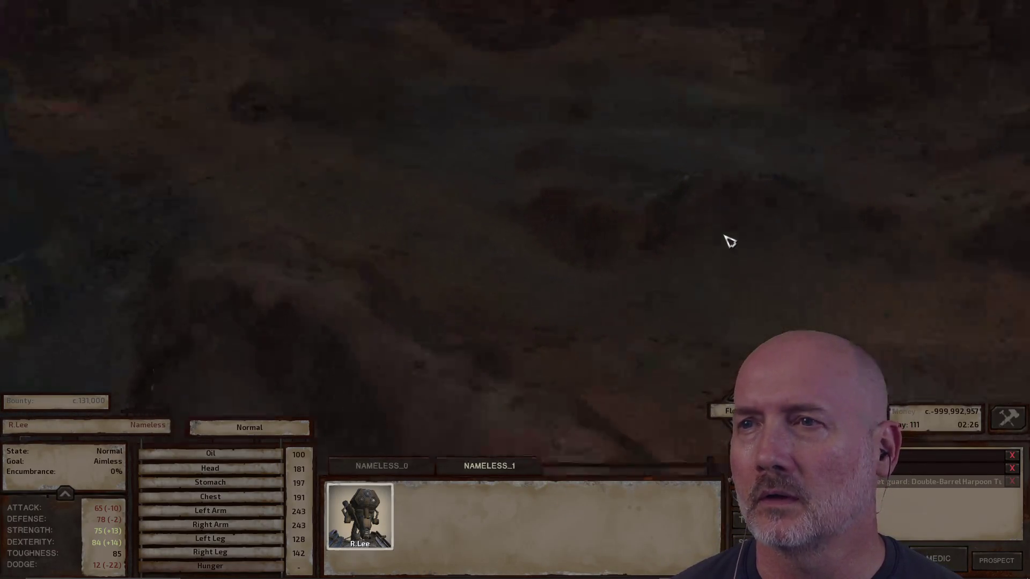
scroll(915, 146, down, 3)
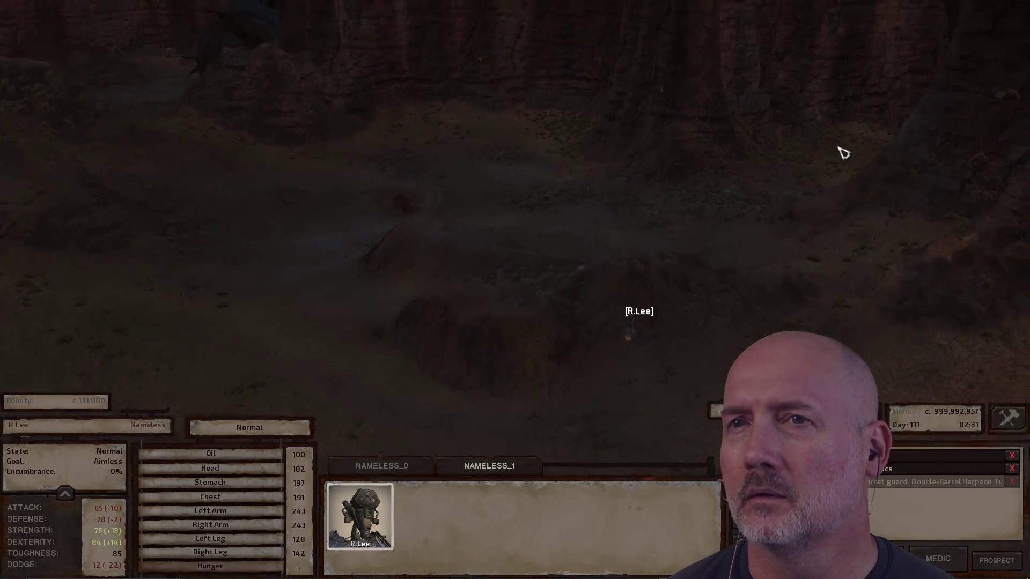
right_click(843, 153)
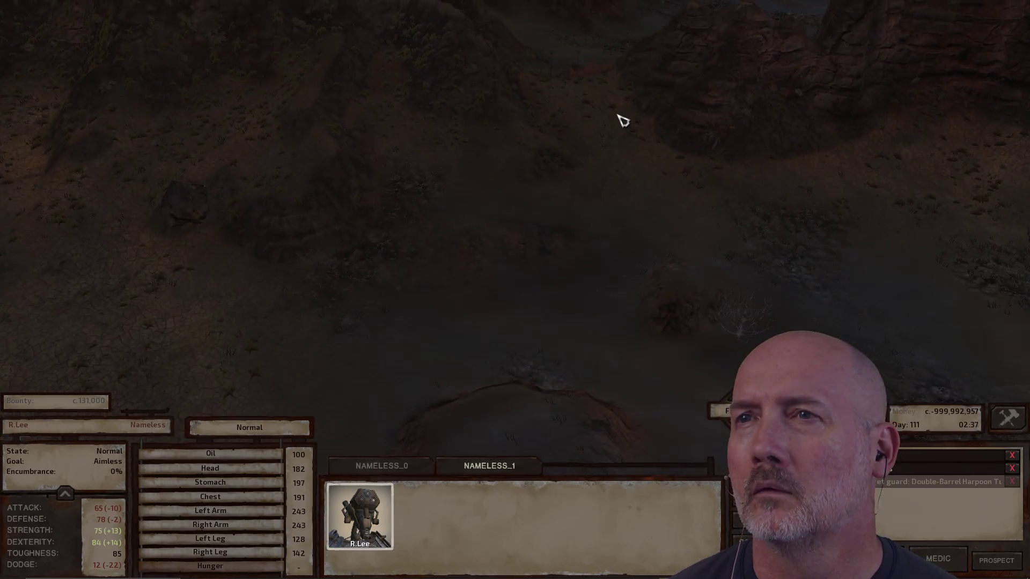
- Pause during the crab attack, then resume and pan over new terrain
key(space)
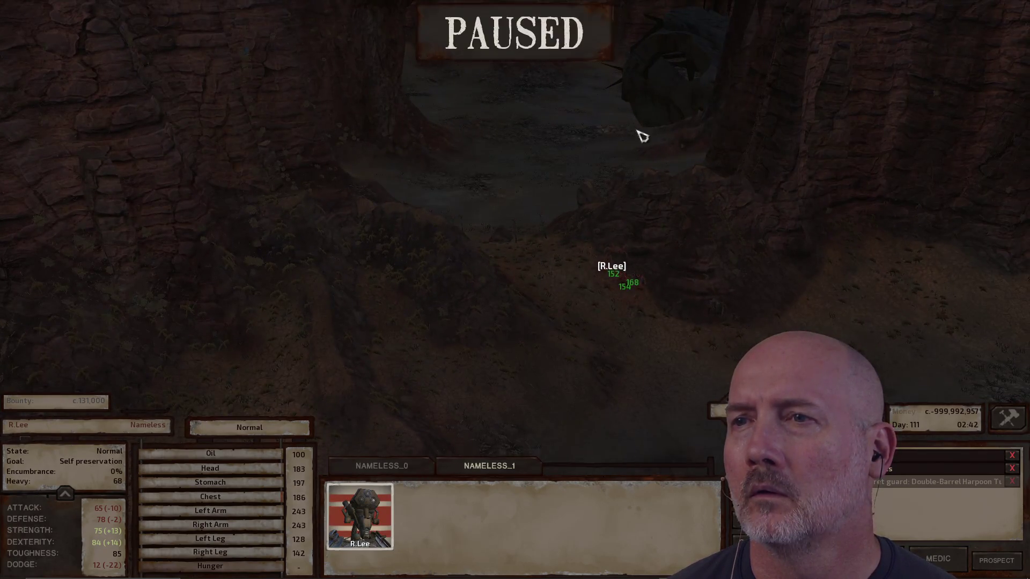
scroll(684, 142, up, 5)
key(space)
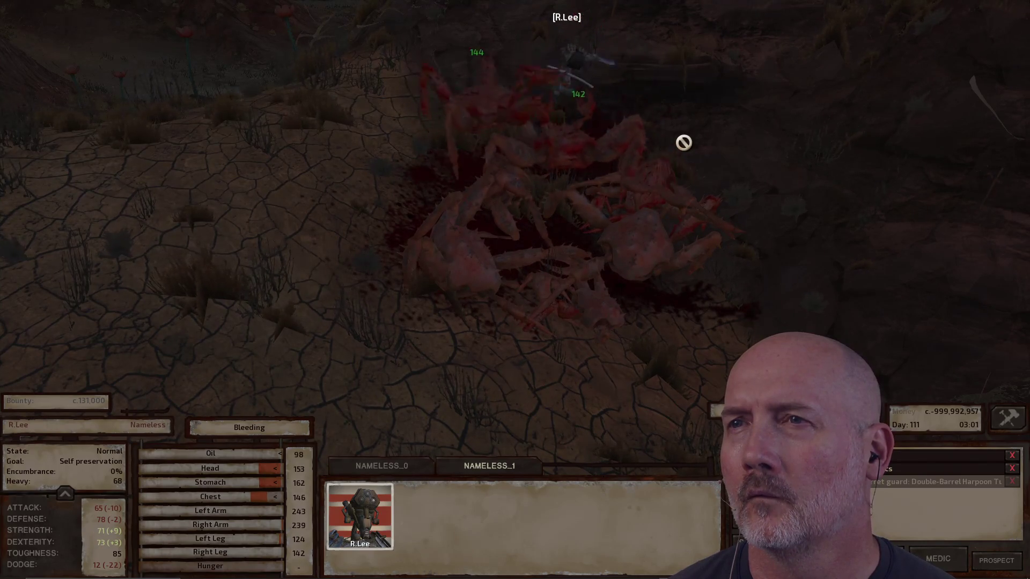
key(w)
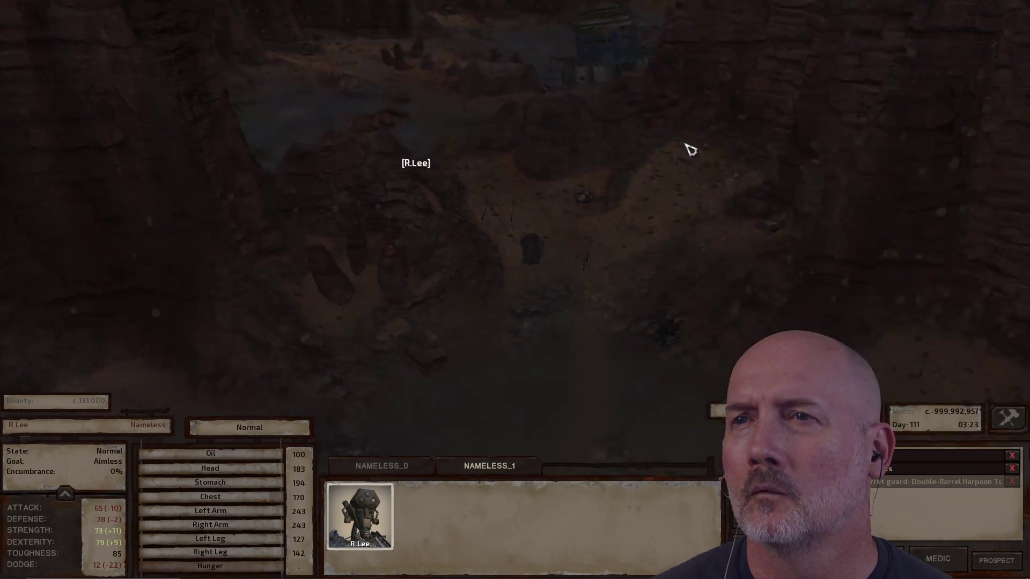
scroll(684, 142, up, 3)
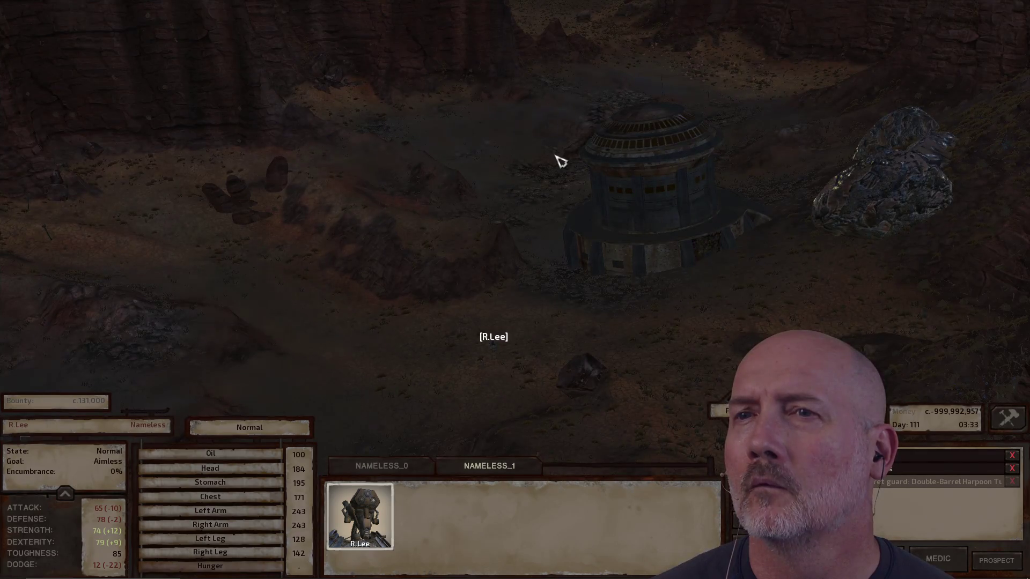
- Pause again, pan past the domed building, and bring up the world map
key(space)
scroll(557, 166, up, 2)
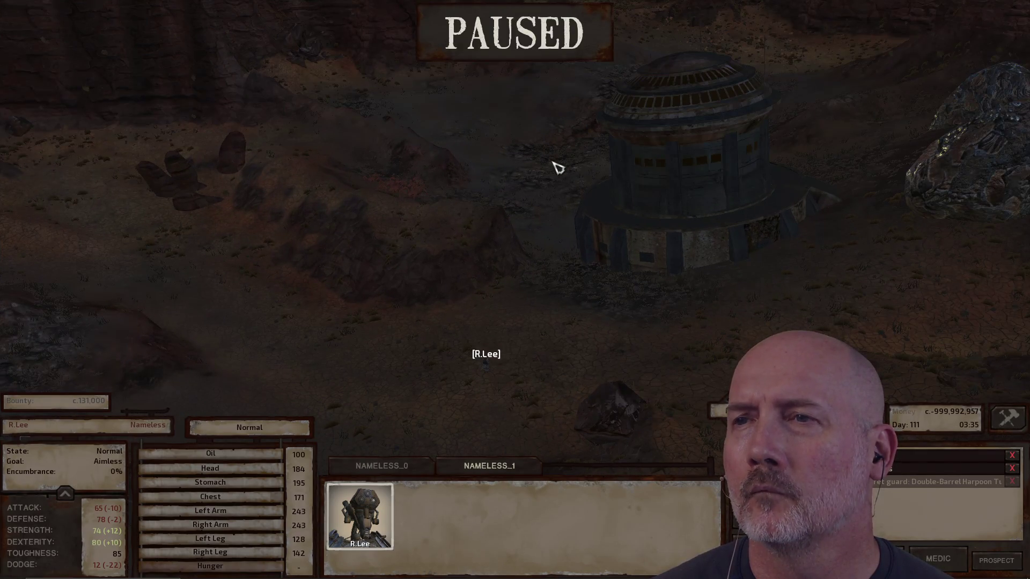
key(w)
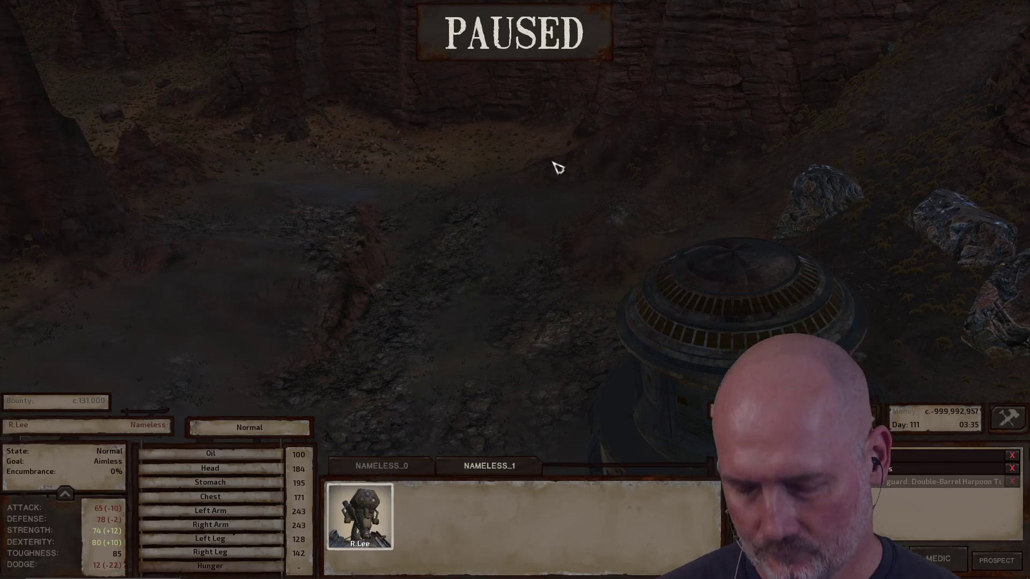
key(Tab)
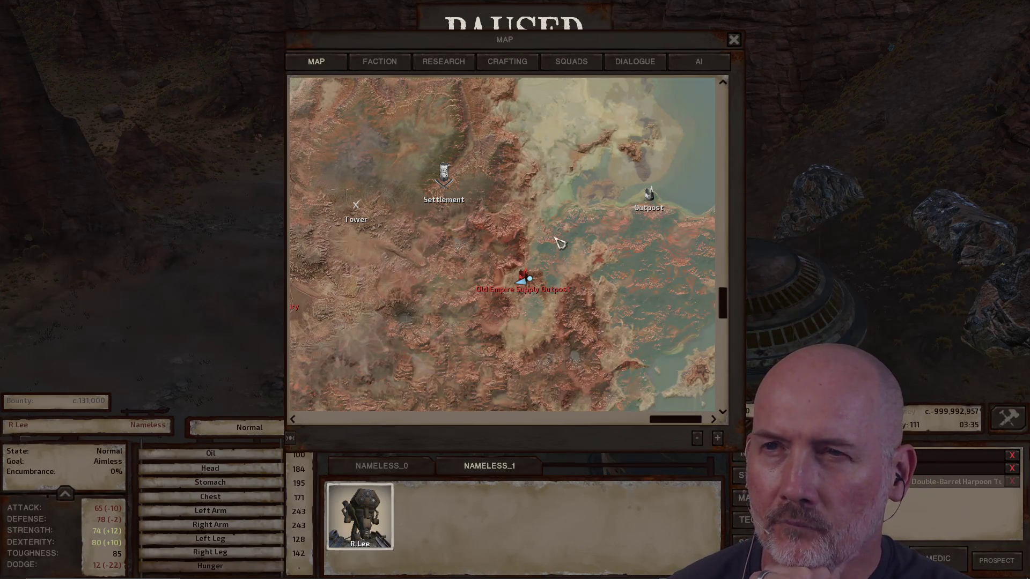
- Pan the world map toward Old Tower and Black Scratch, close it, and follow the travelling robot
drag(597, 229, 655, 297)
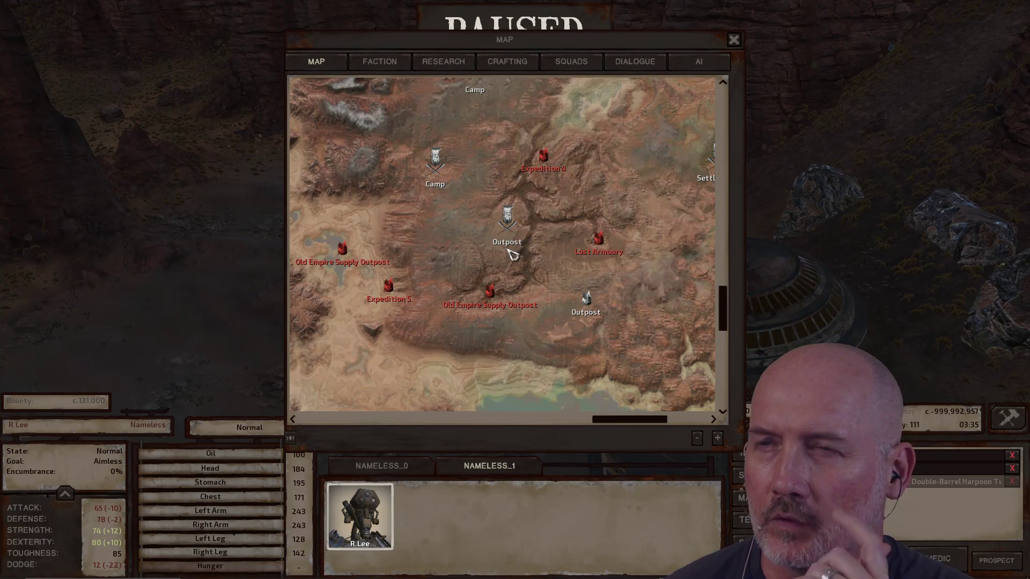
mouse_move(369, 115)
mouse_down()
mouse_move(409, 184)
mouse_move(529, 247)
mouse_move(510, 236)
mouse_move(526, 349)
mouse_move(502, 317)
mouse_up()
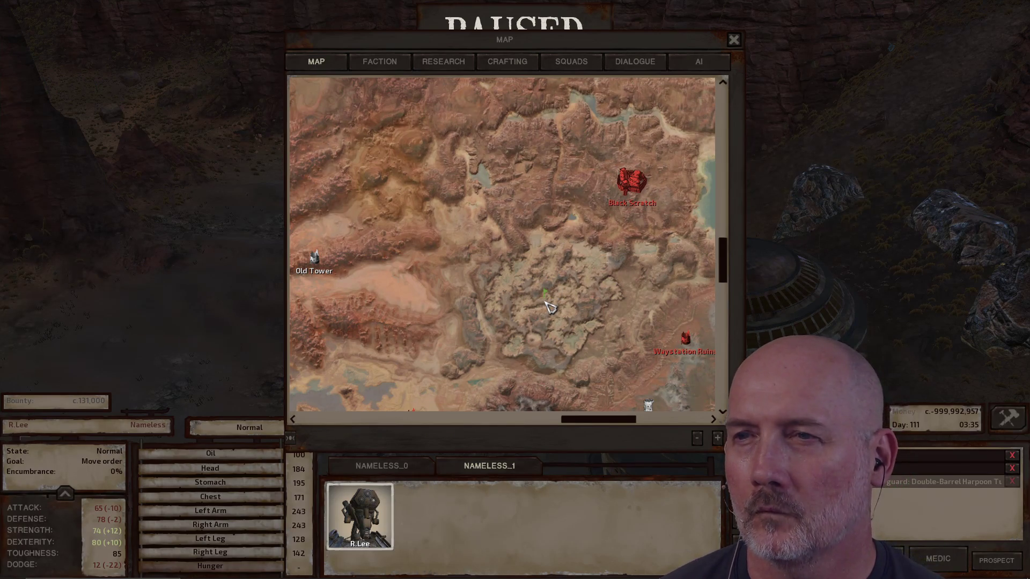
key(m)
key(f)
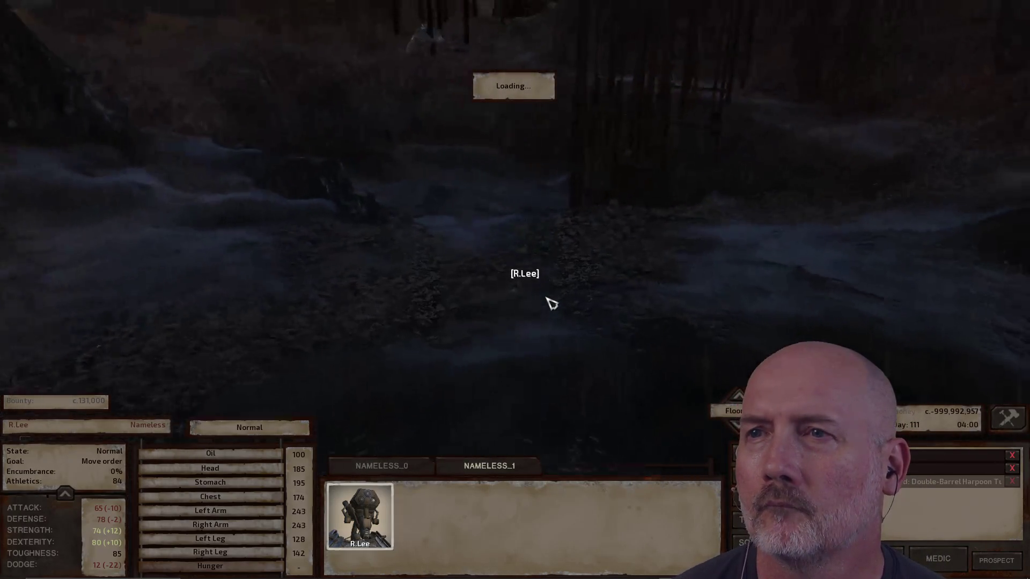
- Toggle pause repeatedly as the robot travels through Greenbeach, ending paused in the hills
key(space)
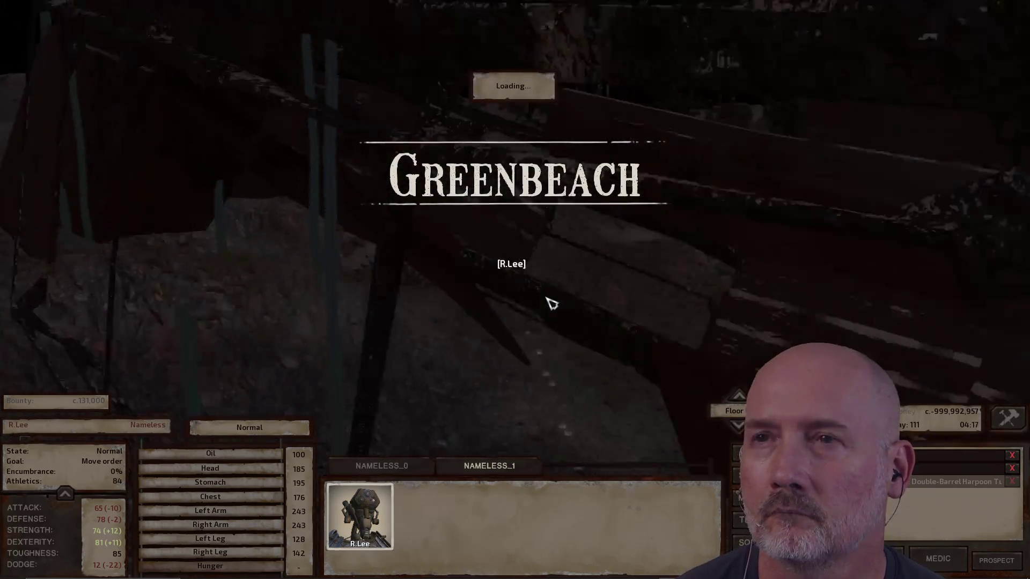
key(space)
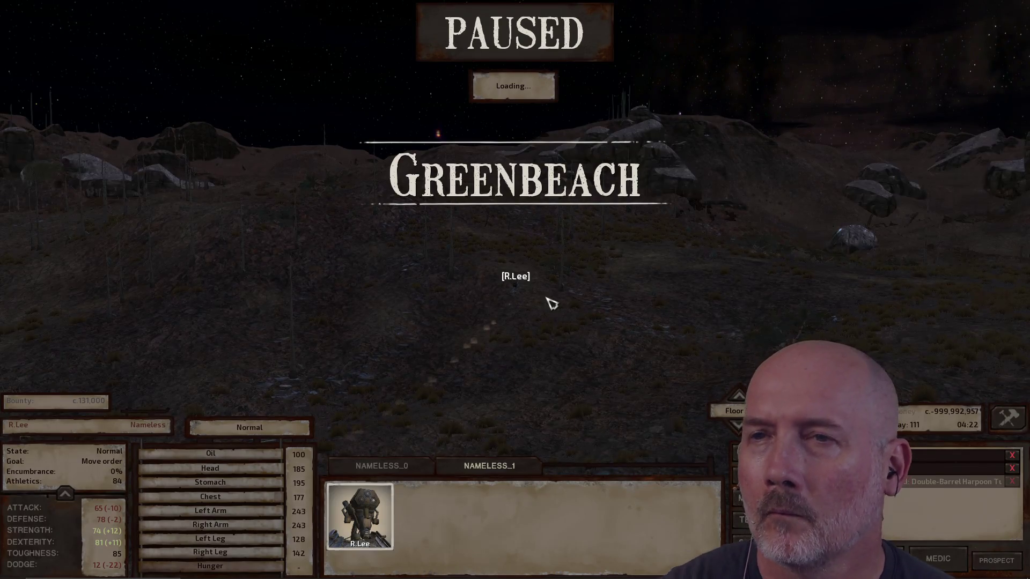
key(space)
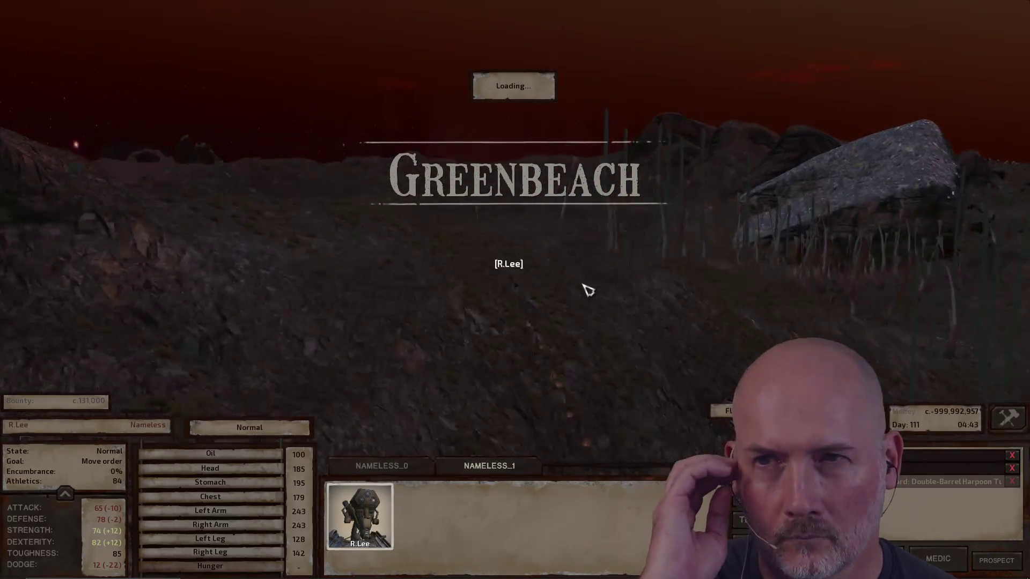
key(space)
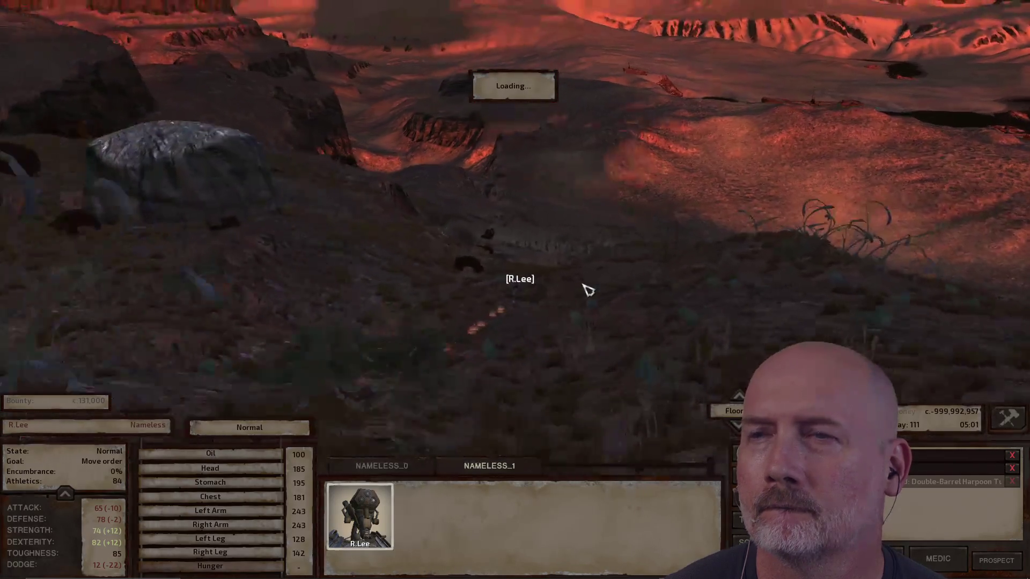
key(space)
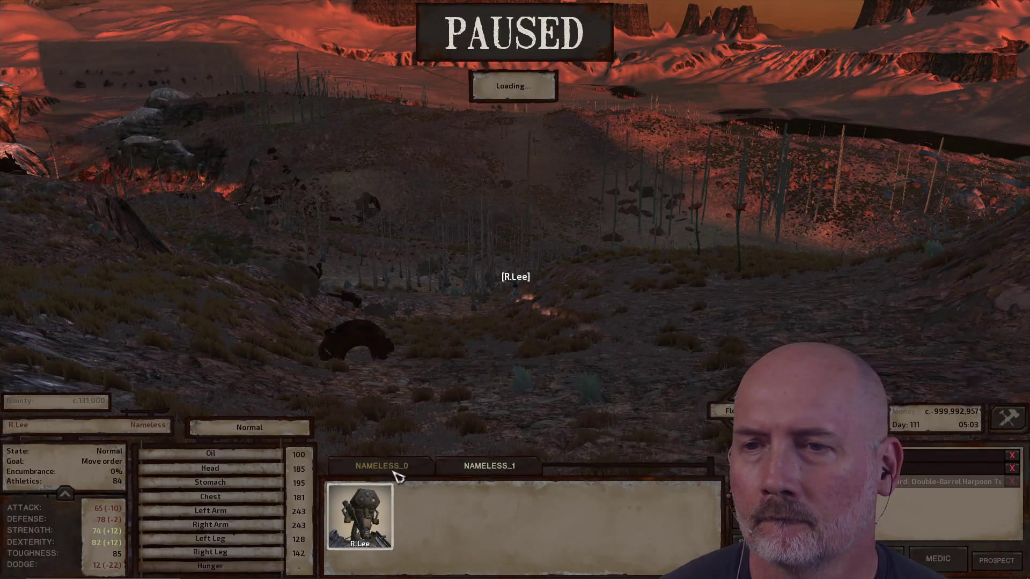
- Centre on the character at the outpost, orbit the view, and open the world map
double_click(387, 511)
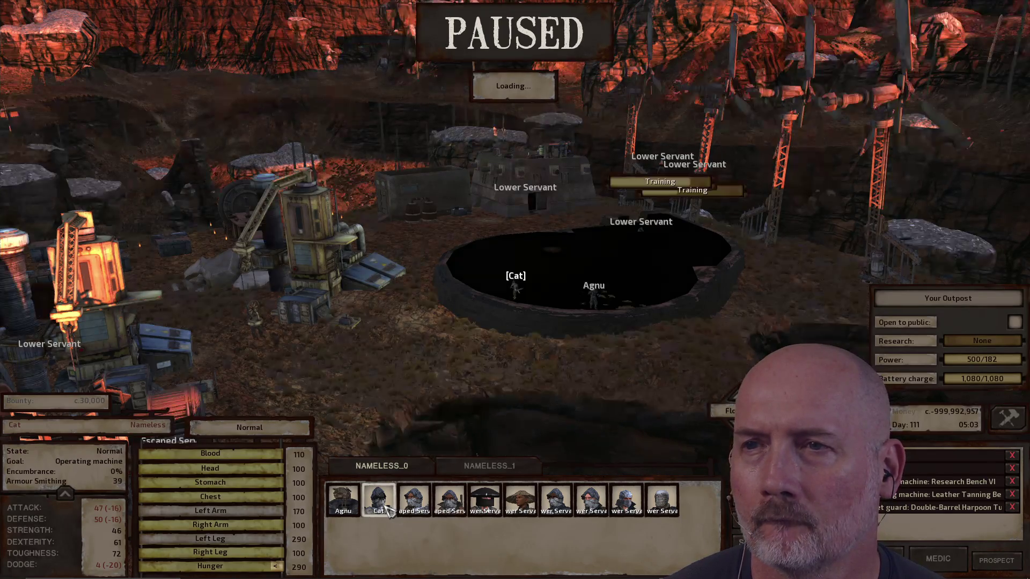
key(q)
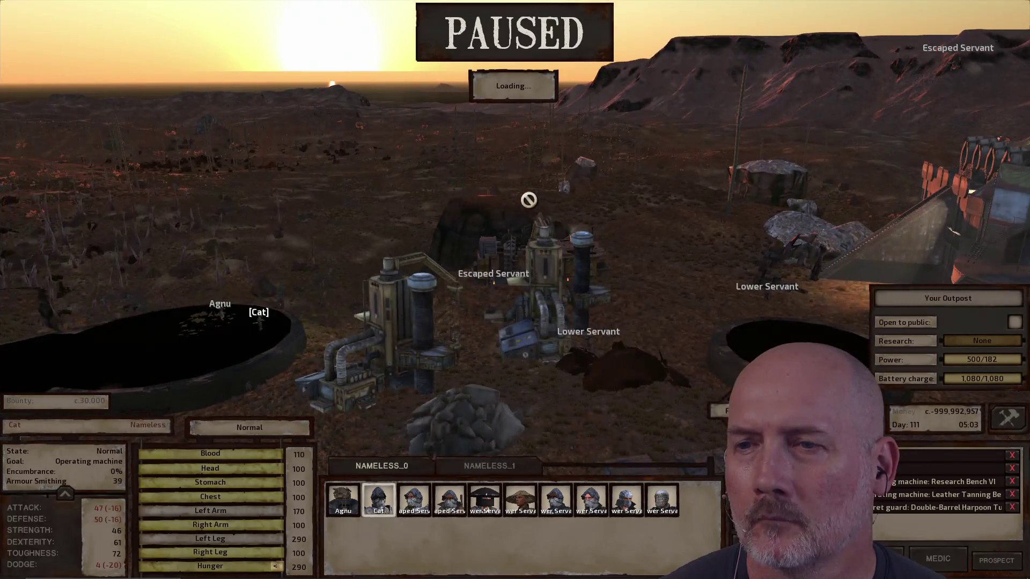
key(m)
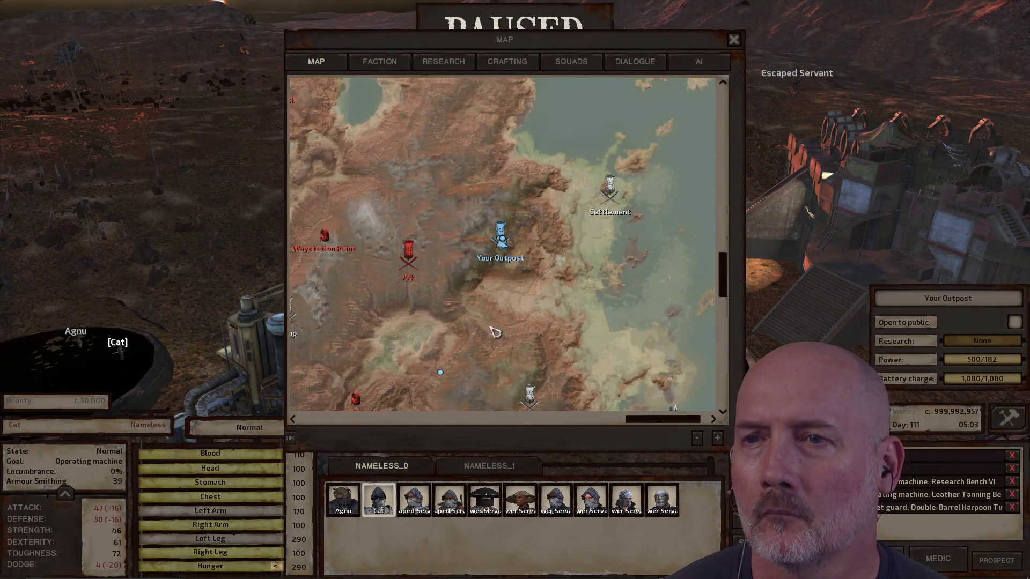
scroll(455, 333, up, 2)
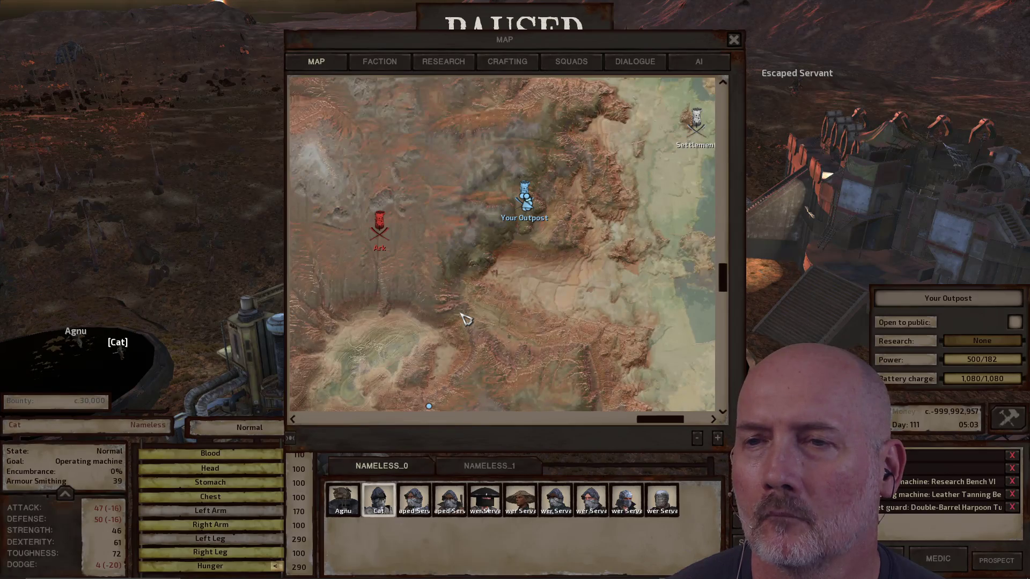
key(space)
- Pan the map south of Your Outpost toward the Ark, Camp and Waystation Ruins, then pause
drag(456, 346, 502, 283)
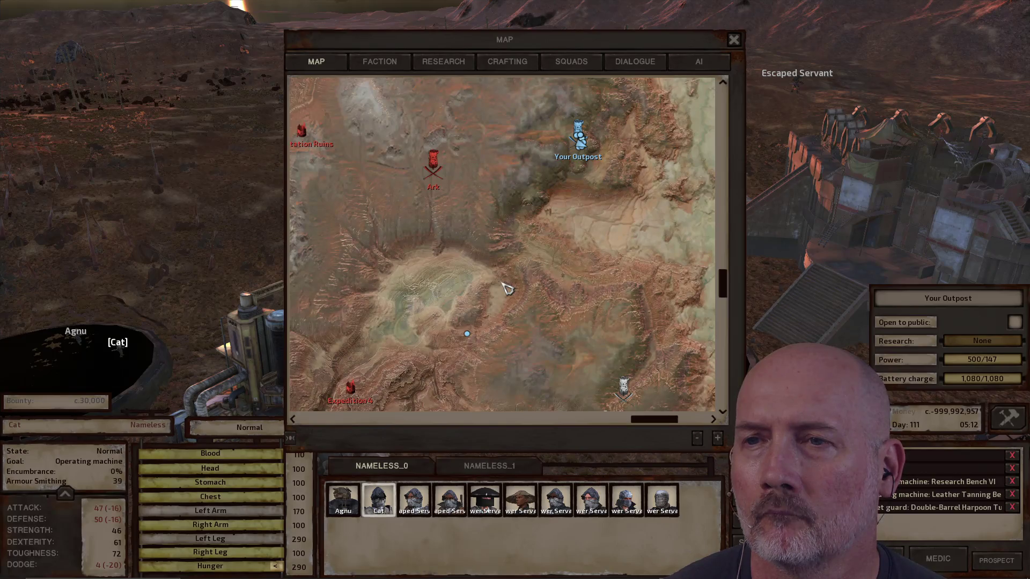
key(Tab)
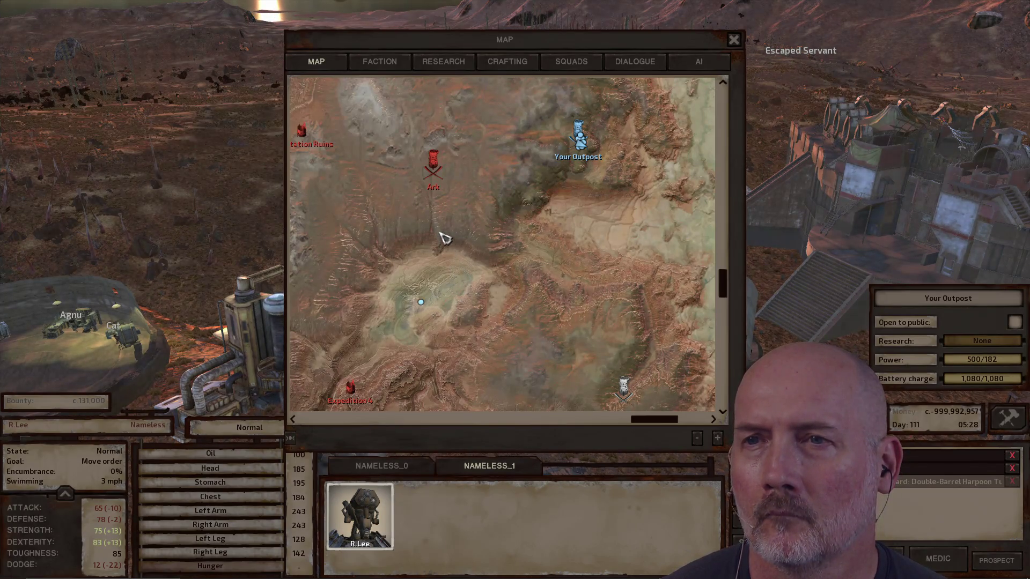
drag(445, 239, 536, 272)
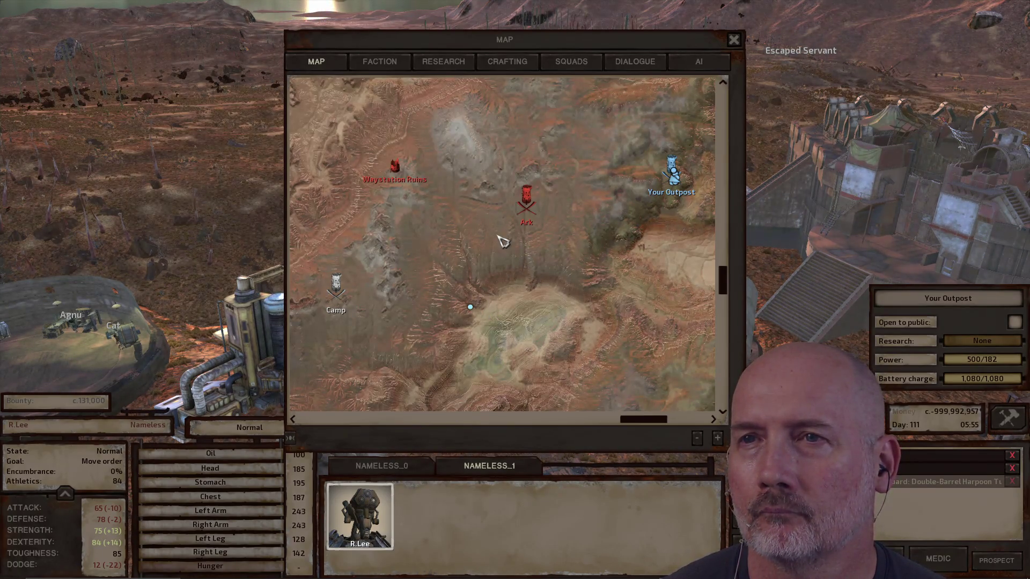
drag(503, 242, 570, 268)
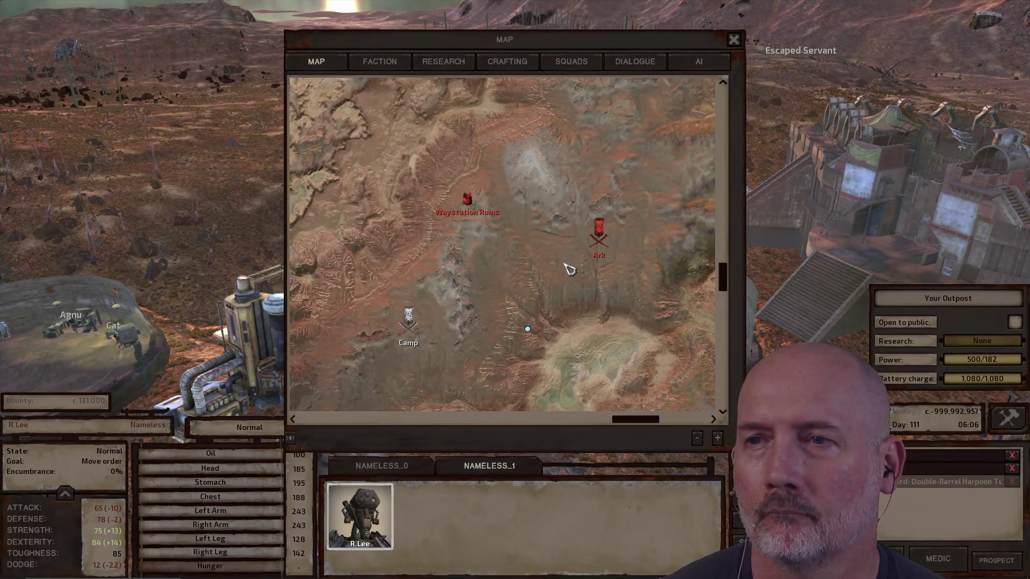
key(space)
key(space)
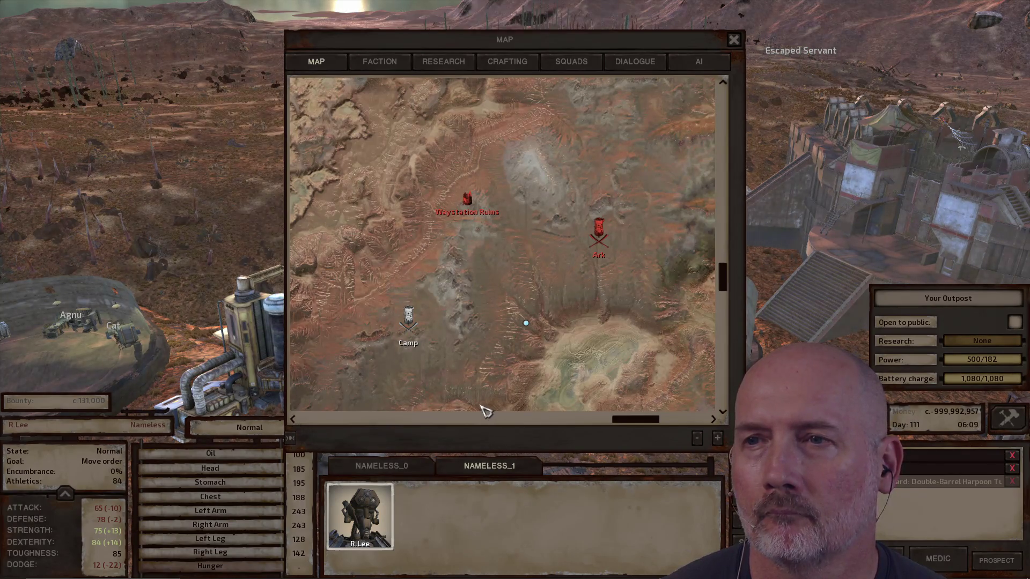
mouse_move(547, 243)
mouse_down()
mouse_move(547, 268)
mouse_move(549, 229)
mouse_up()
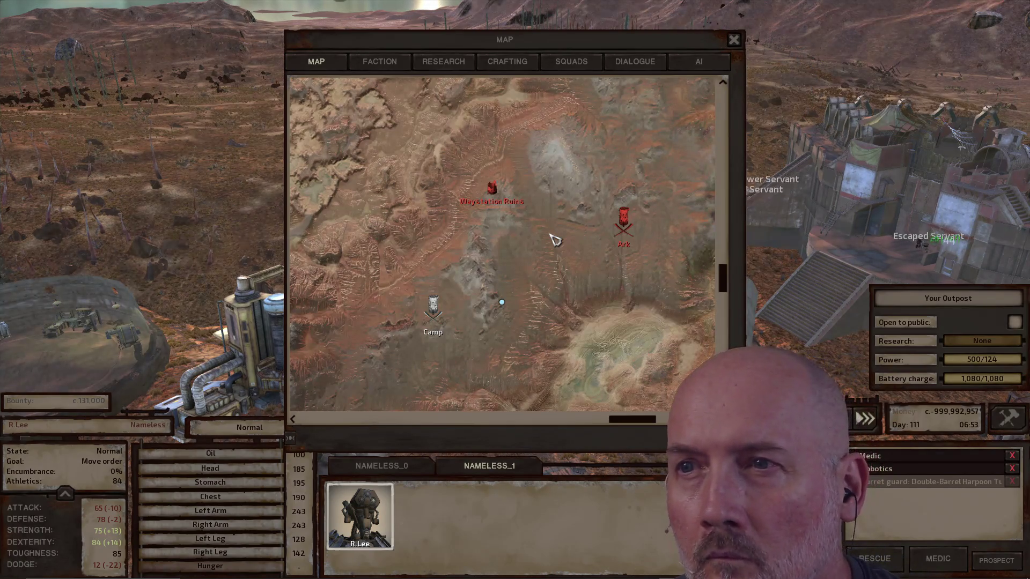
key(space)
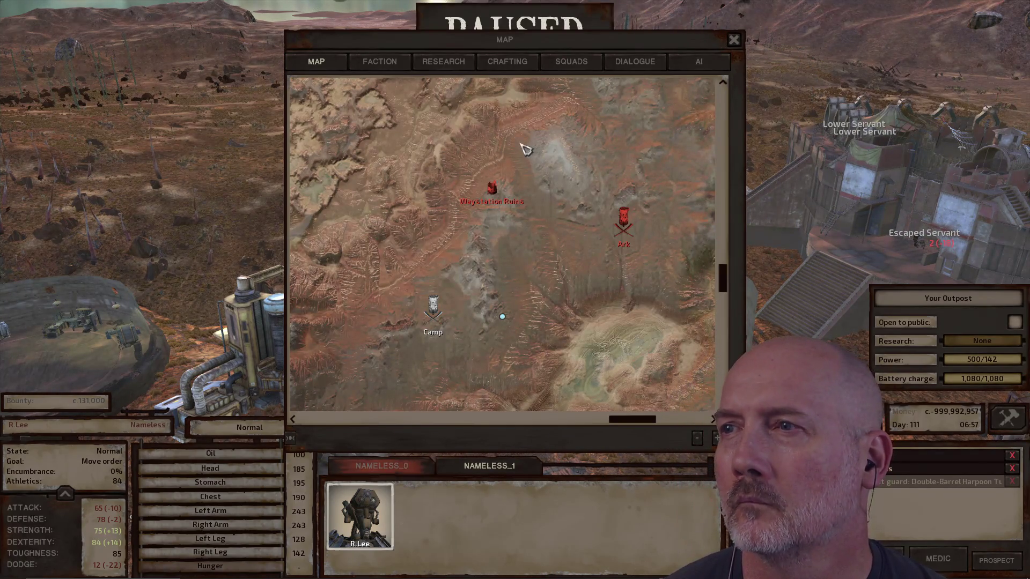
- Switch to the NAMELESS_0 squad and order everyone to attack the Crab Raider at Defensive Gate IV
key(m)
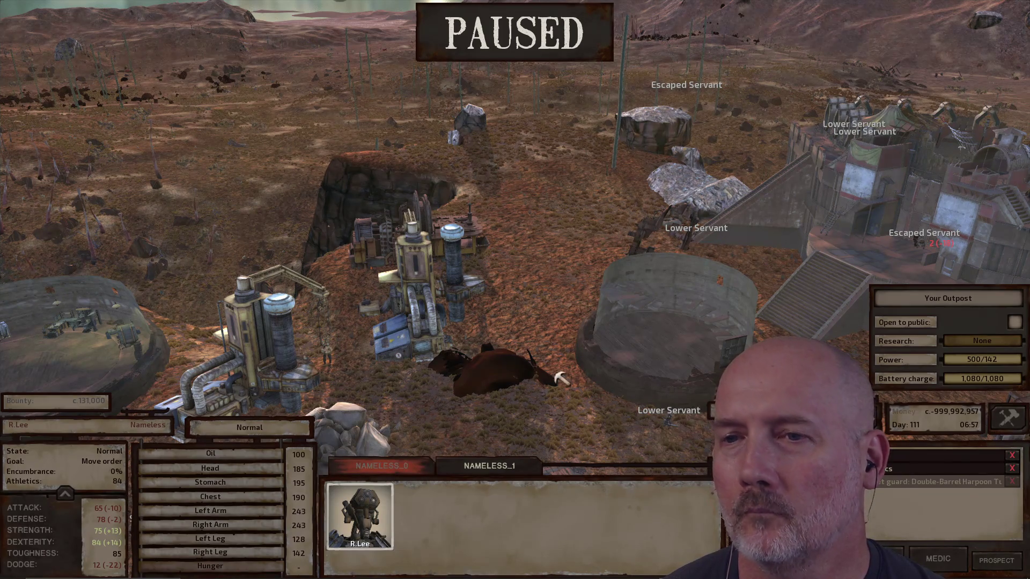
click(421, 462)
double_click(414, 501)
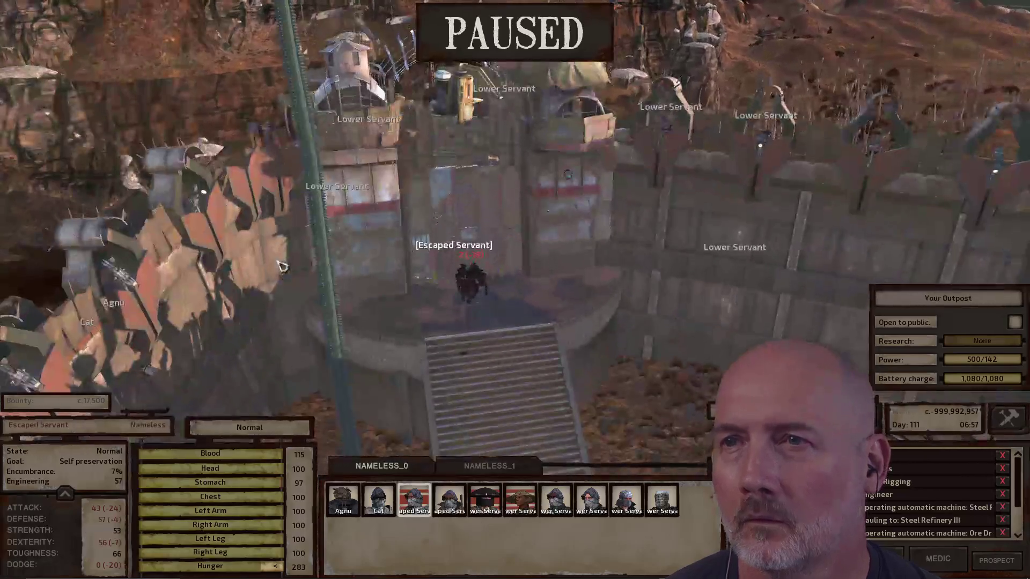
click(471, 218)
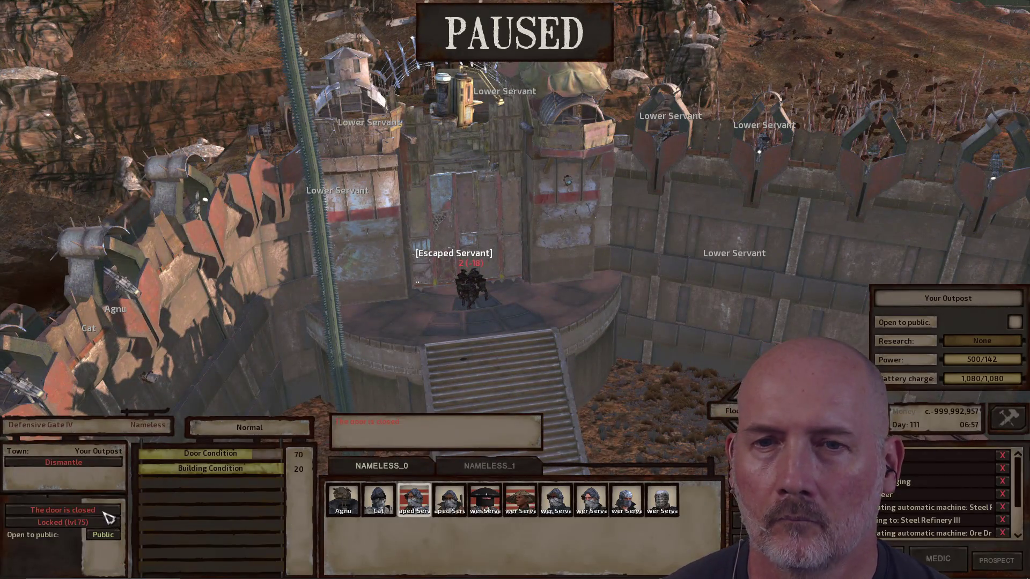
scroll(594, 320, up, 3)
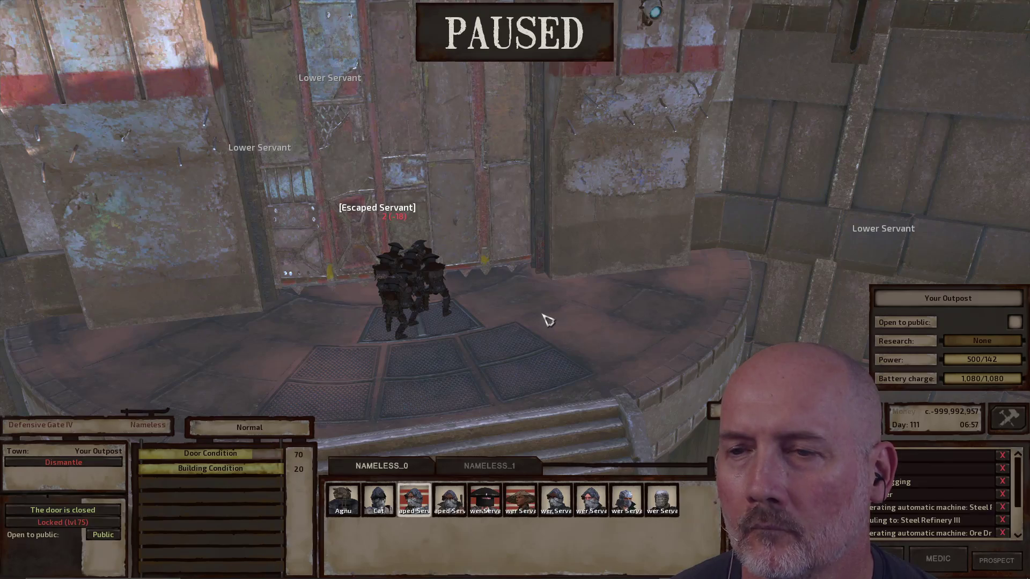
key(ctrl+a)
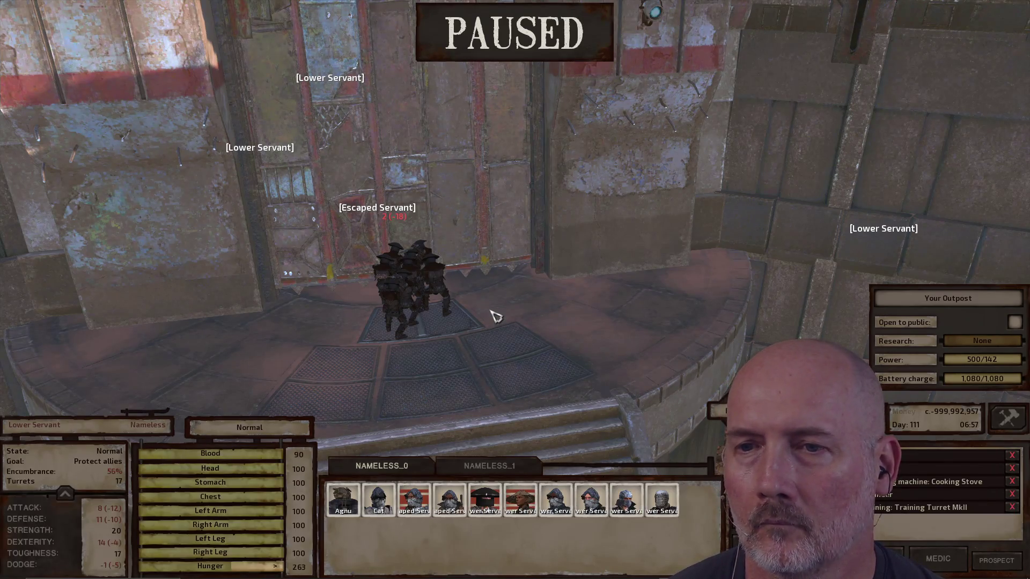
right_click(421, 289)
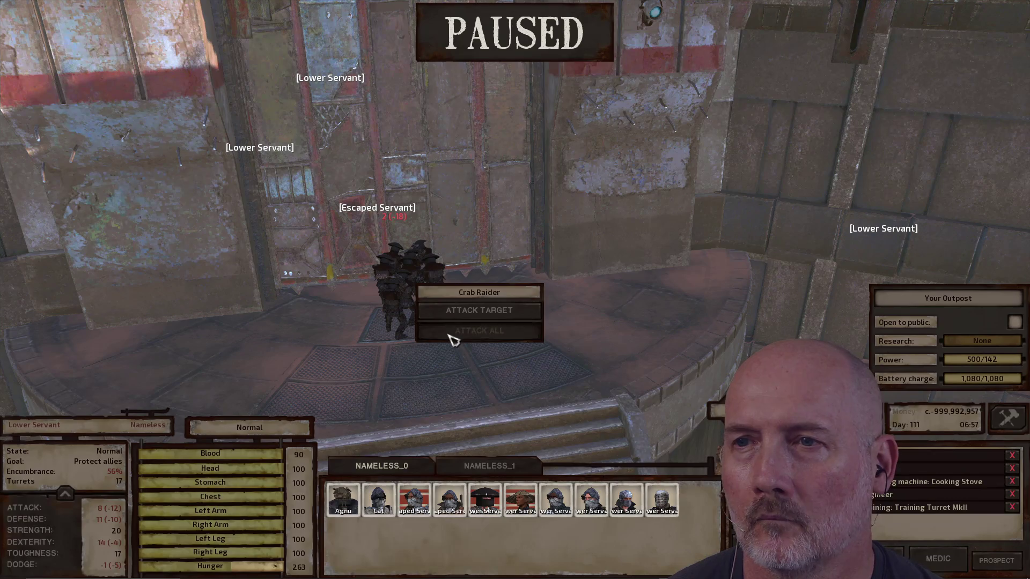
click(451, 338)
- Toggle pause while panning over the silo tower and the base wall stairs
key(space)
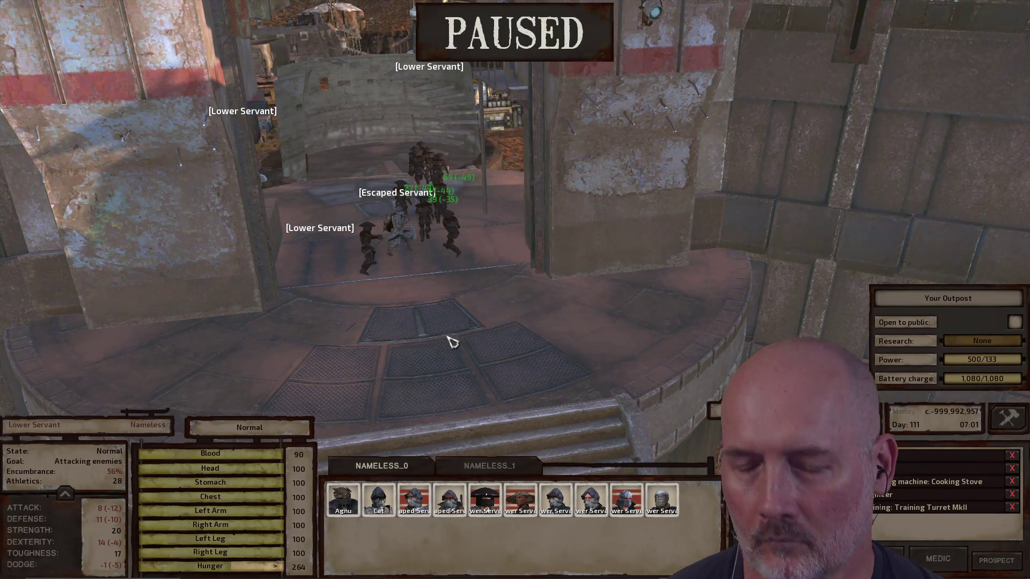
key(space)
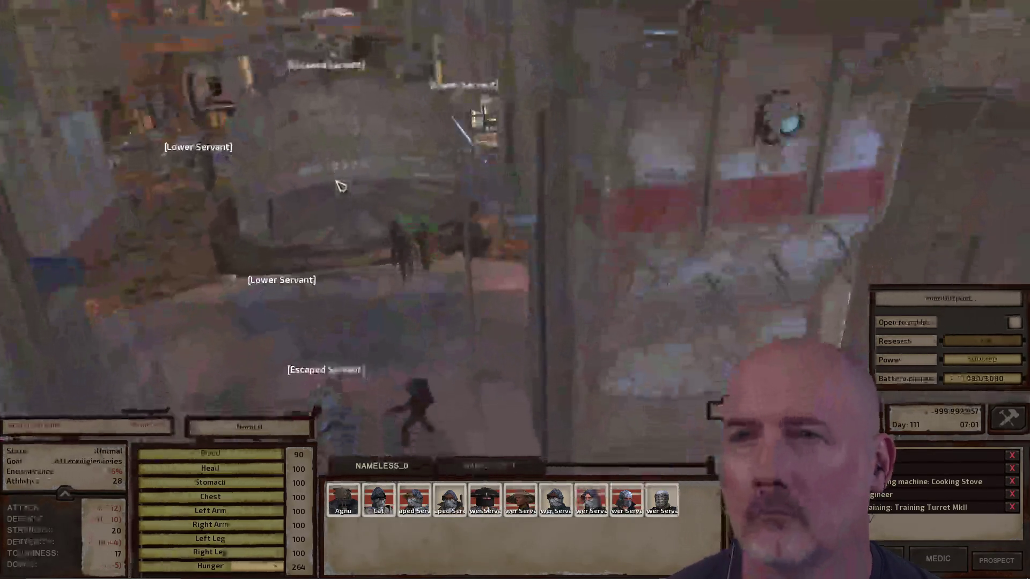
key(space)
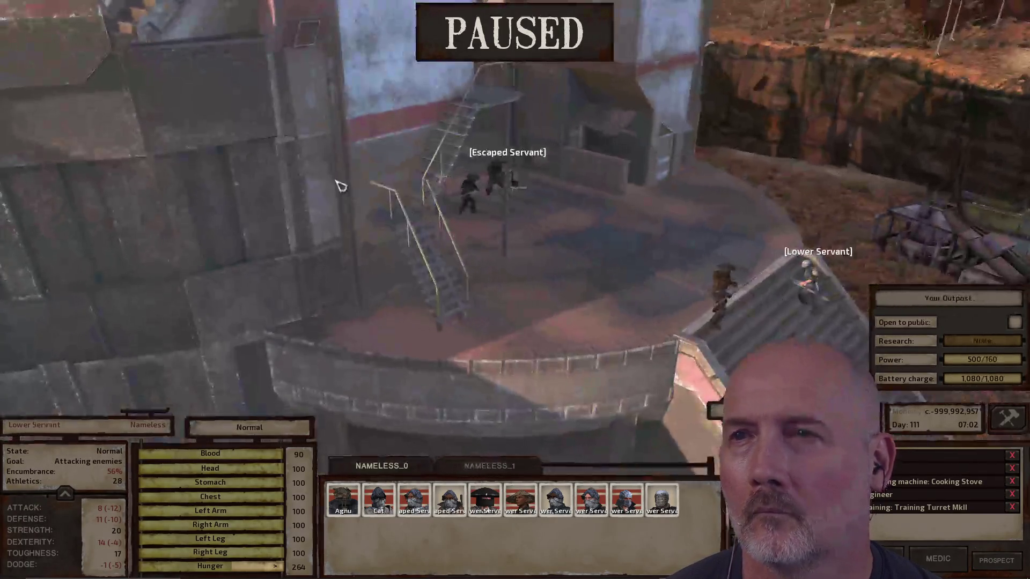
key(space)
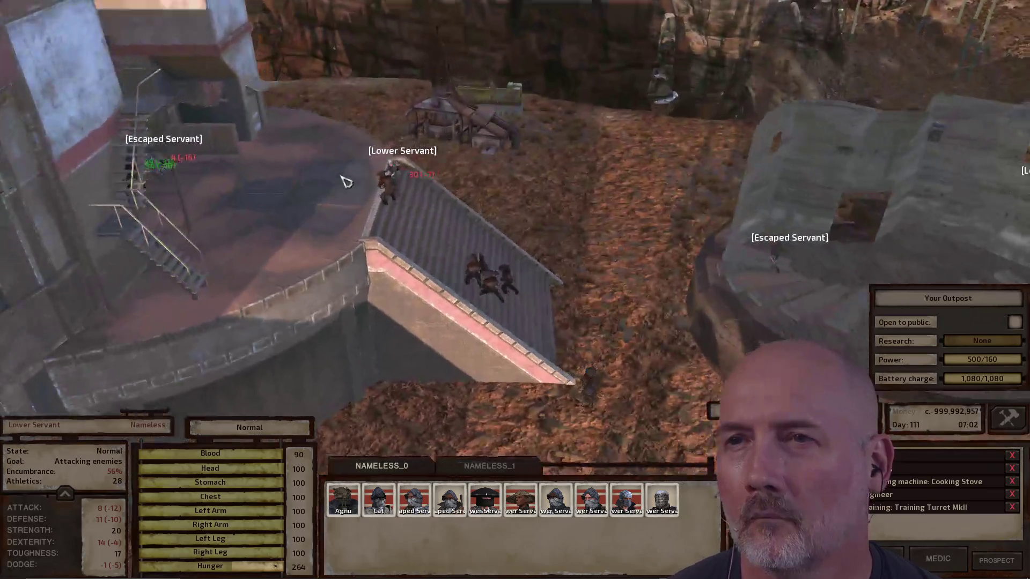
key(w)
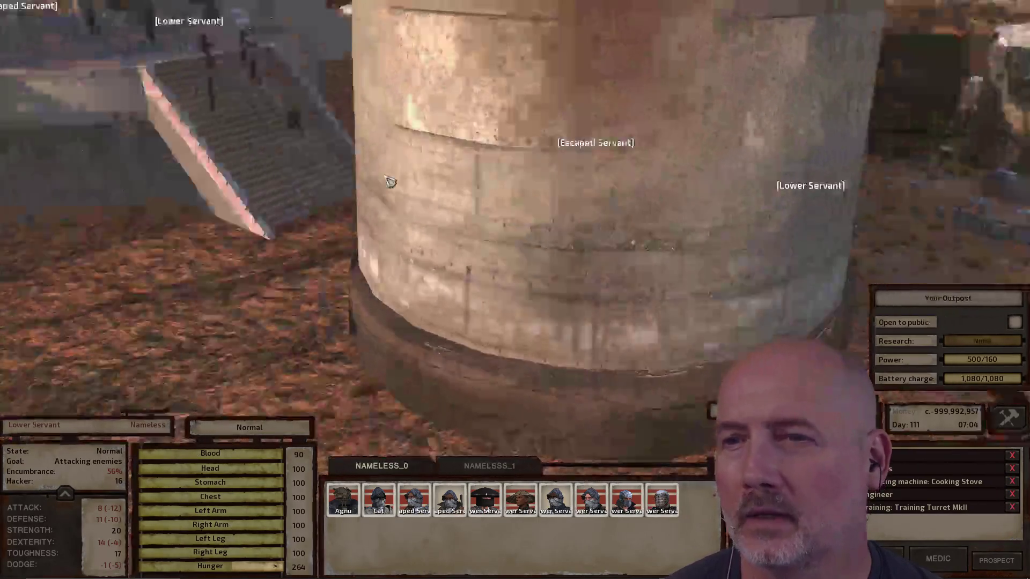
key(space)
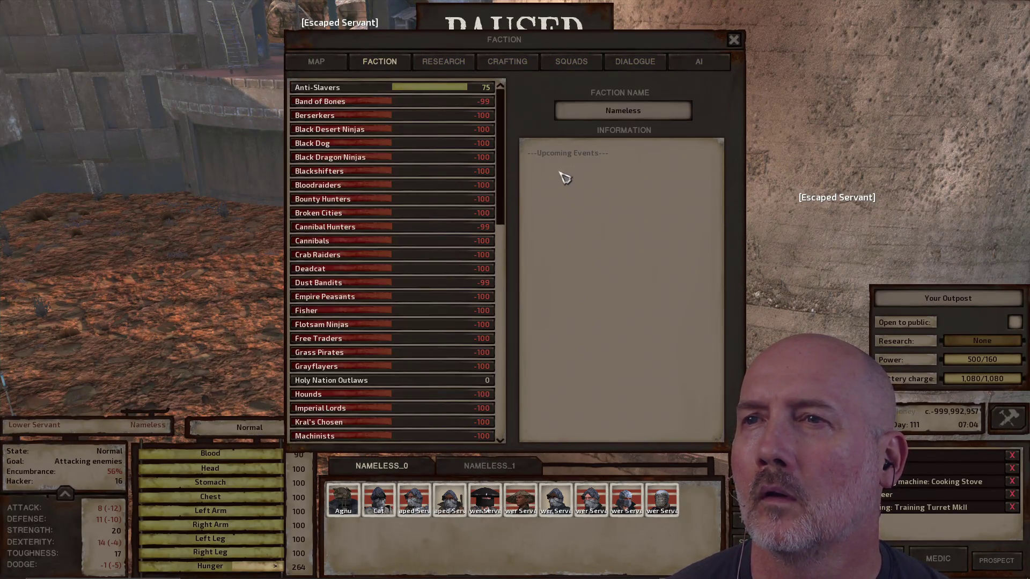
scroll(565, 180, down, 5)
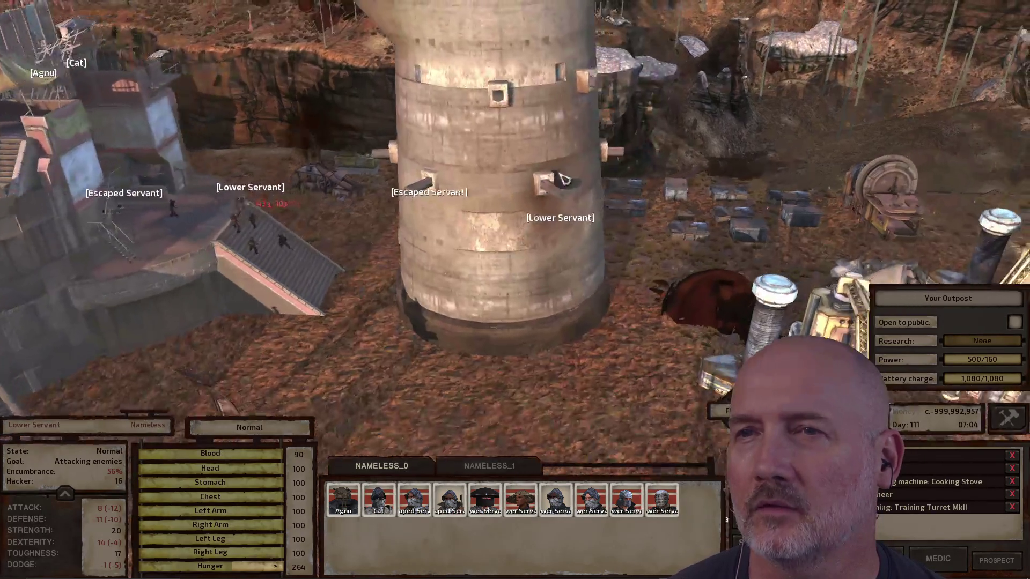
key(w)
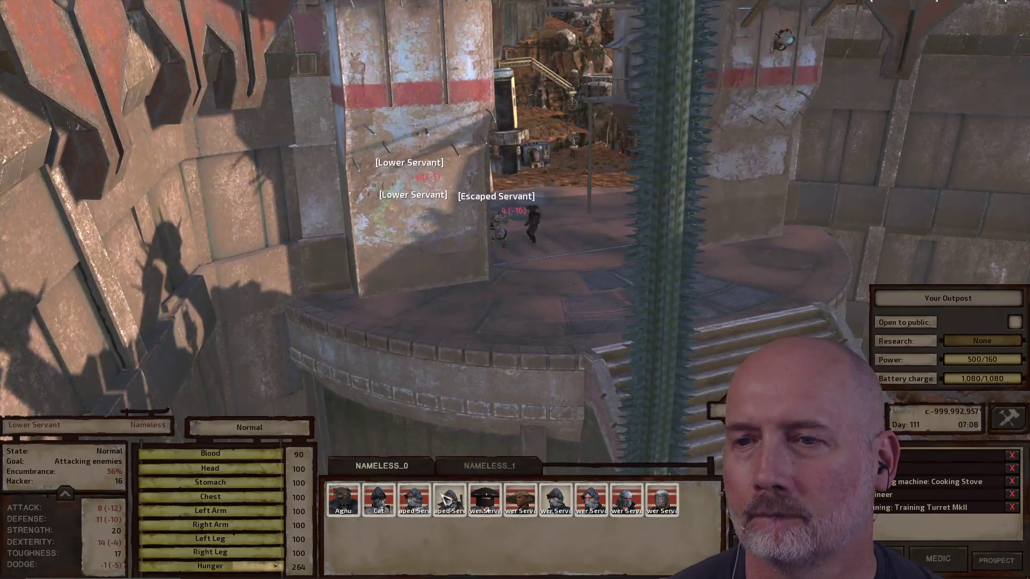
- Check the Escaped Servant and unconscious Lower Servant, then send Agnu to the ground near the drill
double_click(447, 500)
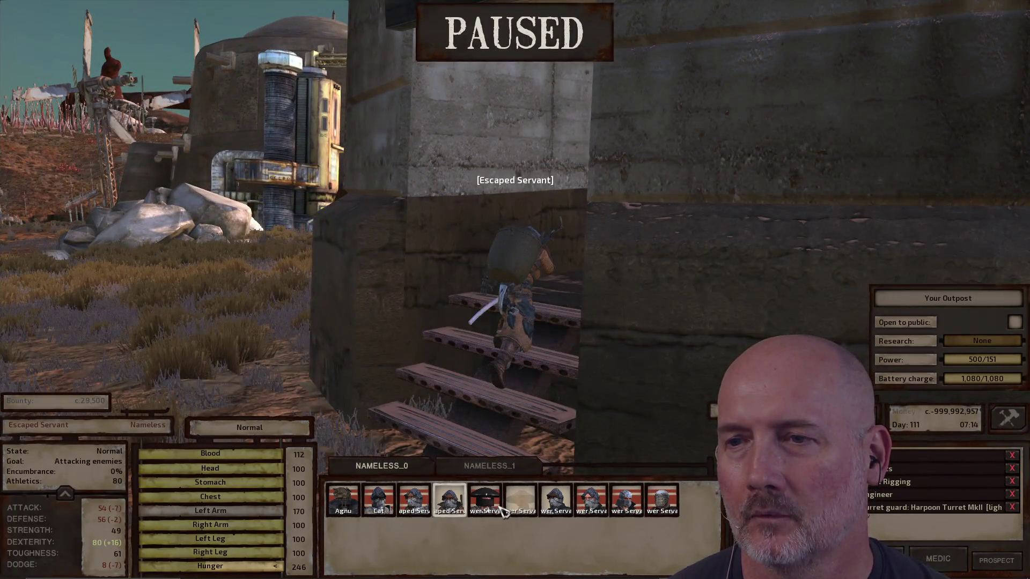
click(519, 501)
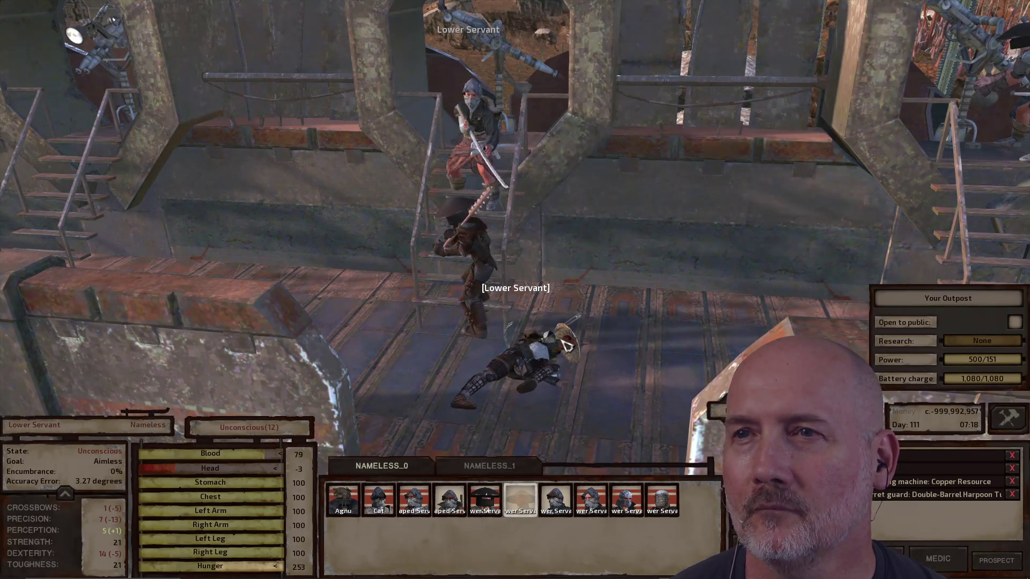
key(F1)
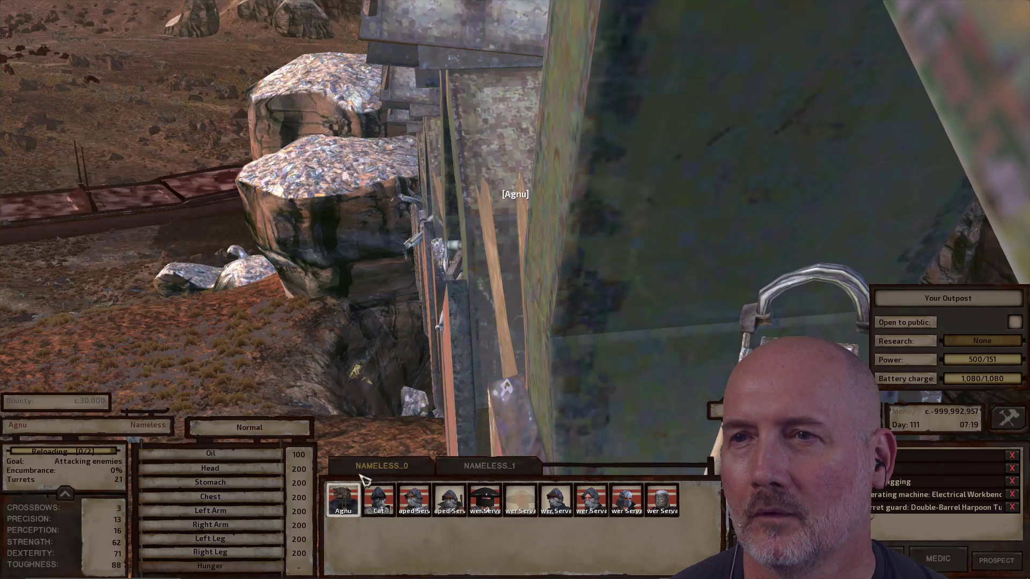
key(space)
scroll(515, 290, down, 5)
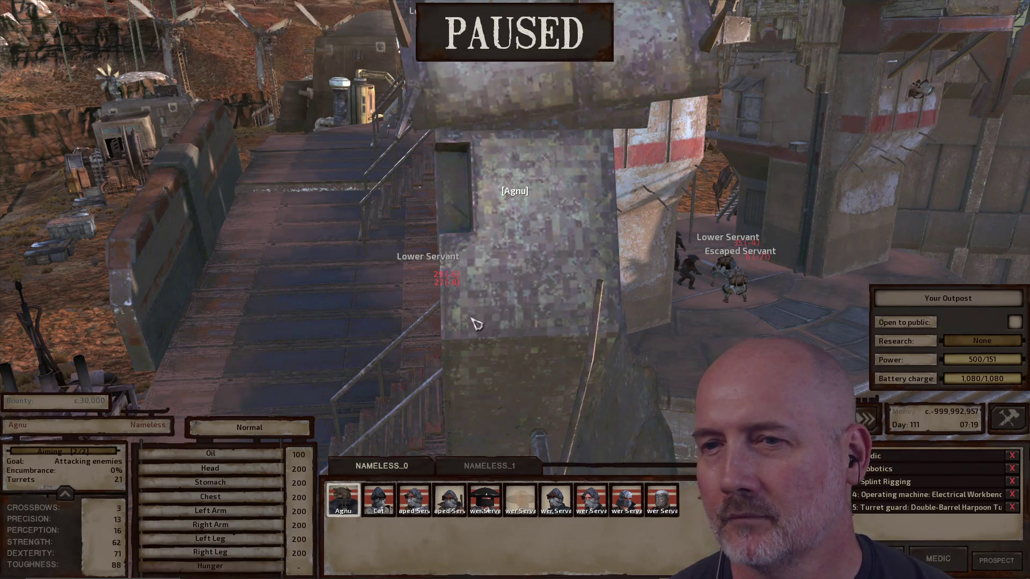
scroll(406, 317, down, 5)
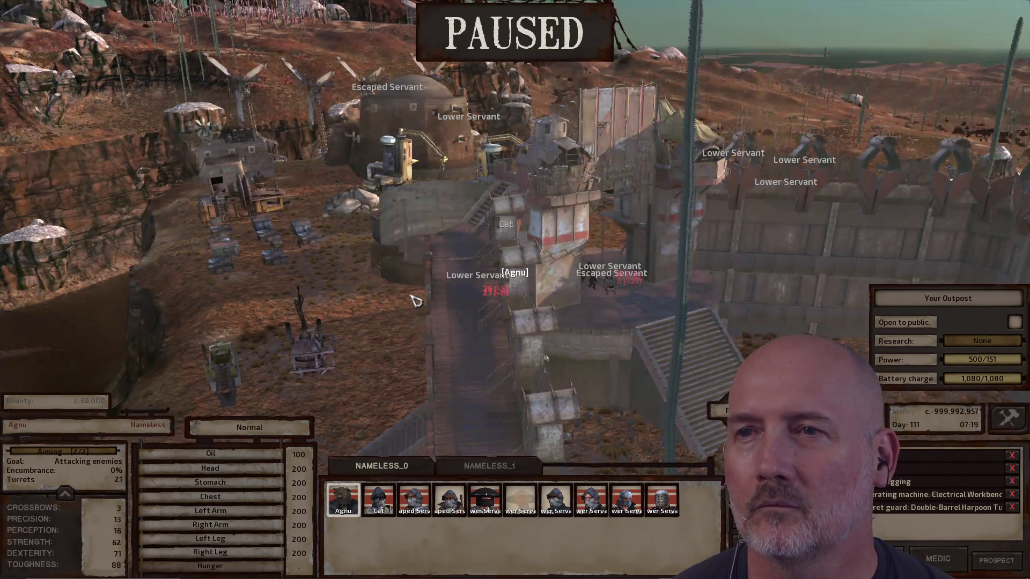
scroll(413, 300, up, 5)
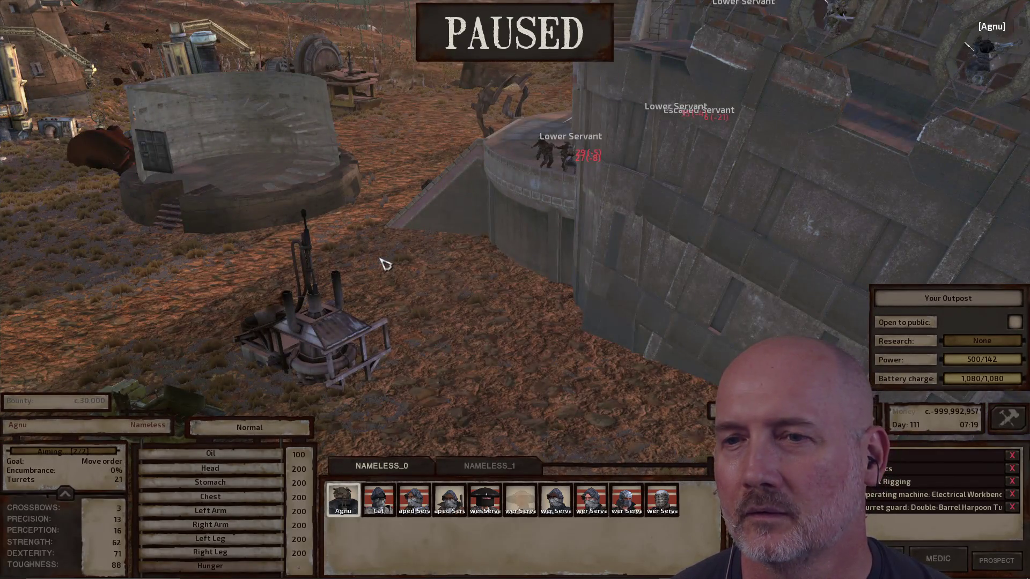
right_click(502, 340)
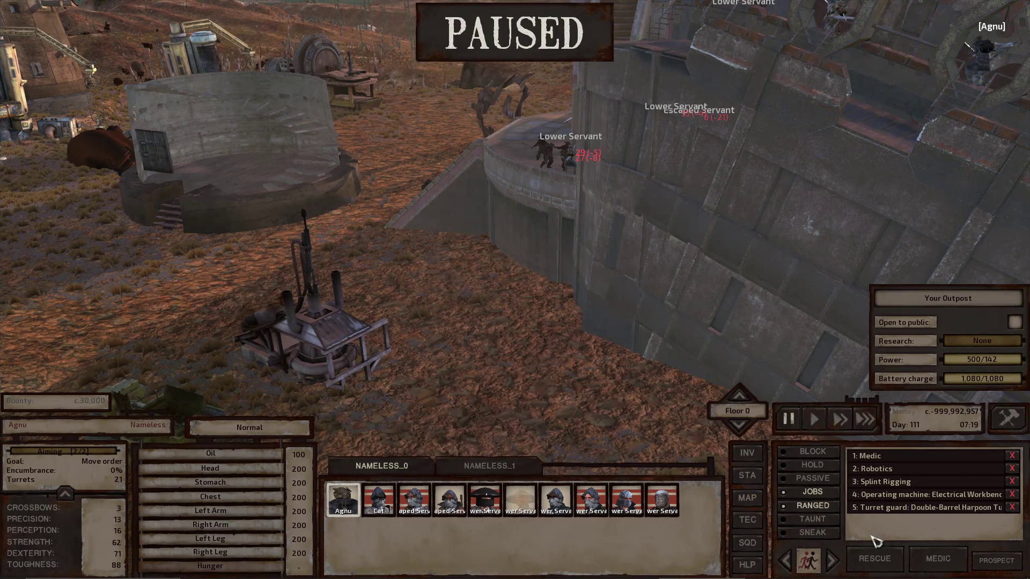
- Turn off Agnu's ranged-attack preference and check each squad member in turn
click(814, 505)
key(Tab)
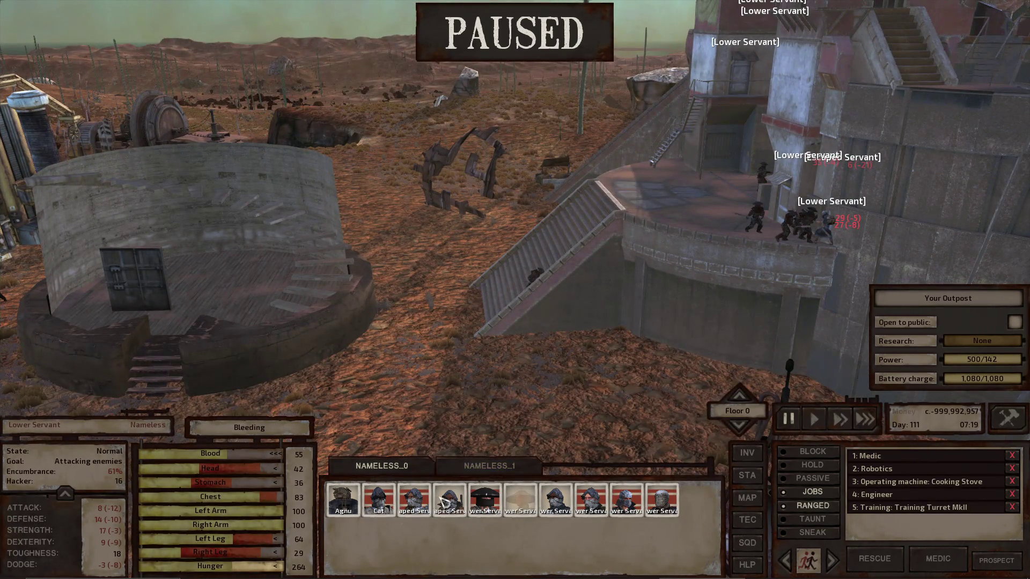
double_click(656, 504)
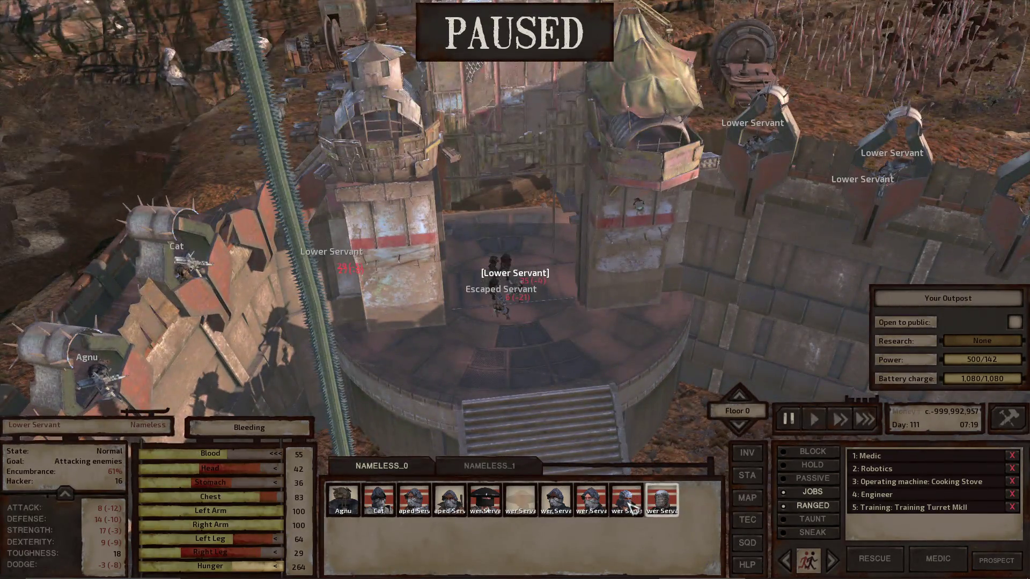
double_click(630, 504)
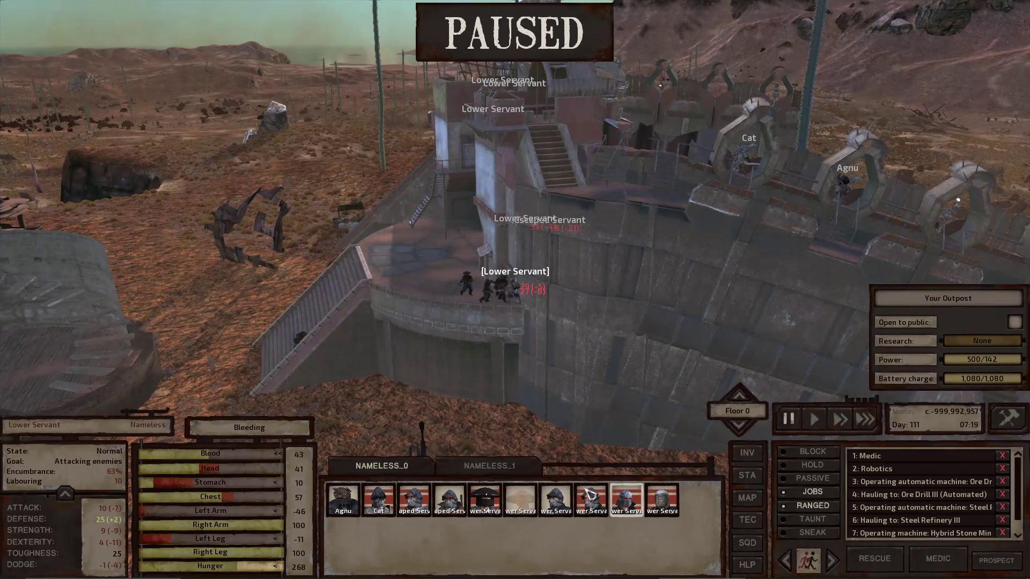
double_click(588, 492)
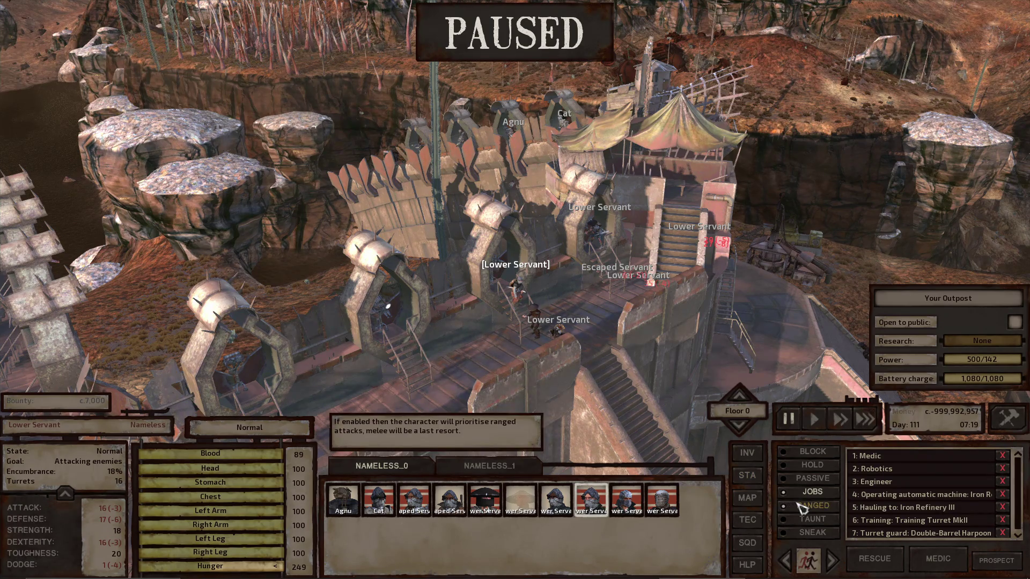
click(554, 512)
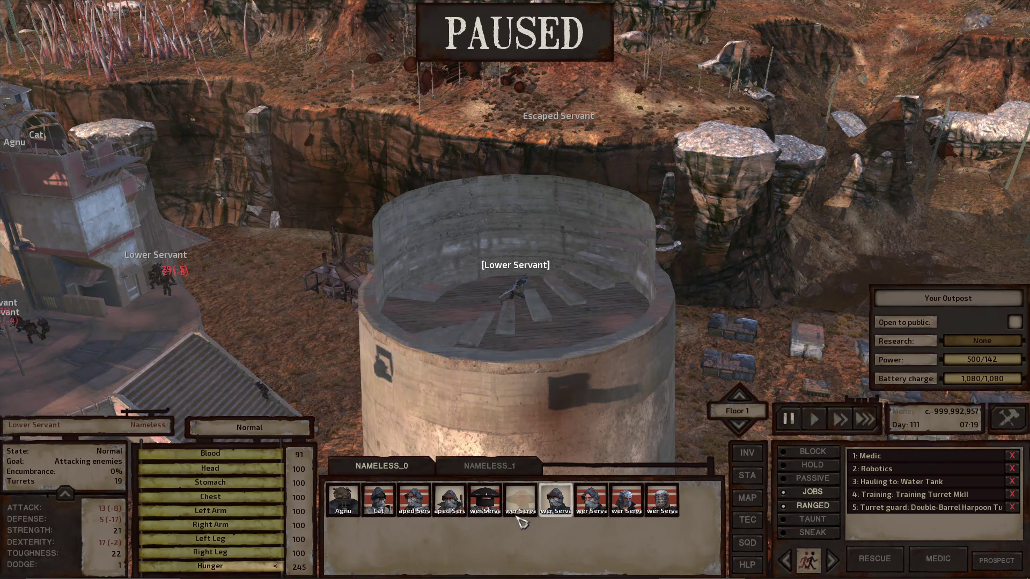
click(482, 504)
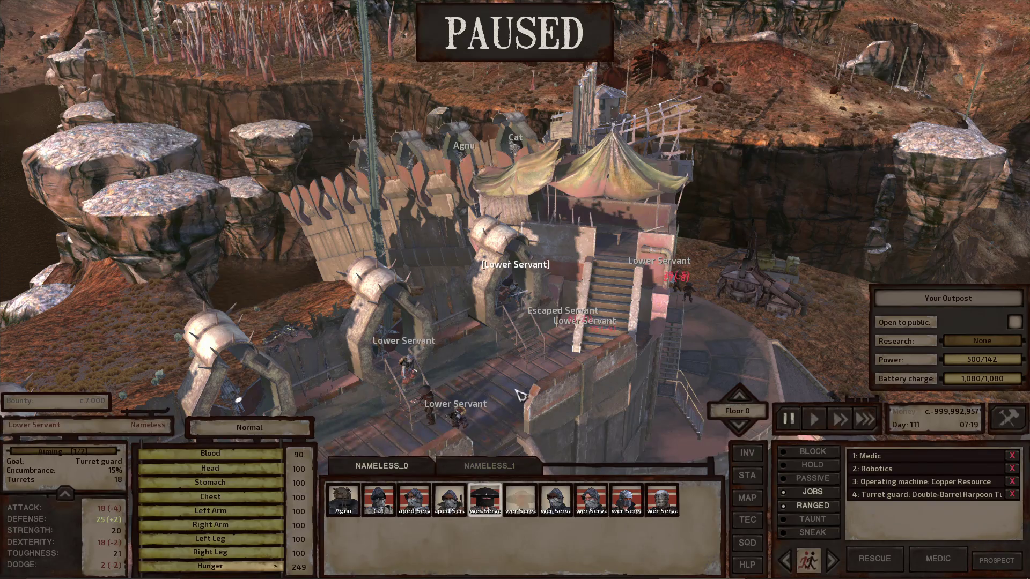
- Select the whole squad, then select Cat alone
scroll(558, 335, up, 3)
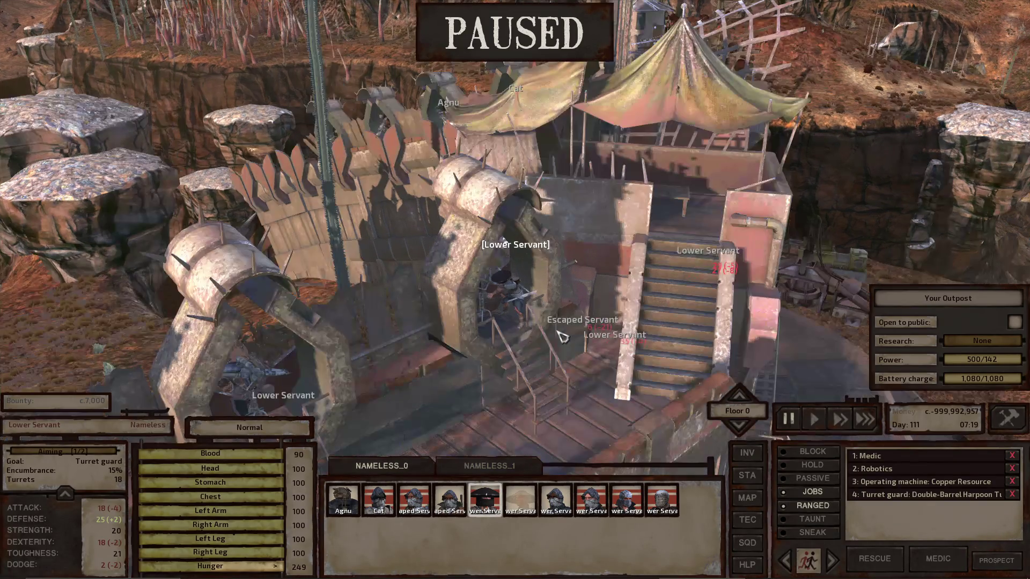
key(ctrl+a)
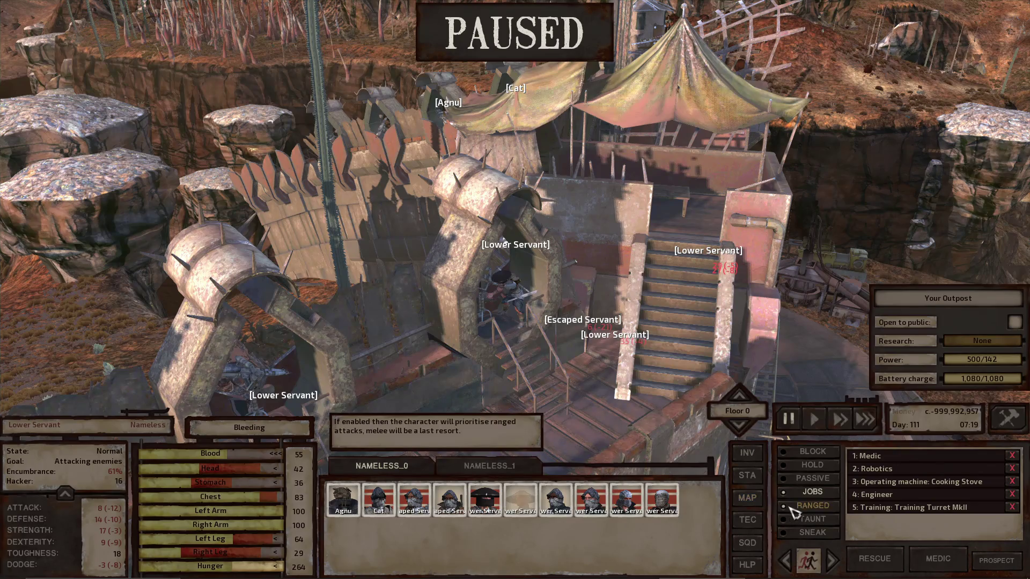
click(378, 504)
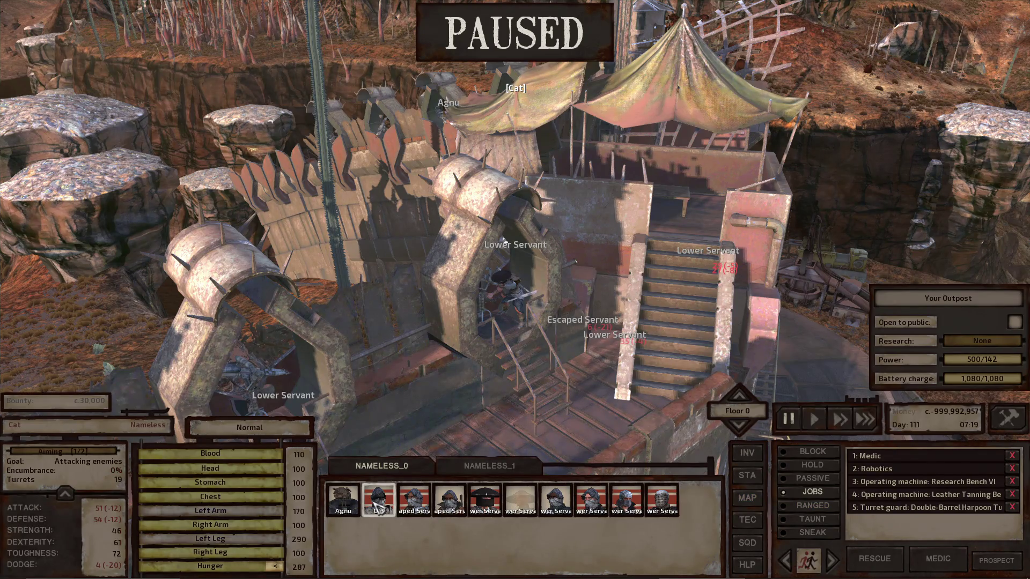
- Open Cat's character sheet, then view the Escaped Servant's skills and set RANGED
key(c)
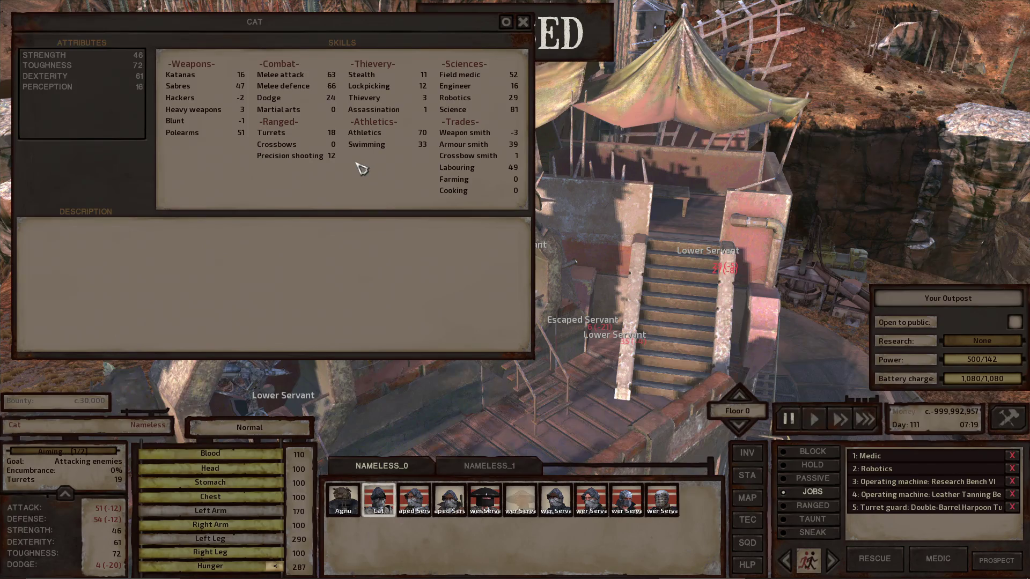
mouse_move(316, 157)
click(449, 500)
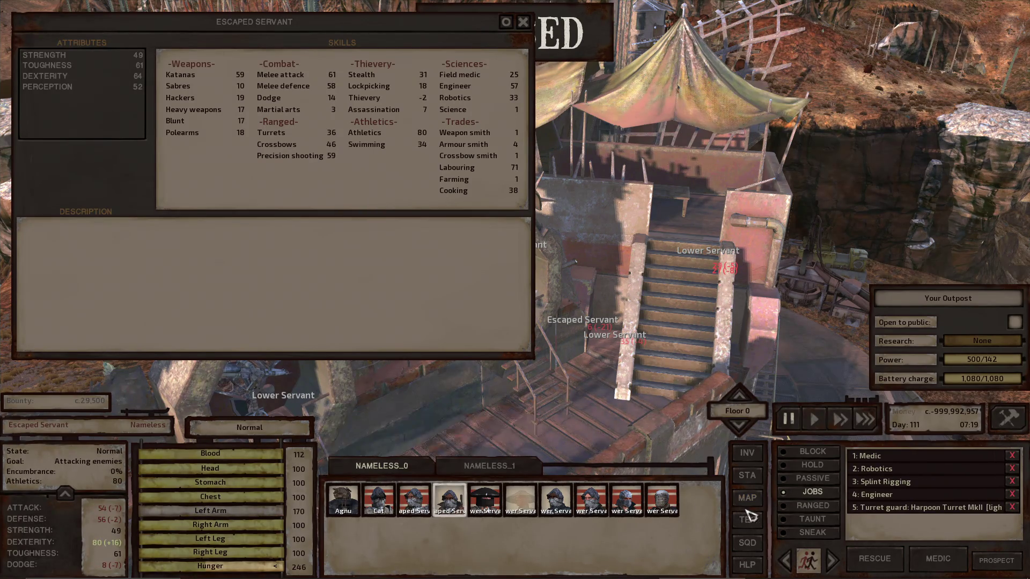
click(798, 507)
- Compare the Lower Servants' skills, then close the sheet and jump to Agnu
click(484, 504)
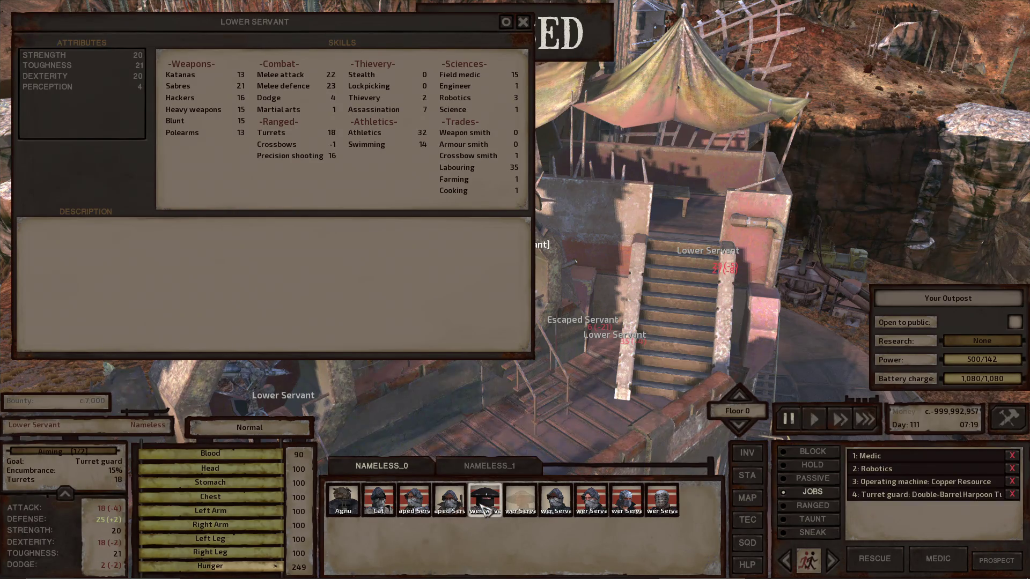
click(579, 505)
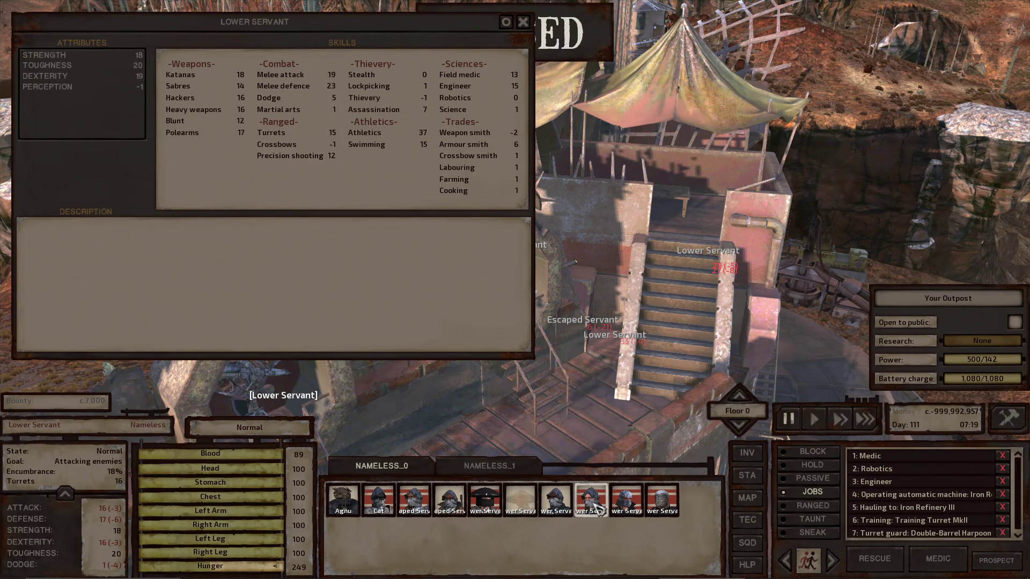
click(569, 507)
click(635, 507)
click(593, 513)
click(667, 500)
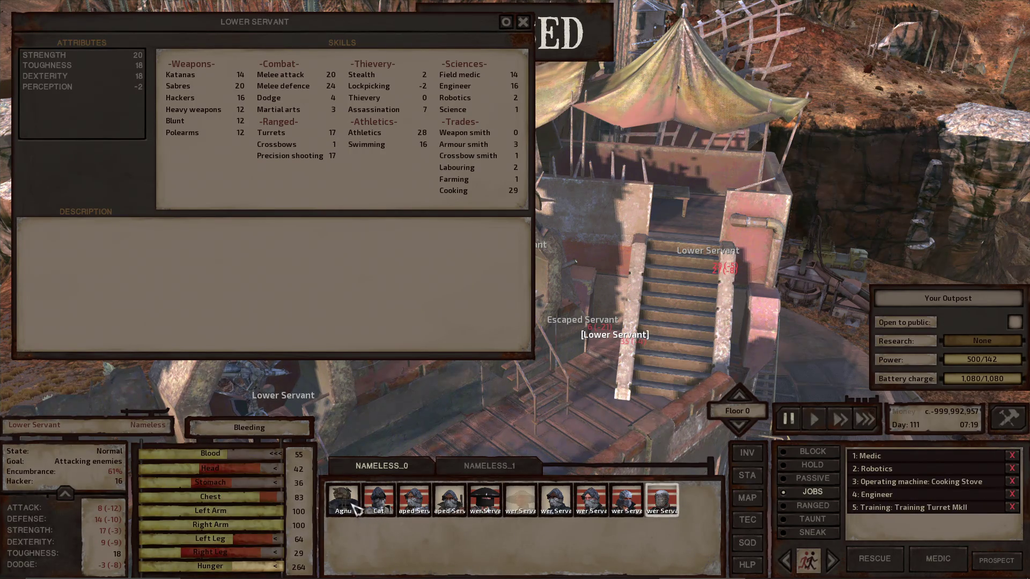
double_click(357, 507)
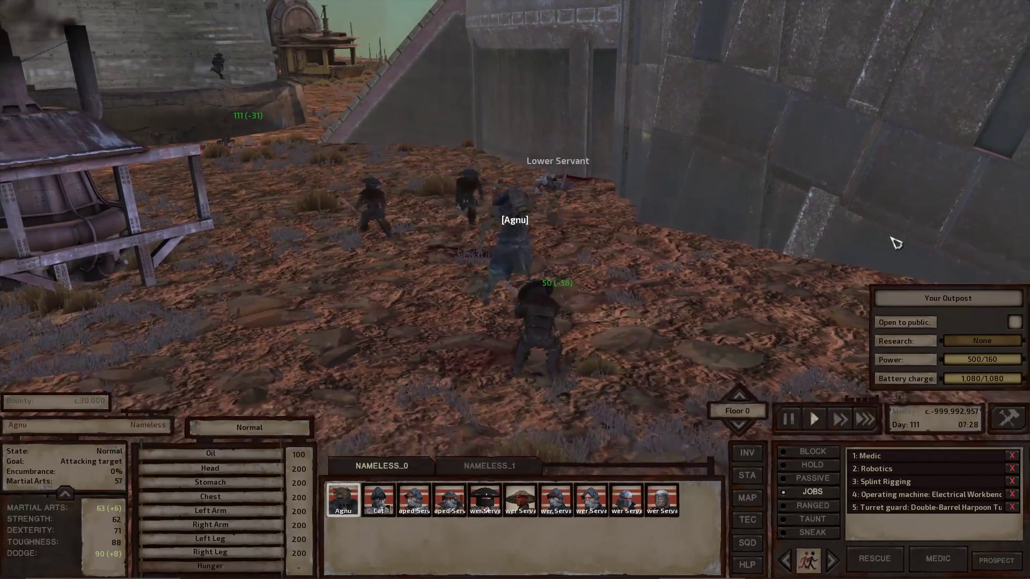
- Select Agnu and order an attack on the enemy by the fortress stairs
key(space)
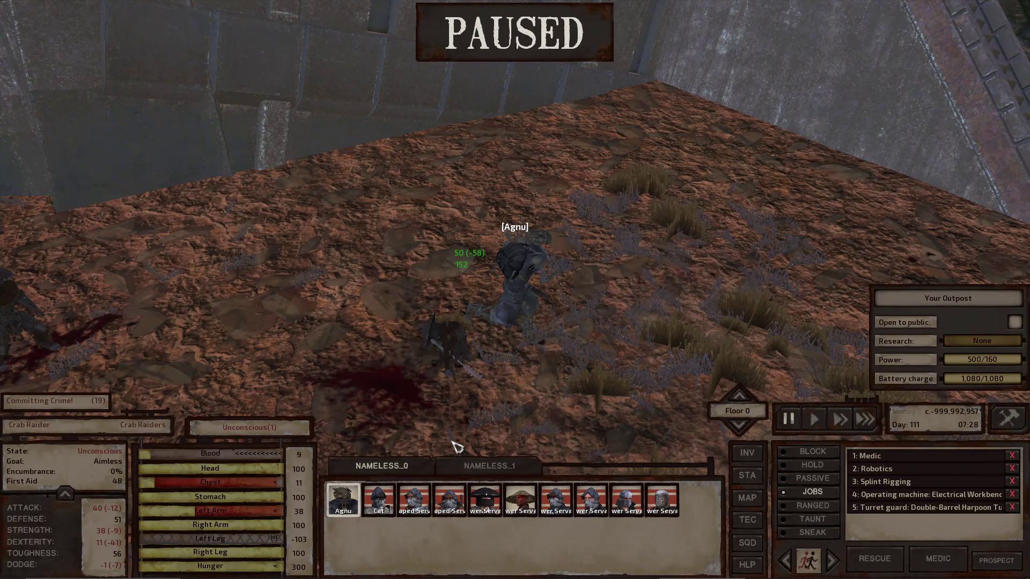
click(343, 499)
key(space)
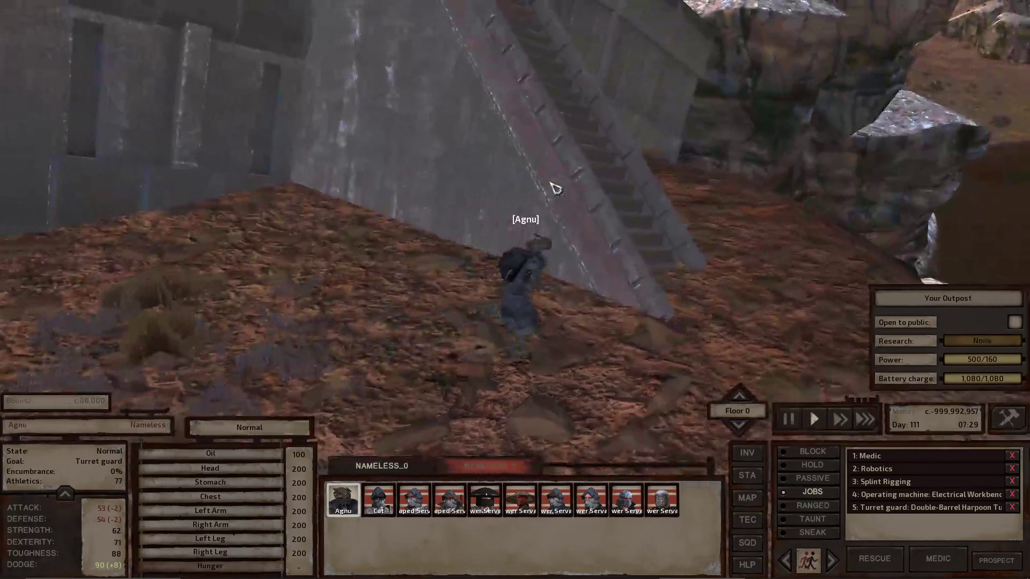
key(space)
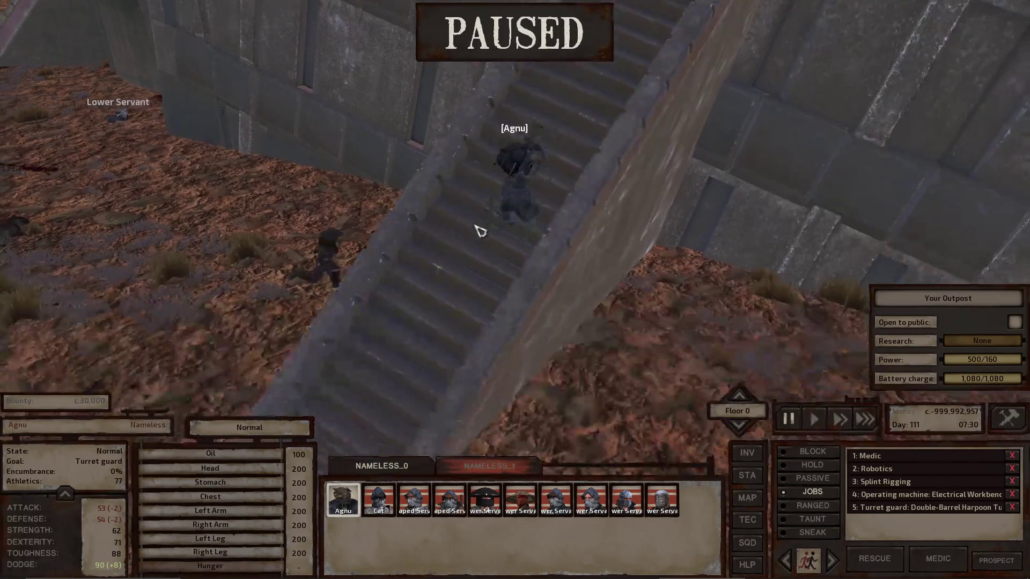
key(a)
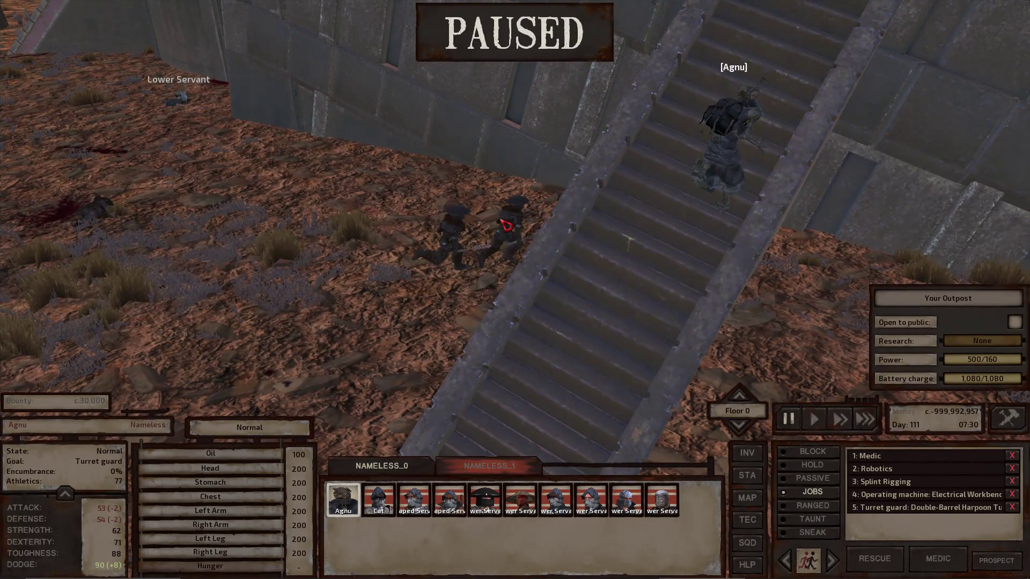
right_click(506, 226)
key(space)
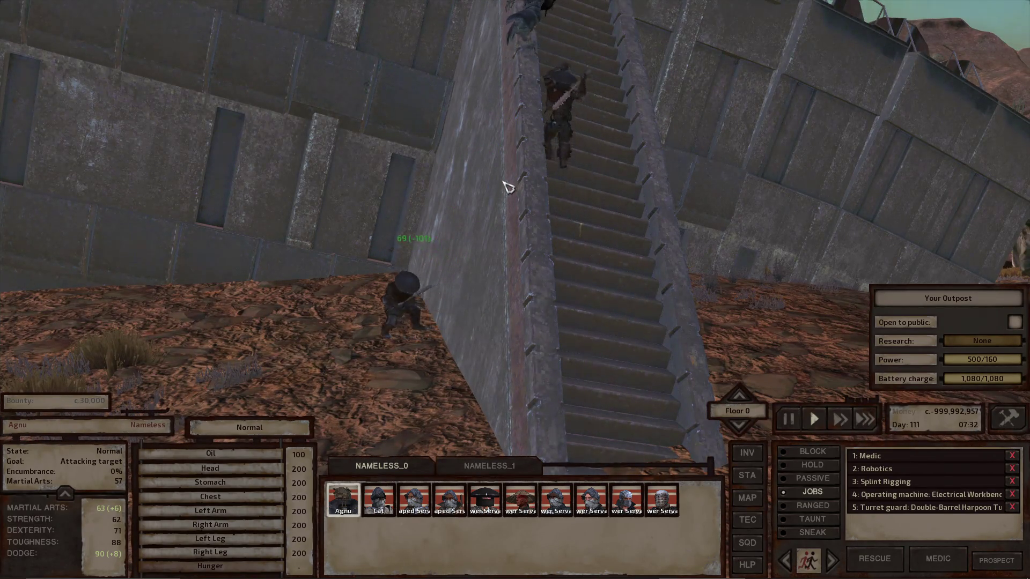
- Follow the fight, pause beside the drill, and select the crippled Lower Servant
scroll(508, 184, down, 3)
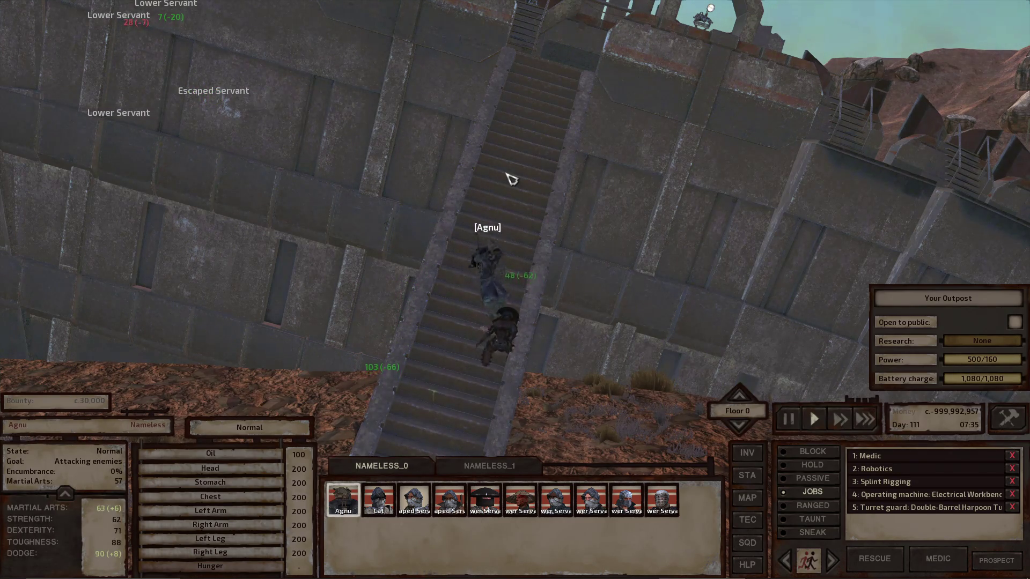
scroll(510, 178, up, 3)
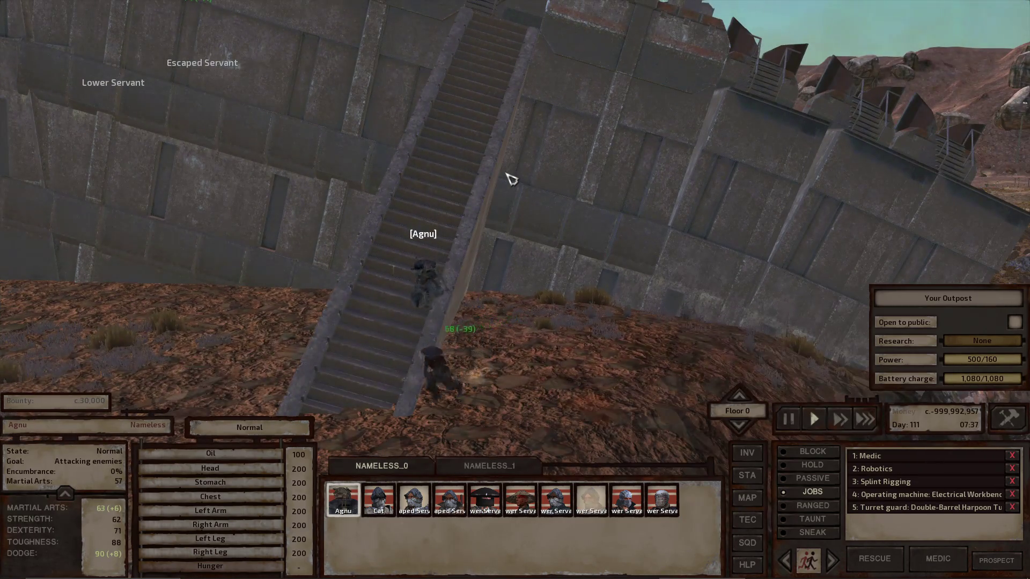
scroll(510, 179, up, 2)
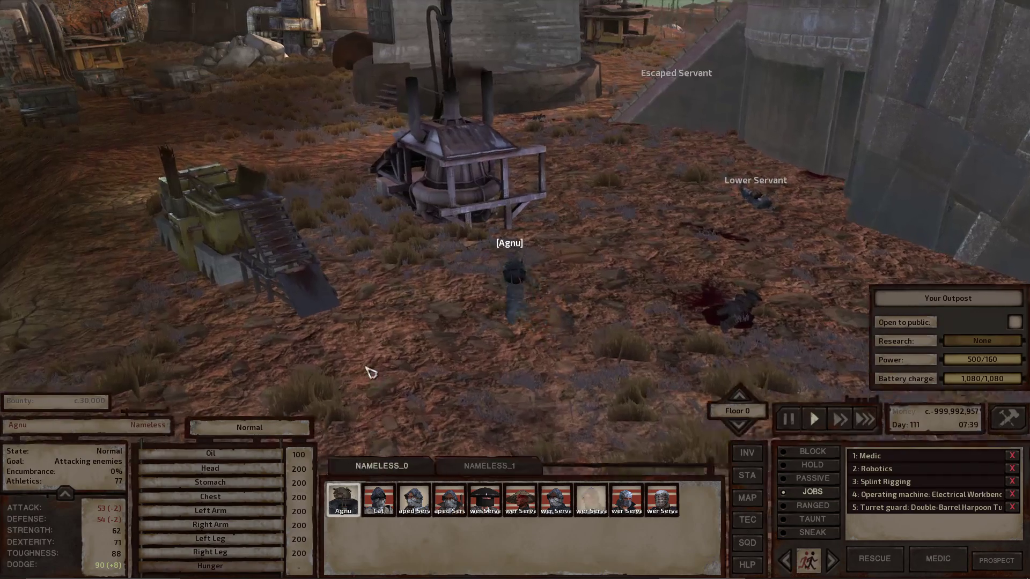
key(e)
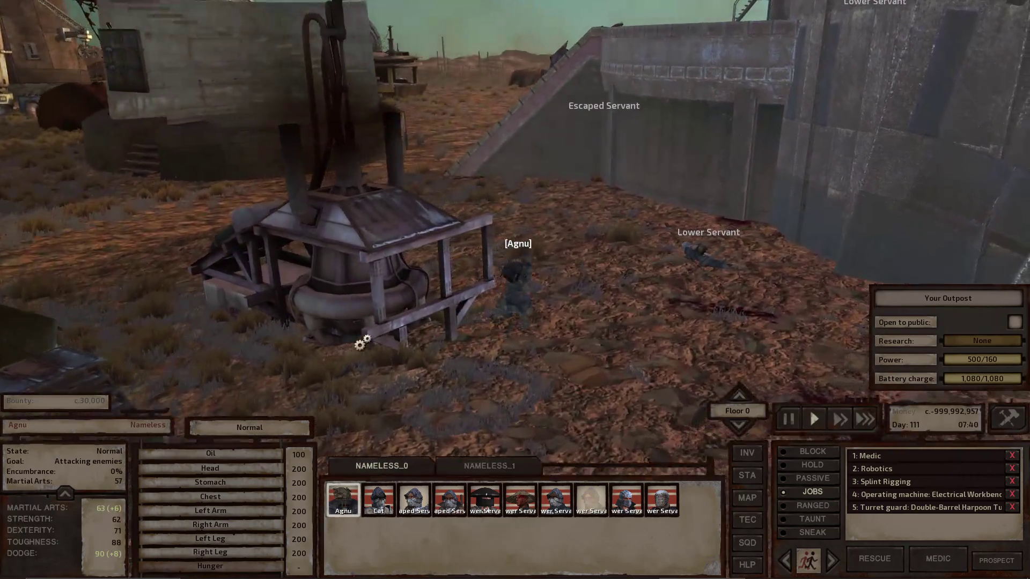
key(space)
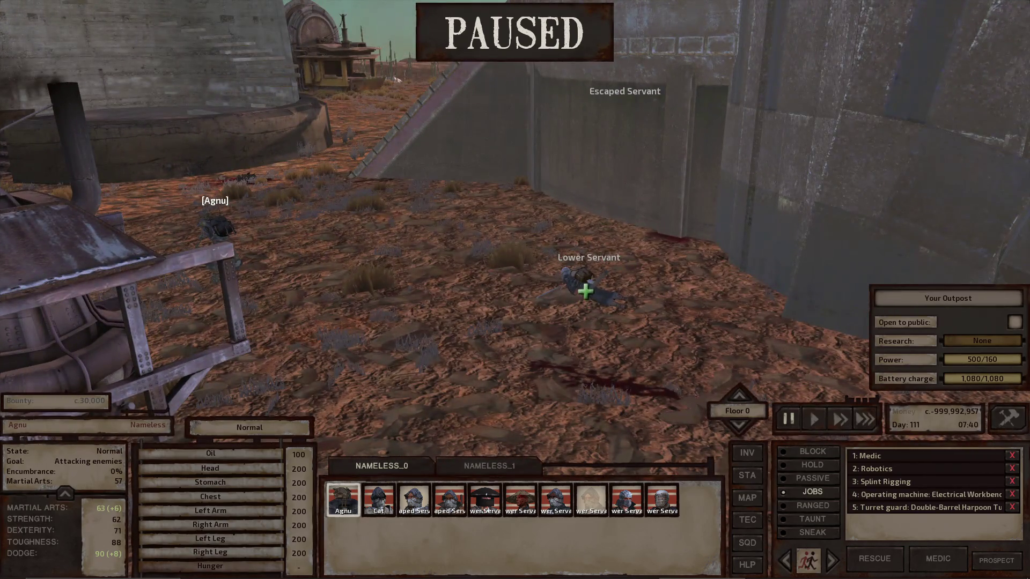
click(585, 292)
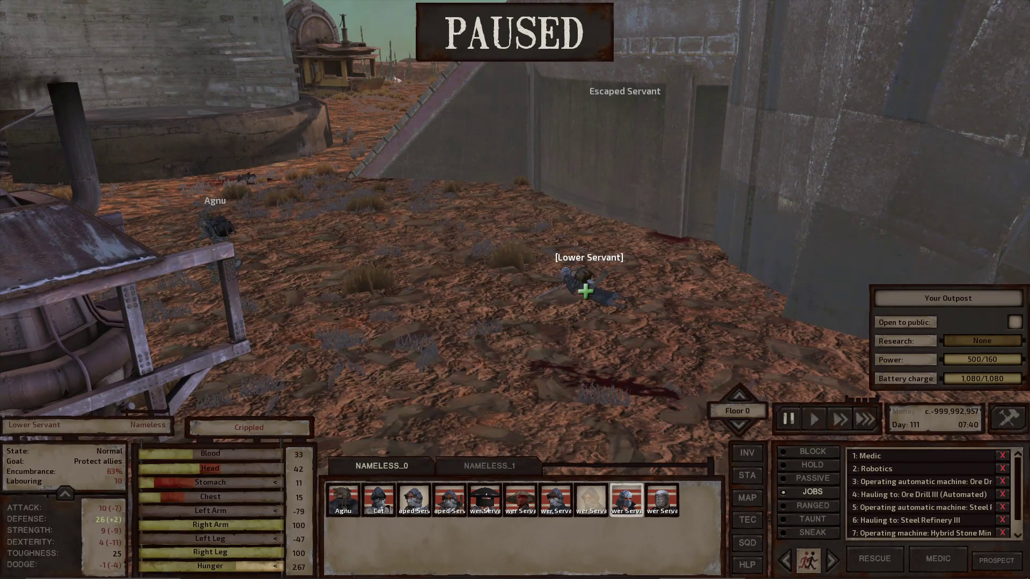
- Order first aid for the crippled servant, then select the seventh squad member
right_click(585, 289)
click(604, 315)
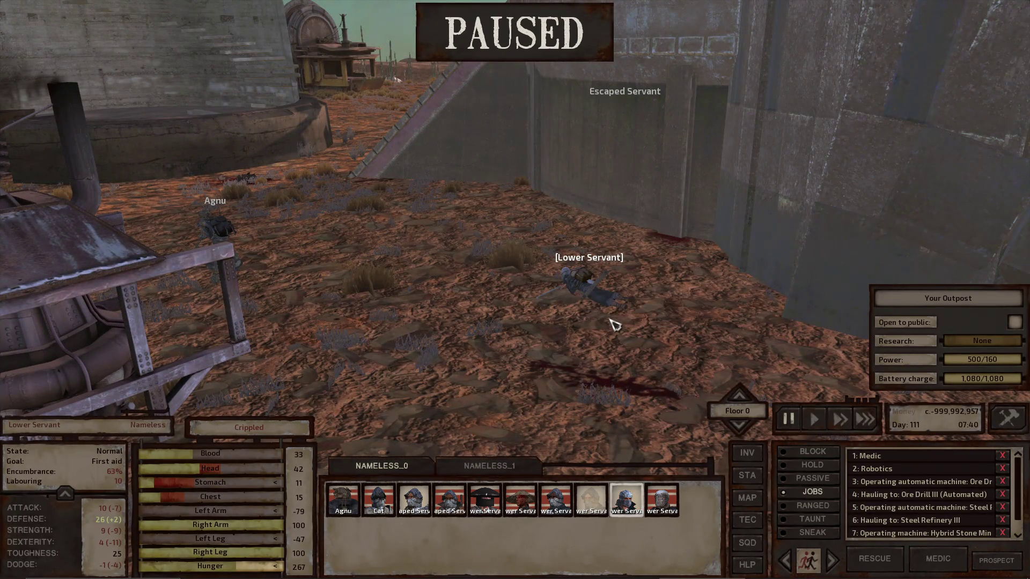
double_click(553, 502)
key(space)
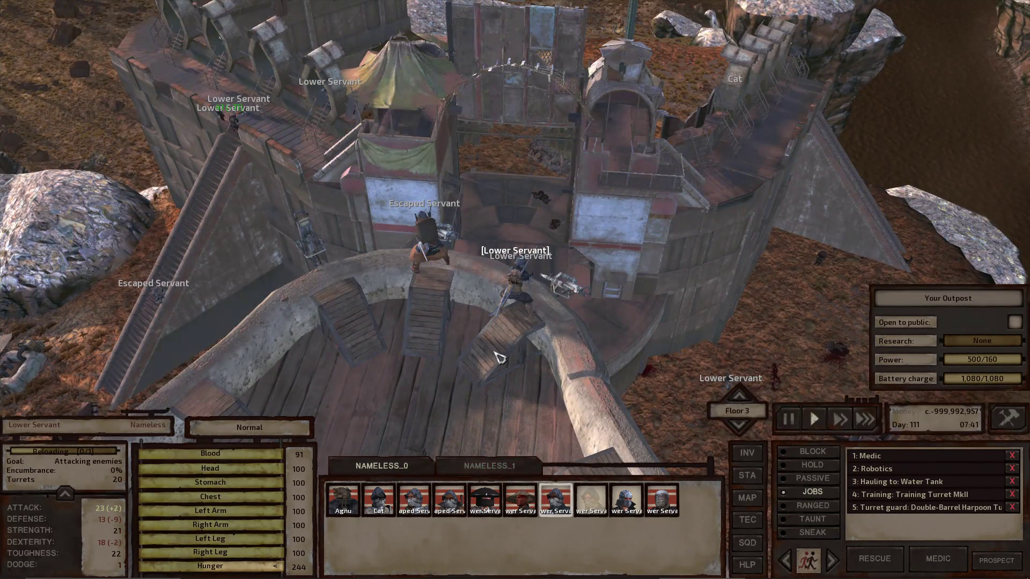
key(space)
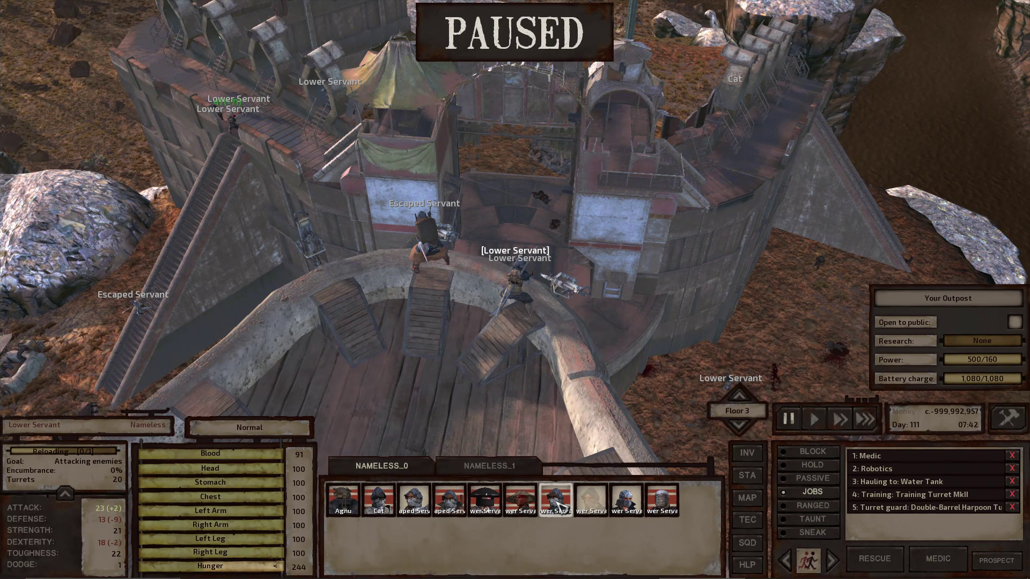
- Send that Lower Servant to a spot near the tower, then pause and centre on it
key(F1)
double_click(557, 507)
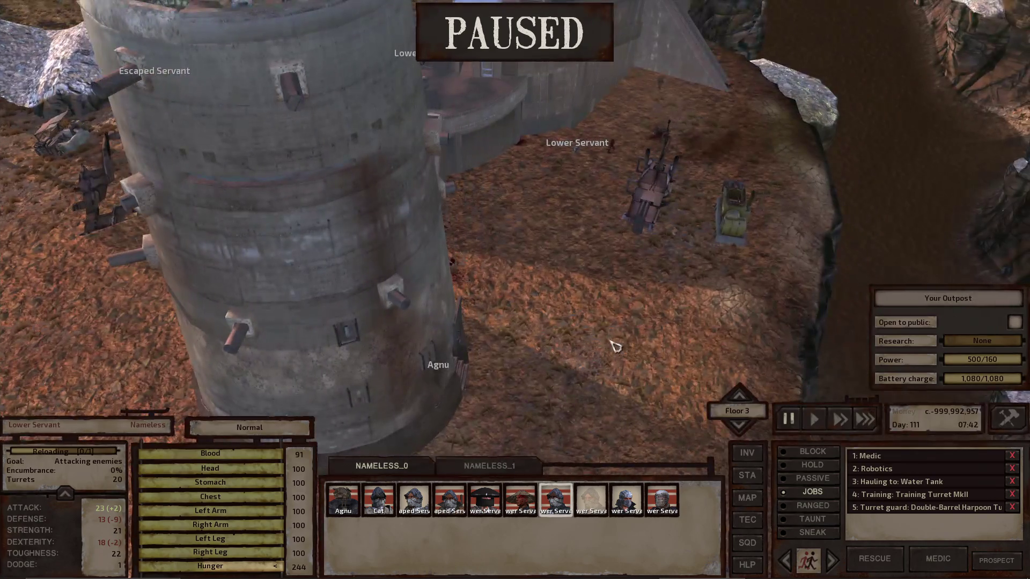
right_click(615, 345)
key(space)
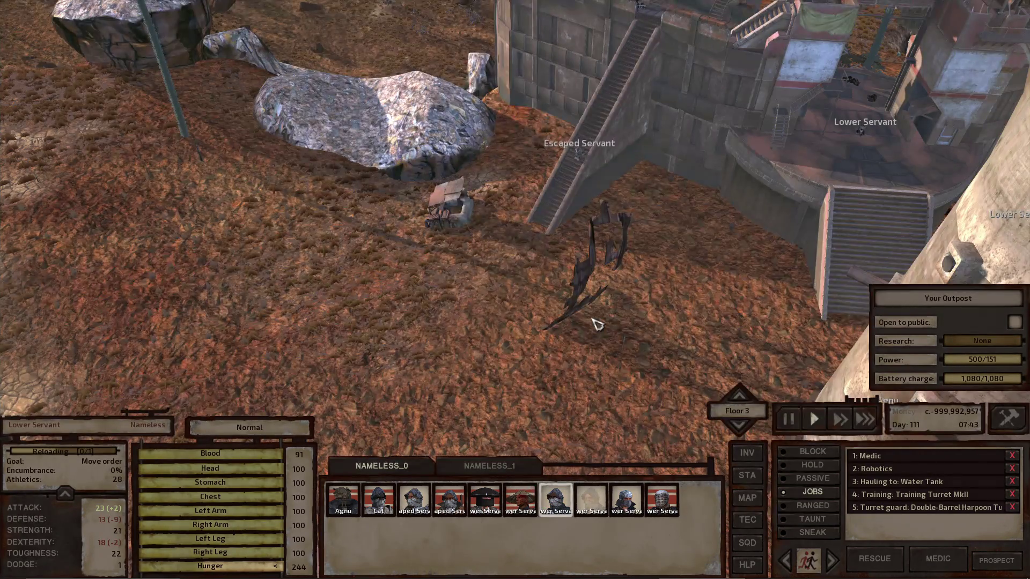
scroll(595, 322, down, 3)
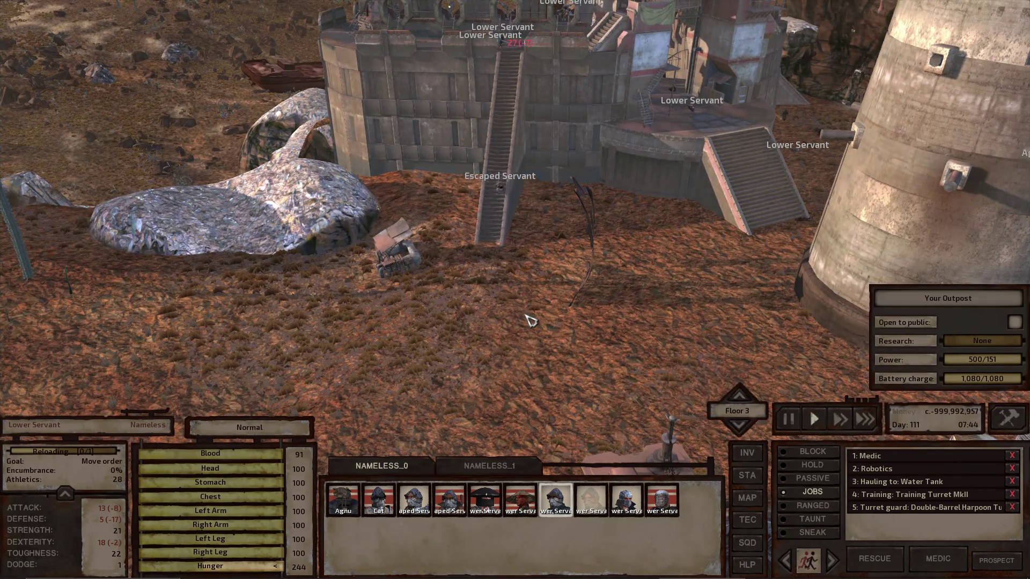
key(space)
scroll(520, 245, up, 2)
key(f)
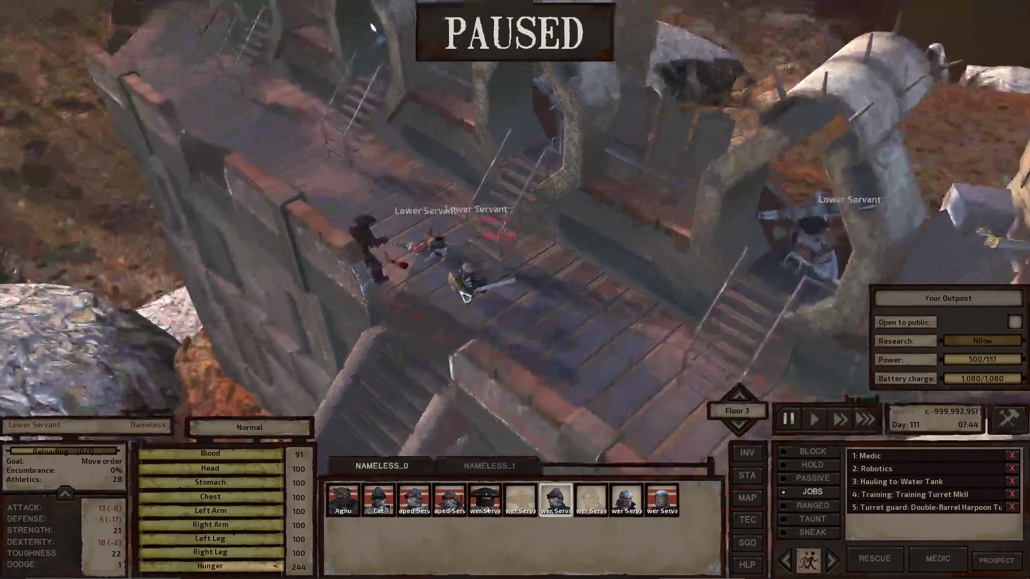
- Order an attack on the Crab Raider and inspect the raider and dying servant
key(q)
right_click(410, 219)
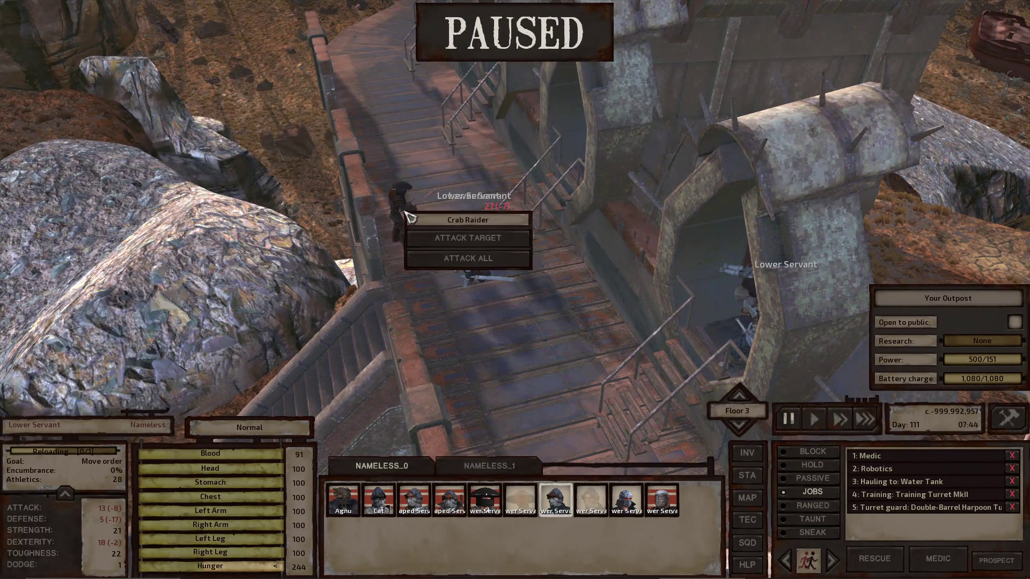
click(417, 242)
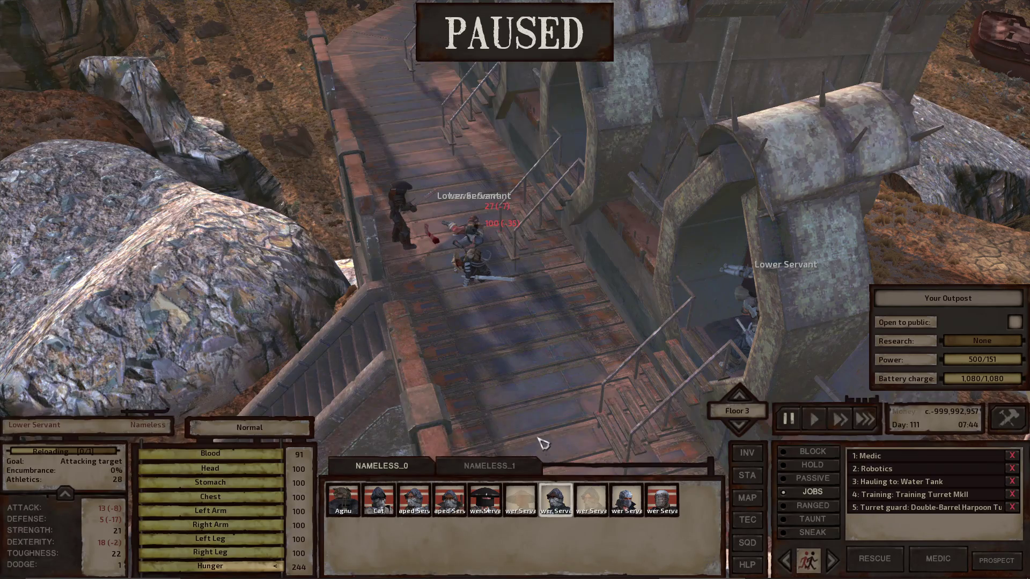
click(616, 502)
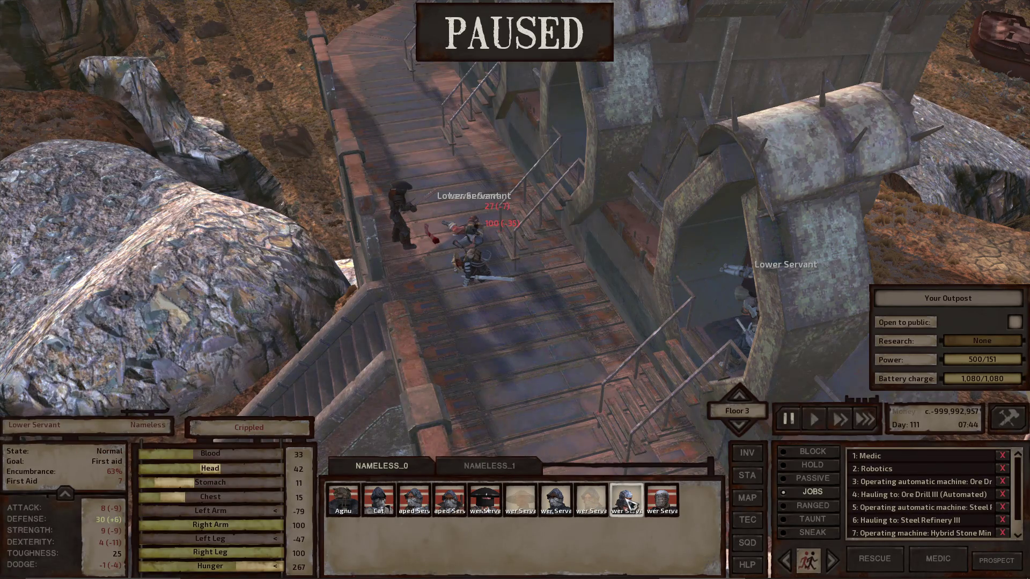
click(664, 504)
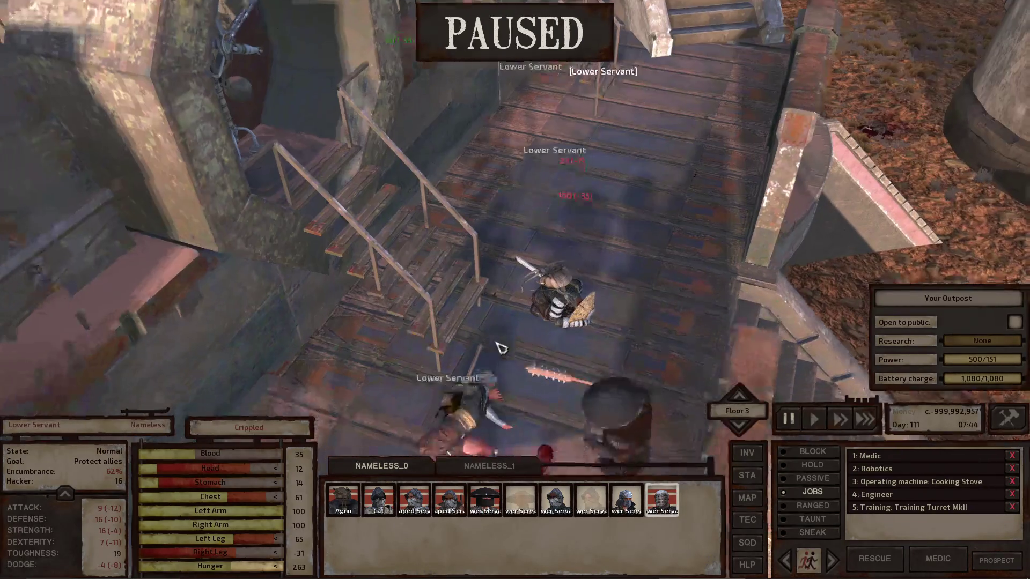
click(468, 414)
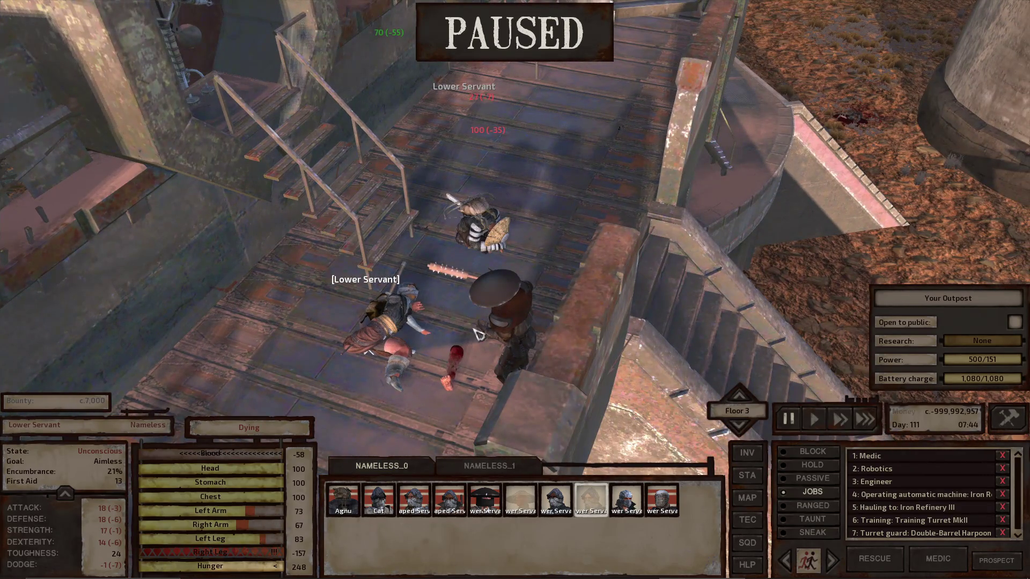
click(514, 313)
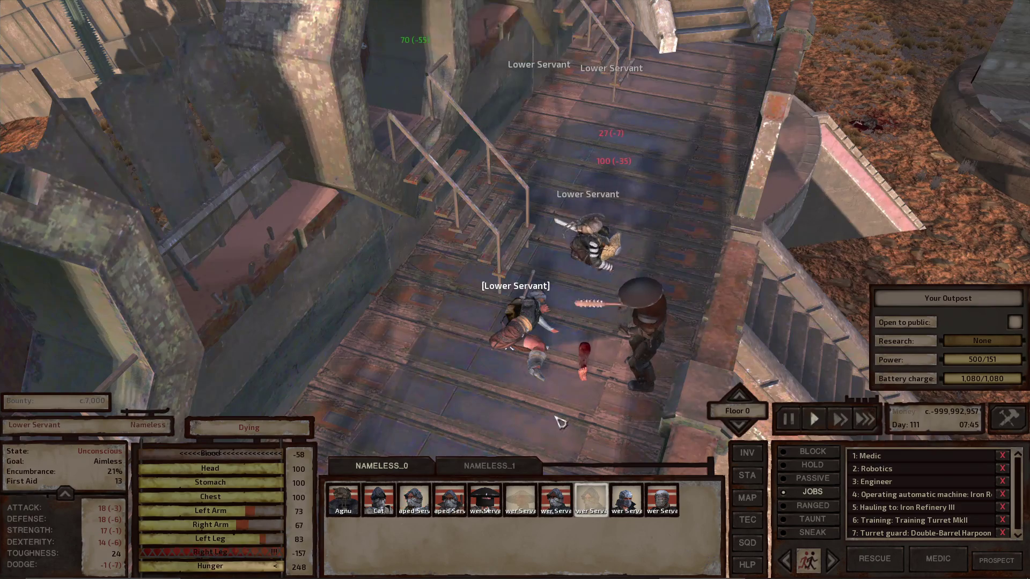
click(557, 351)
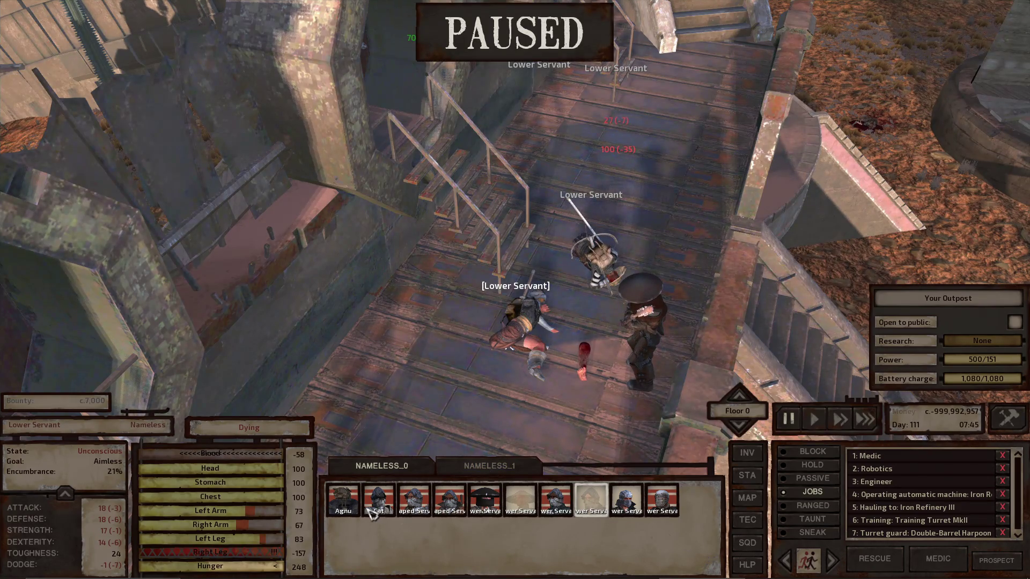
- Select Agnu, resume play, and orbit the view around the fight in the tower
double_click(343, 501)
key(space)
scroll(503, 305, down, 10)
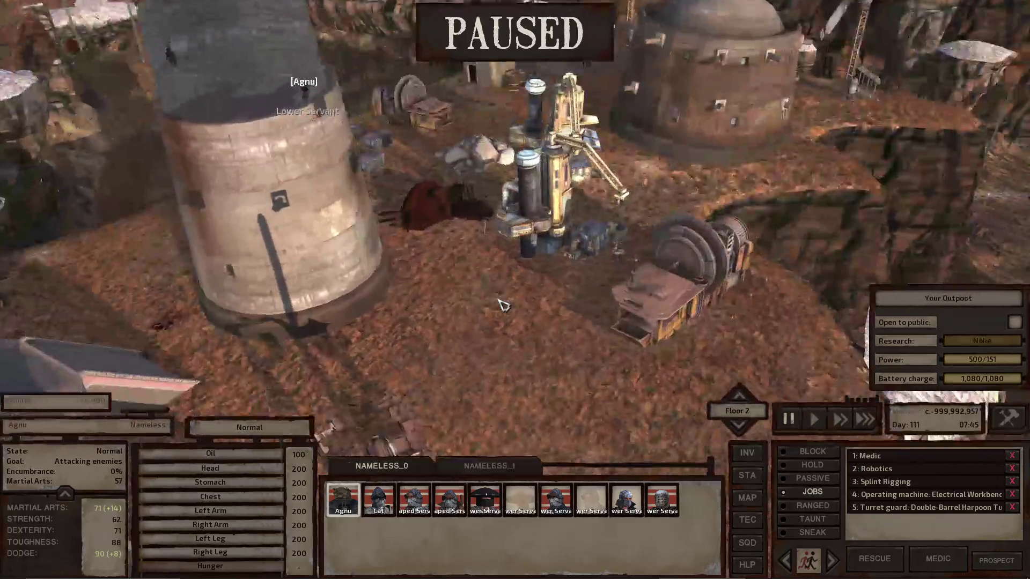
key(space)
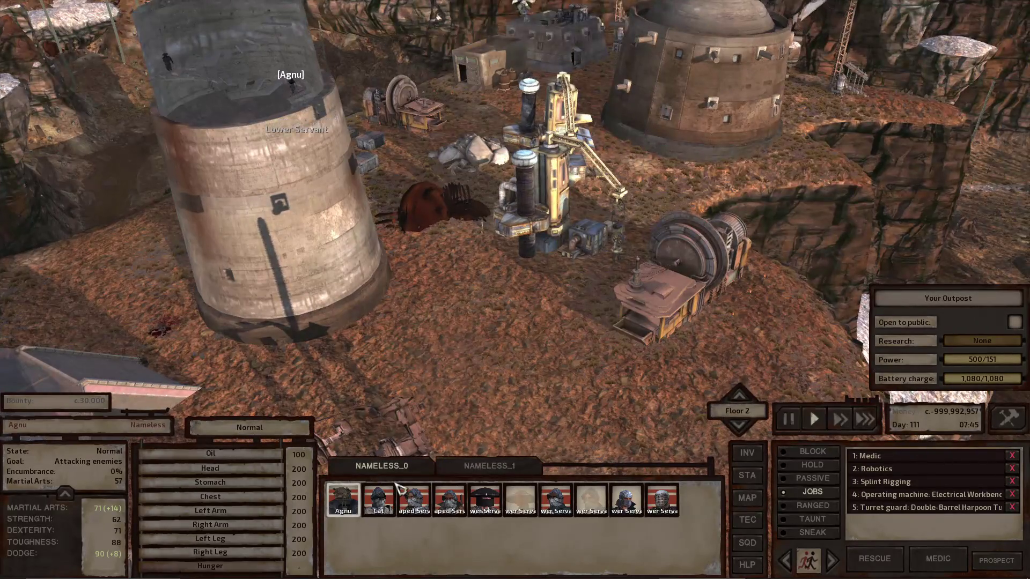
scroll(450, 355, up, 10)
key(e)
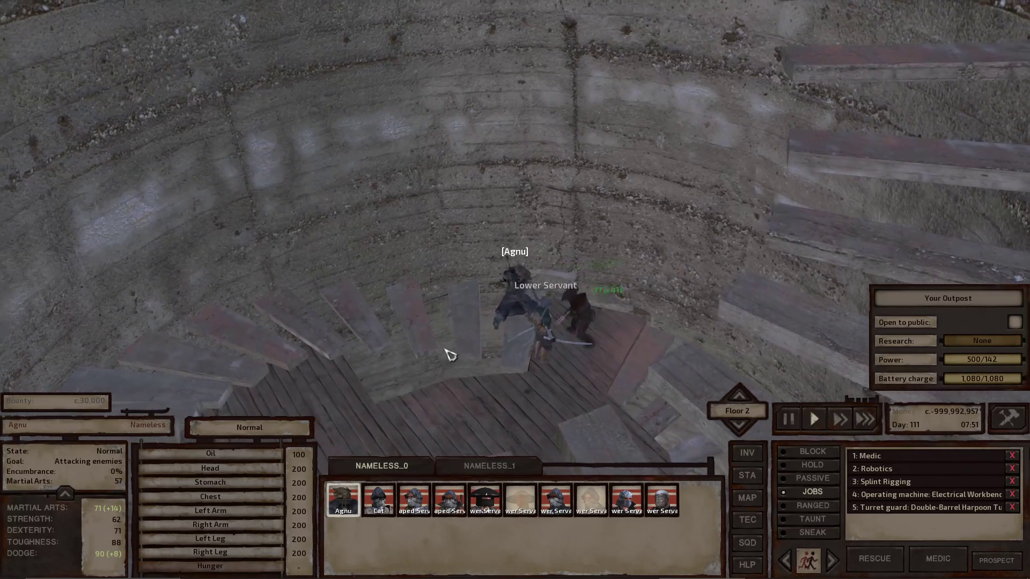
- Pause and check the slightly injured, crippled and bleeding turret-guard servants in turn
key(space)
double_click(627, 502)
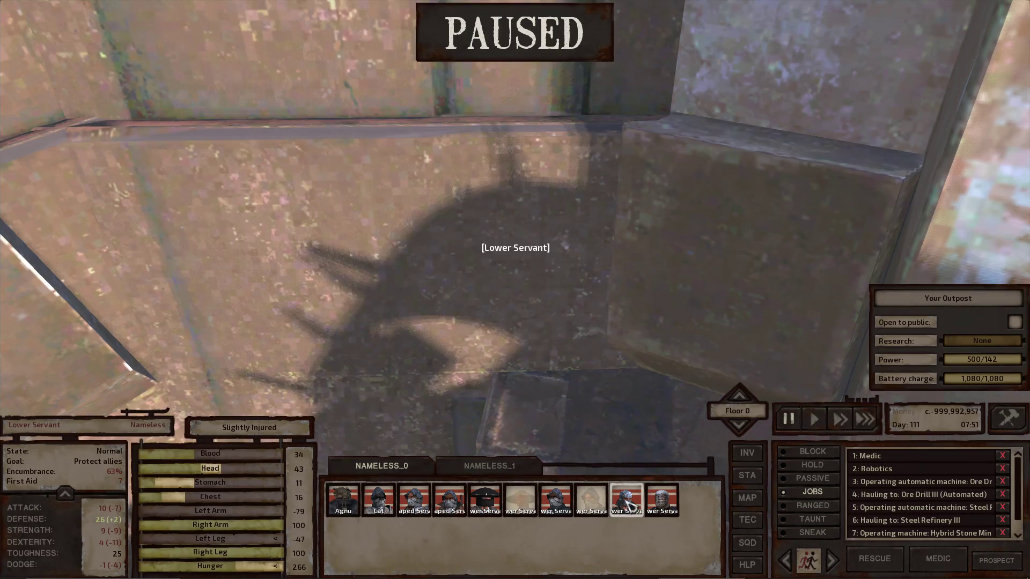
scroll(547, 303, up, 5)
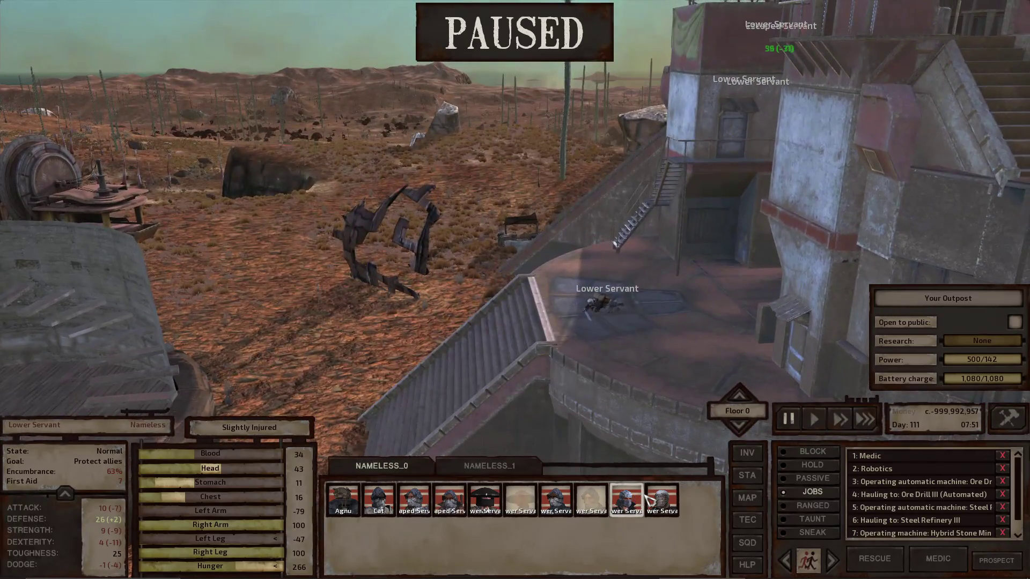
key(q)
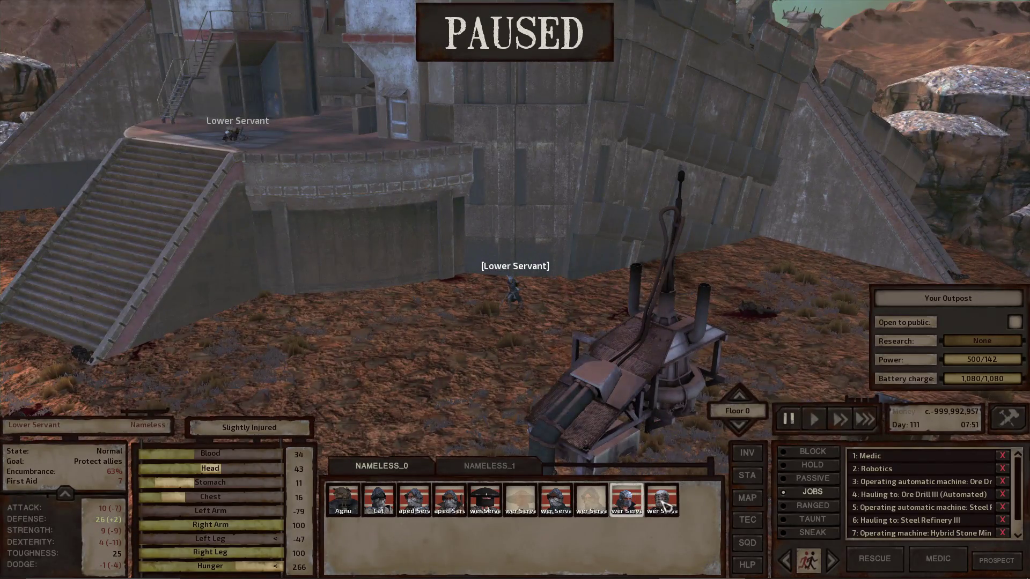
double_click(663, 501)
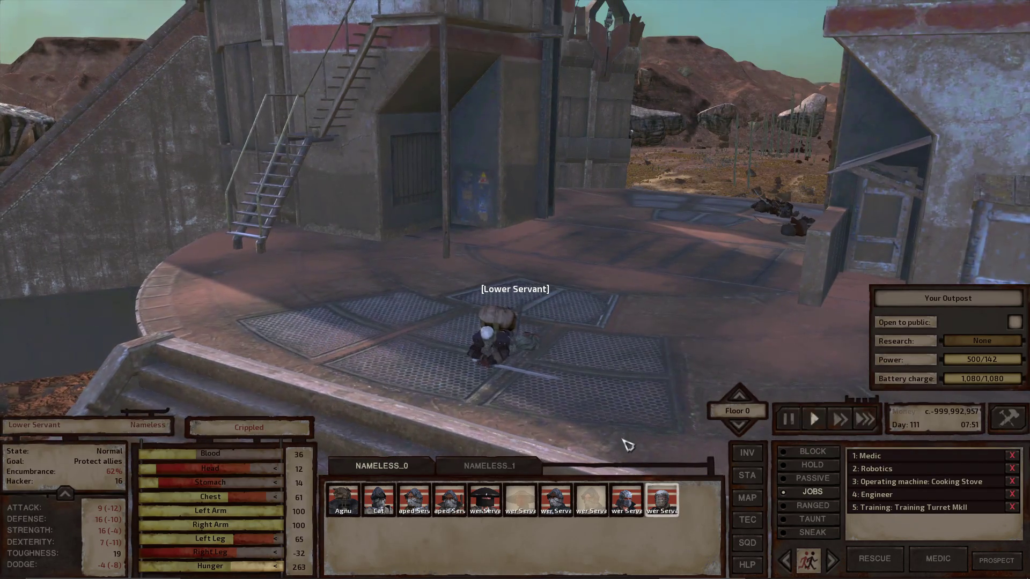
key(space)
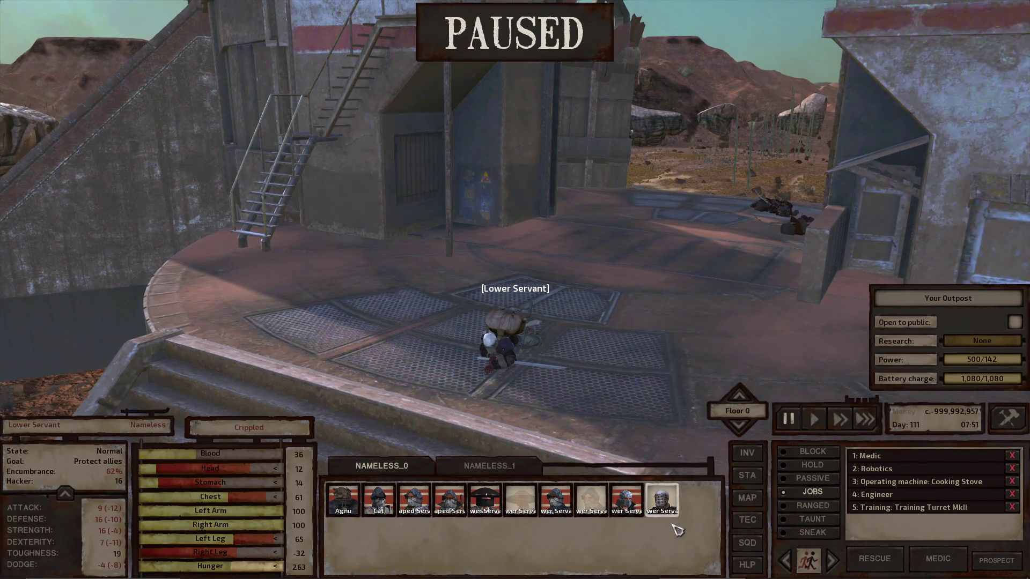
double_click(476, 485)
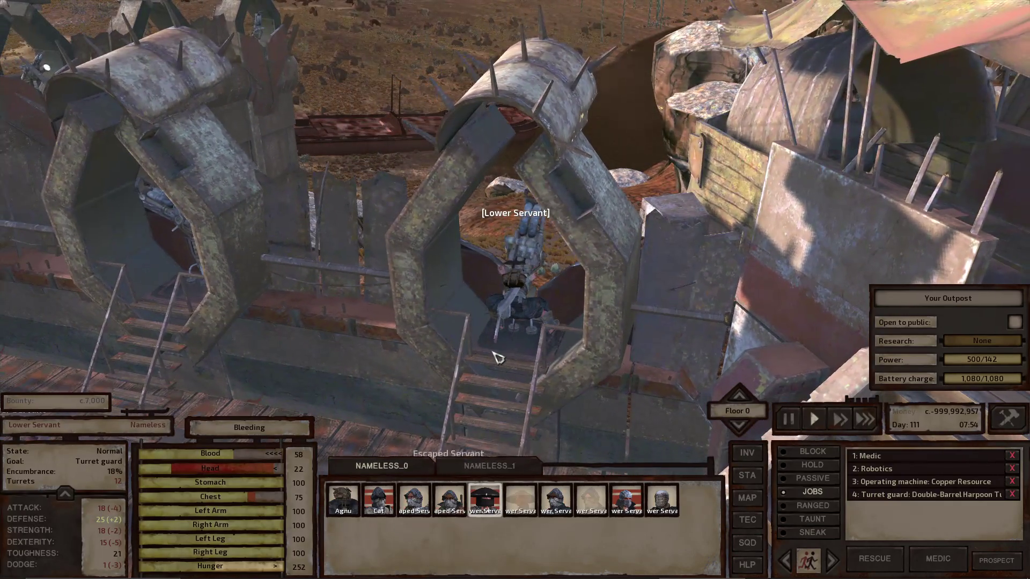
- Order the bleeding guard off the turret onto the wall, then check the unconscious walkway servant
key(space)
scroll(573, 430, down, 5)
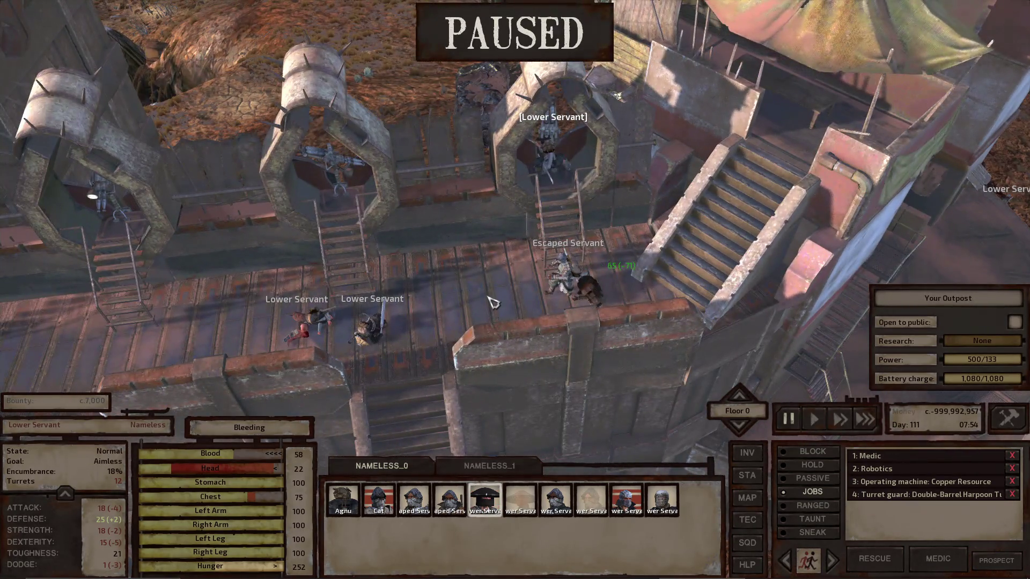
right_click(492, 303)
key(space)
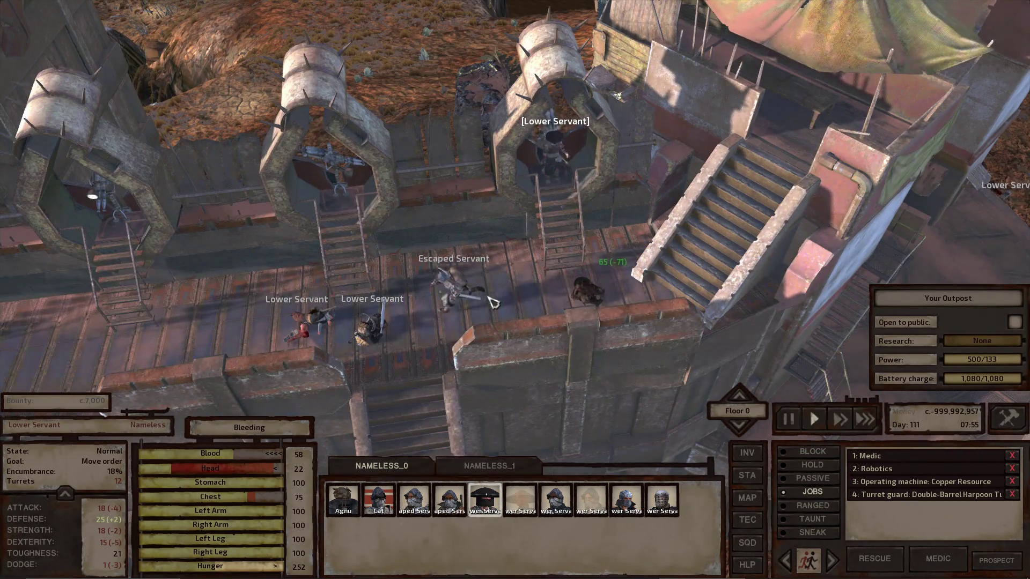
key(space)
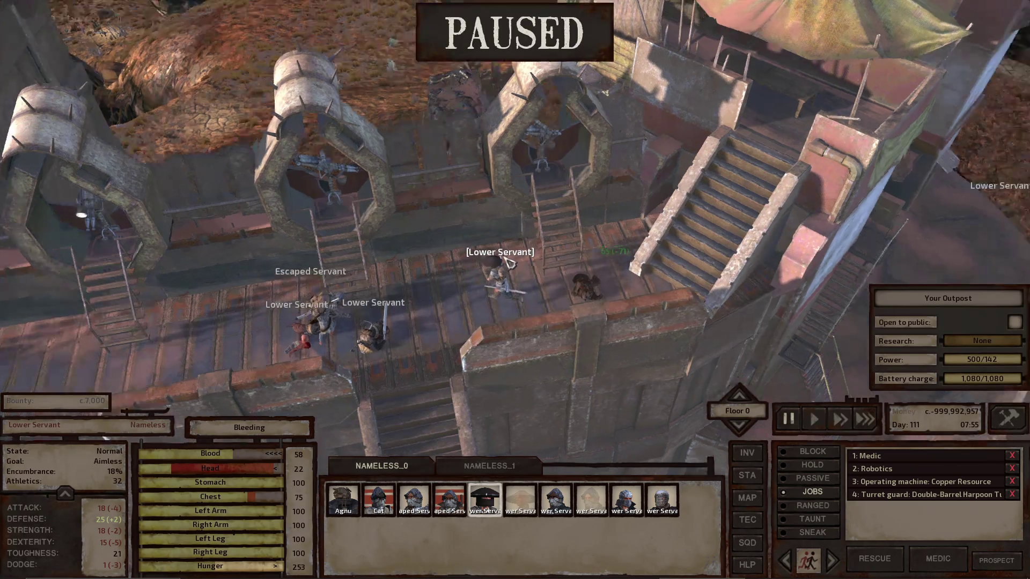
key(e)
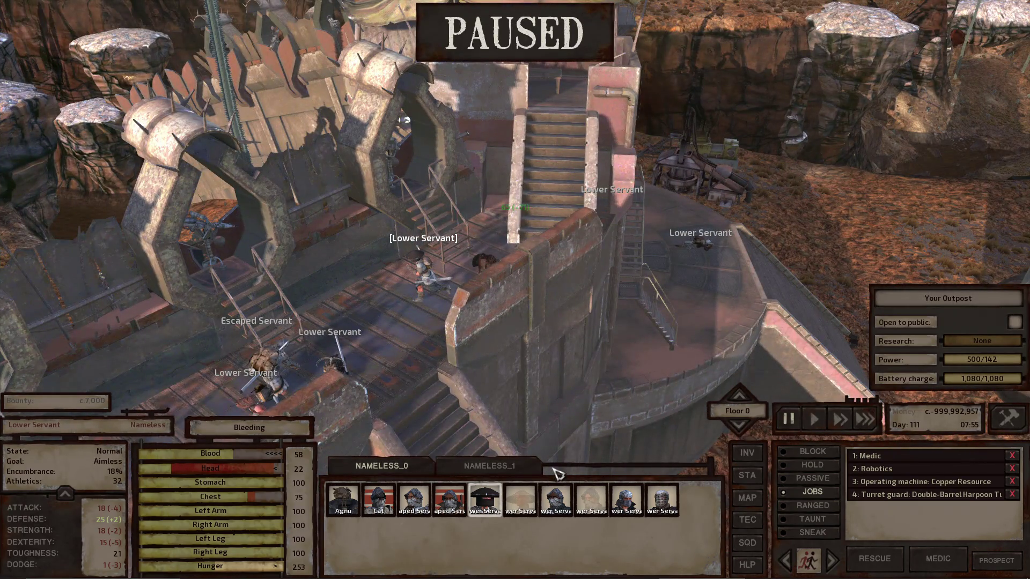
scroll(467, 375, up, 5)
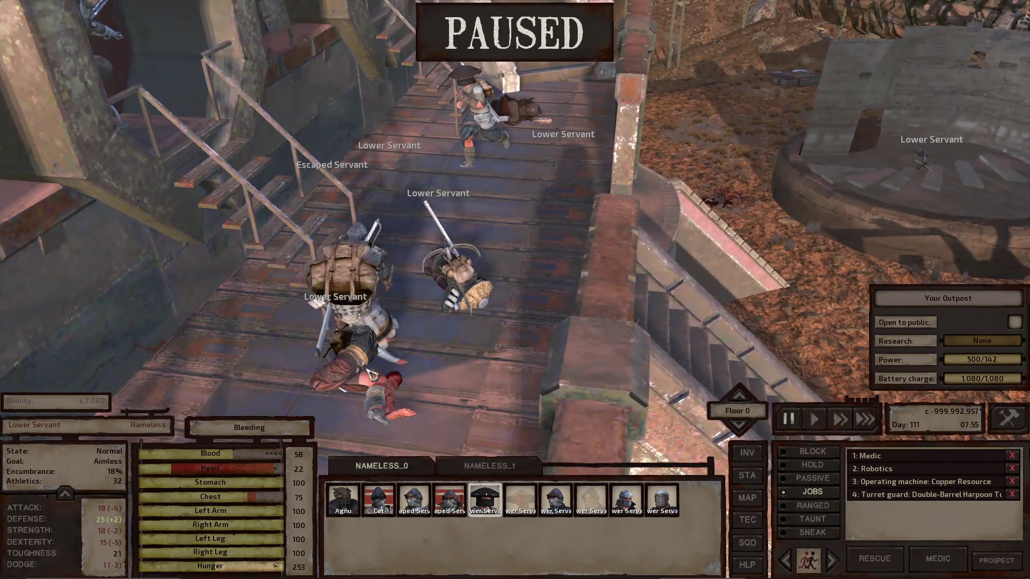
click(346, 358)
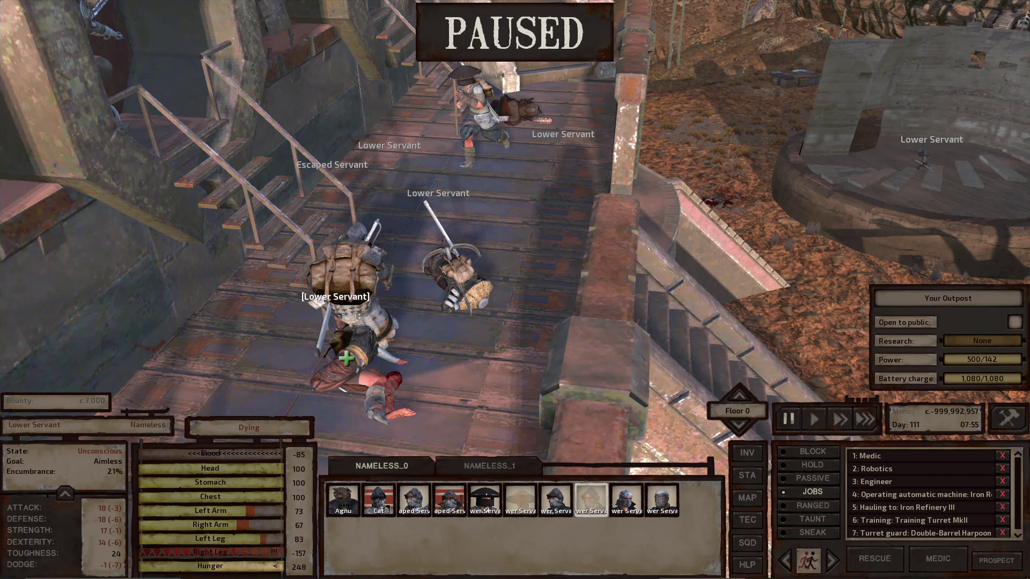
- Set the crippled servant's goal to Medic
scroll(426, 361, down, 6)
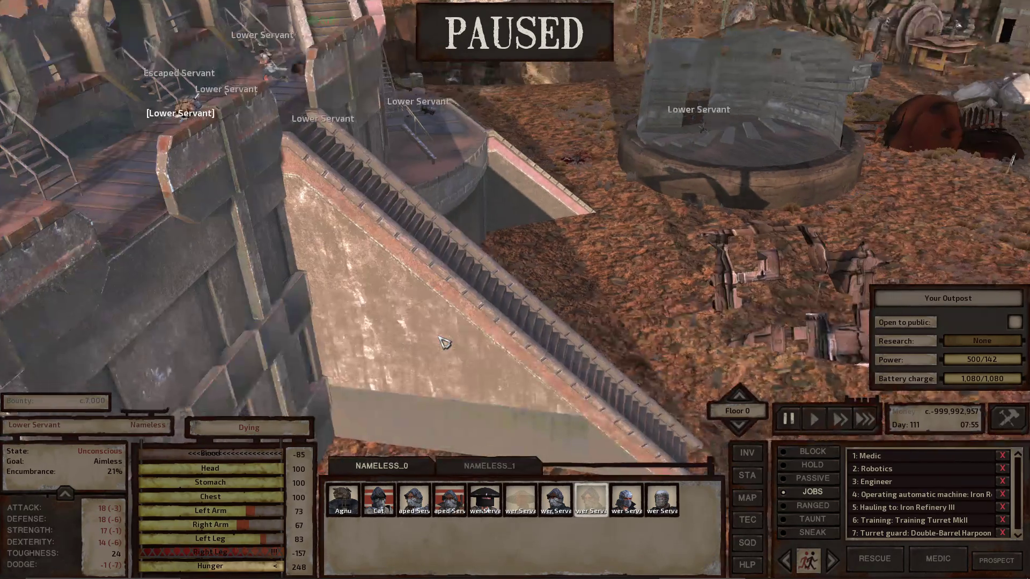
key(e)
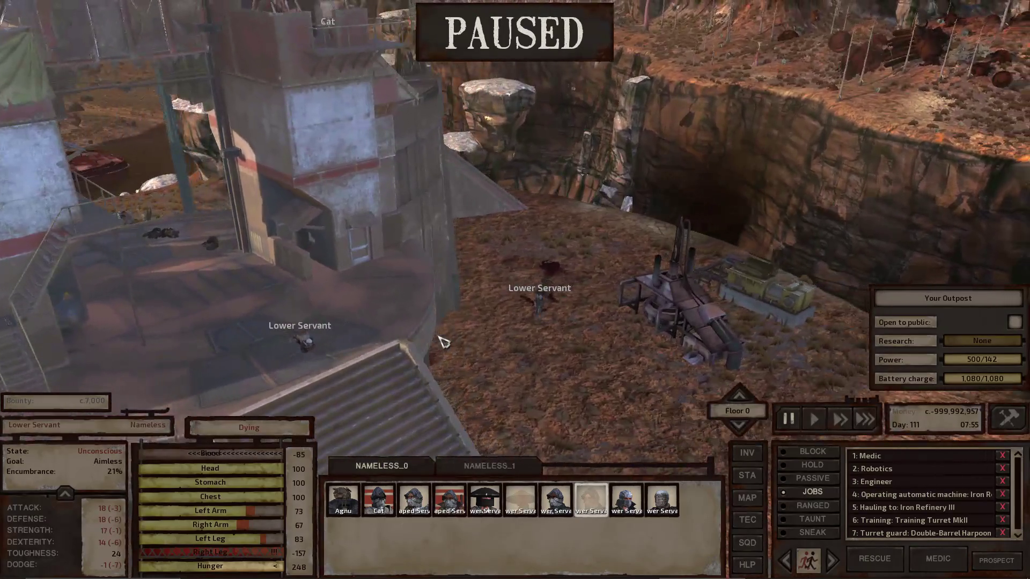
key(e)
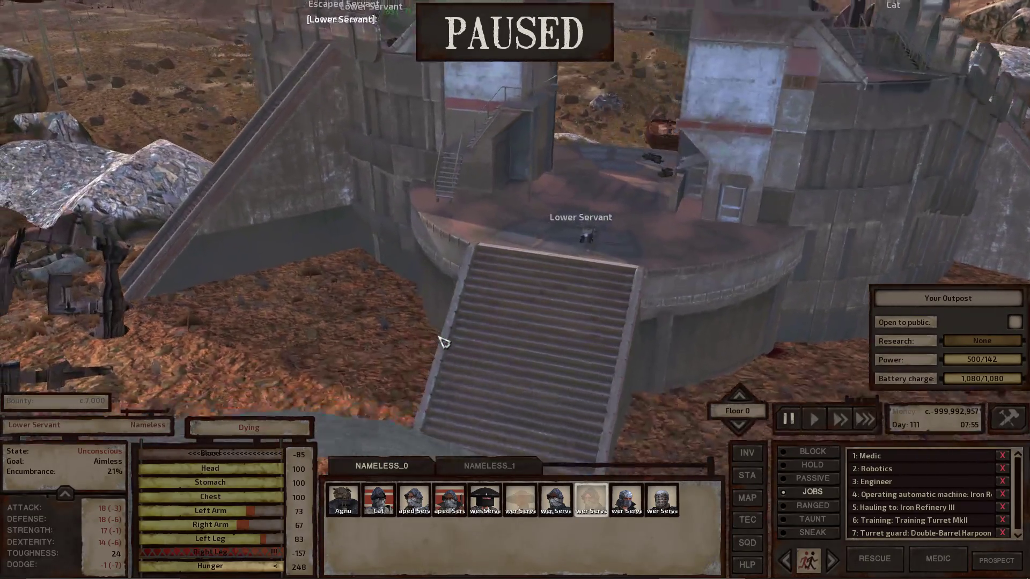
key(e)
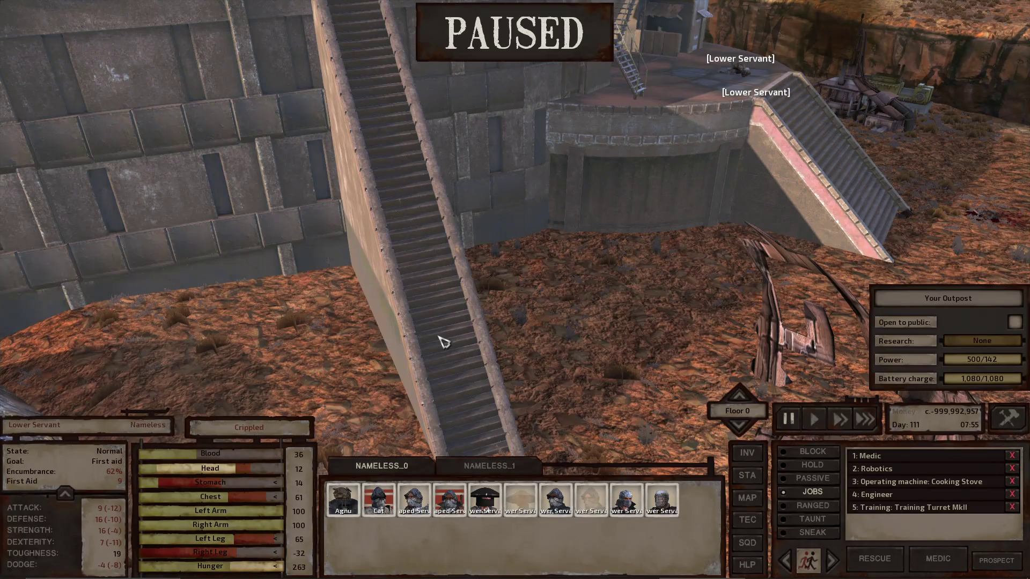
click(938, 559)
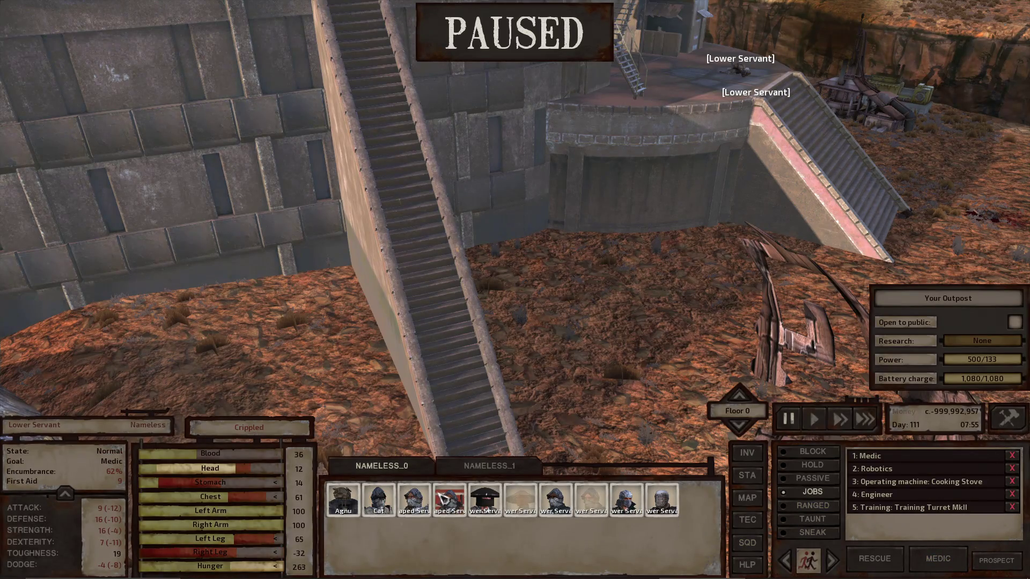
- Let play run briefly, confirm the unconscious servant has died, and check the escaped servant
double_click(343, 499)
key(space)
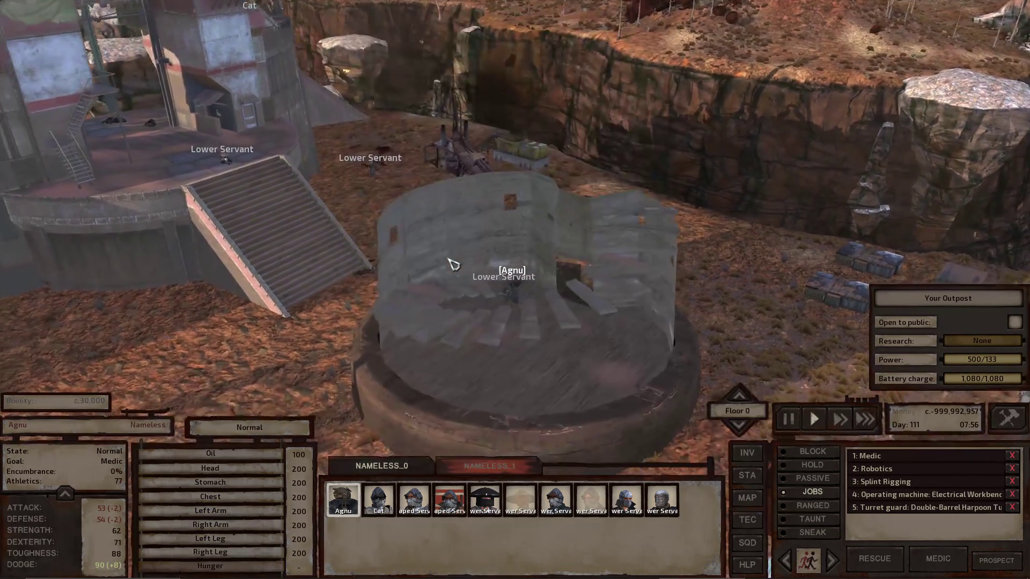
key(space)
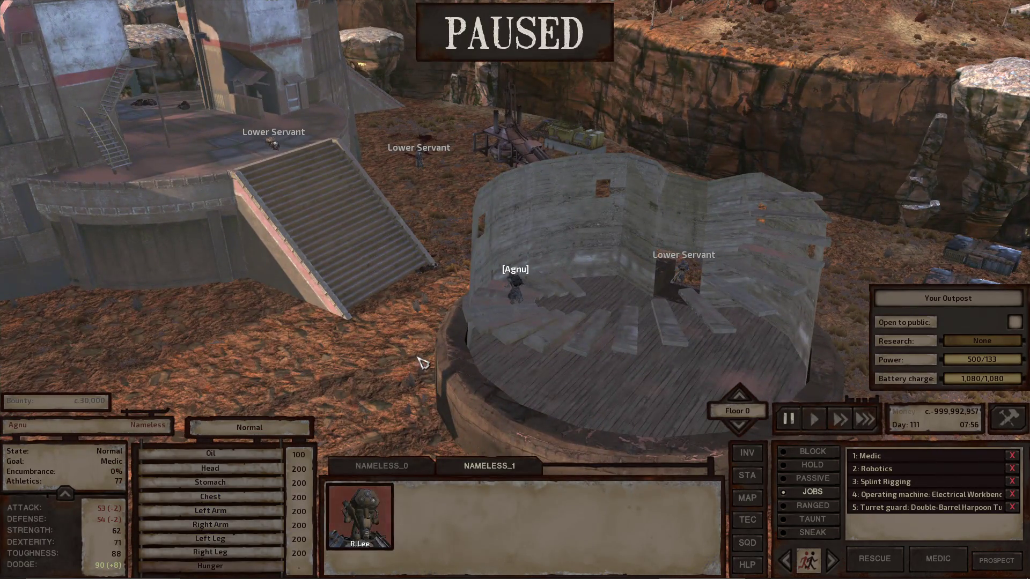
key(space)
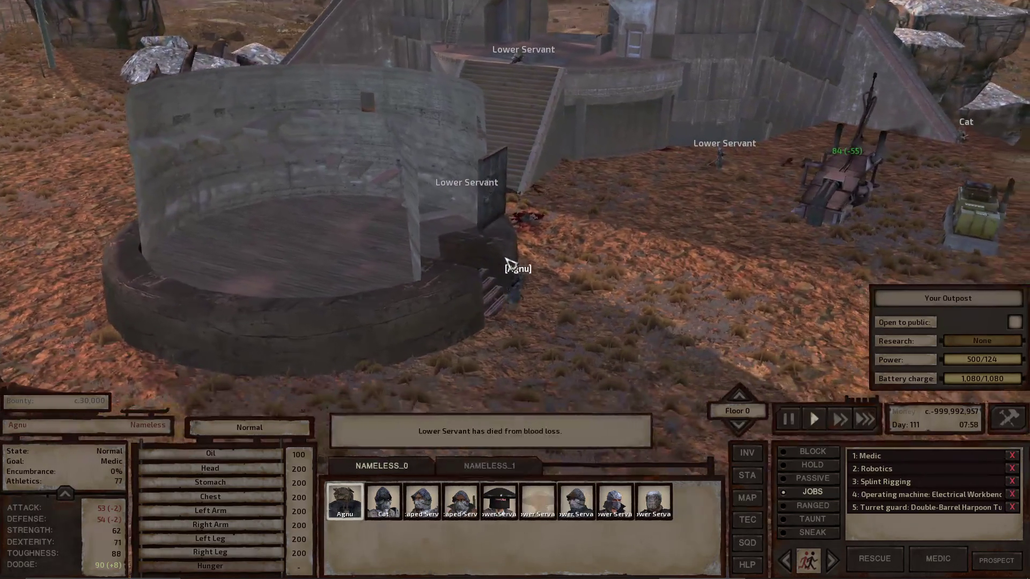
key(space)
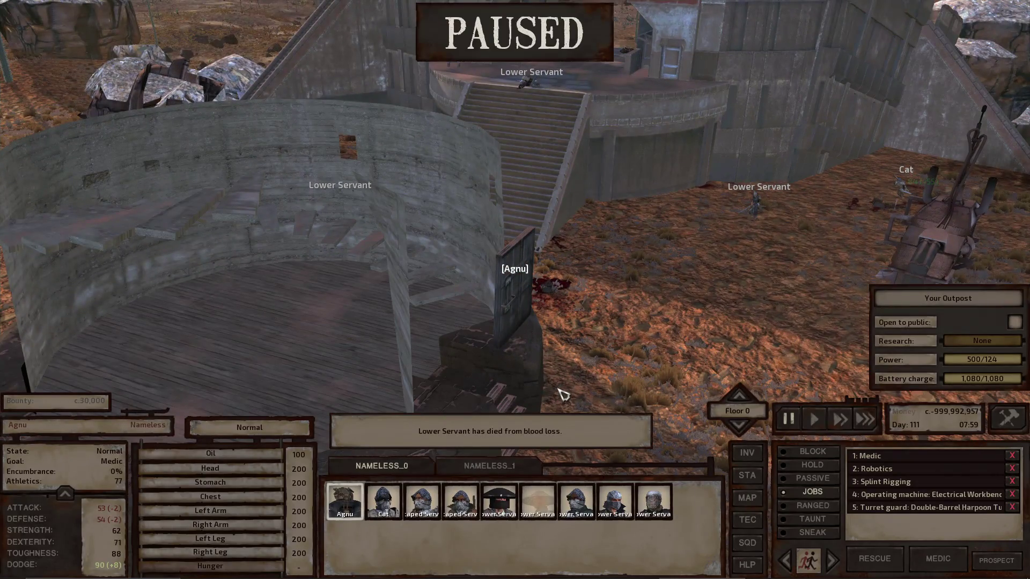
double_click(538, 501)
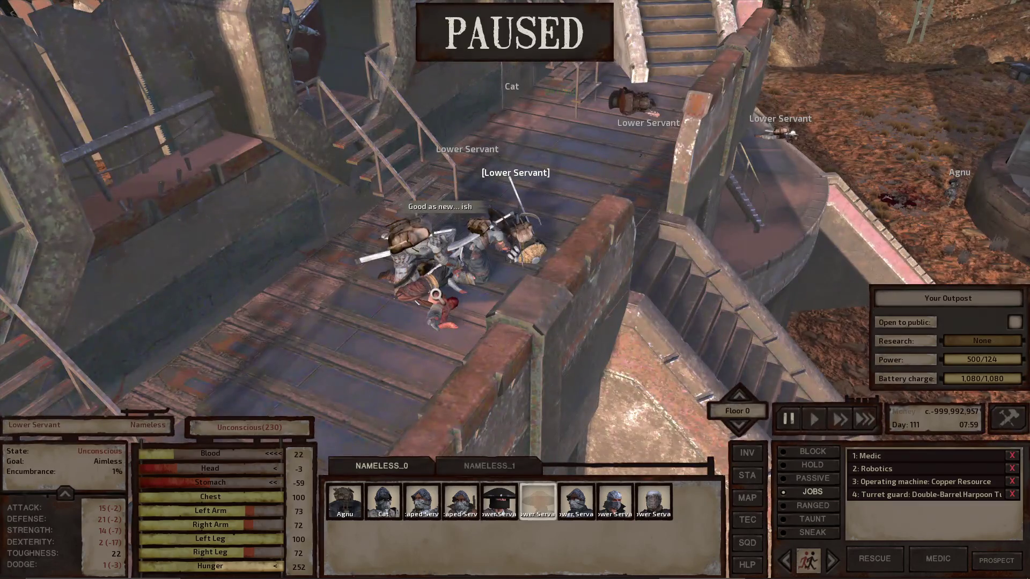
click(423, 293)
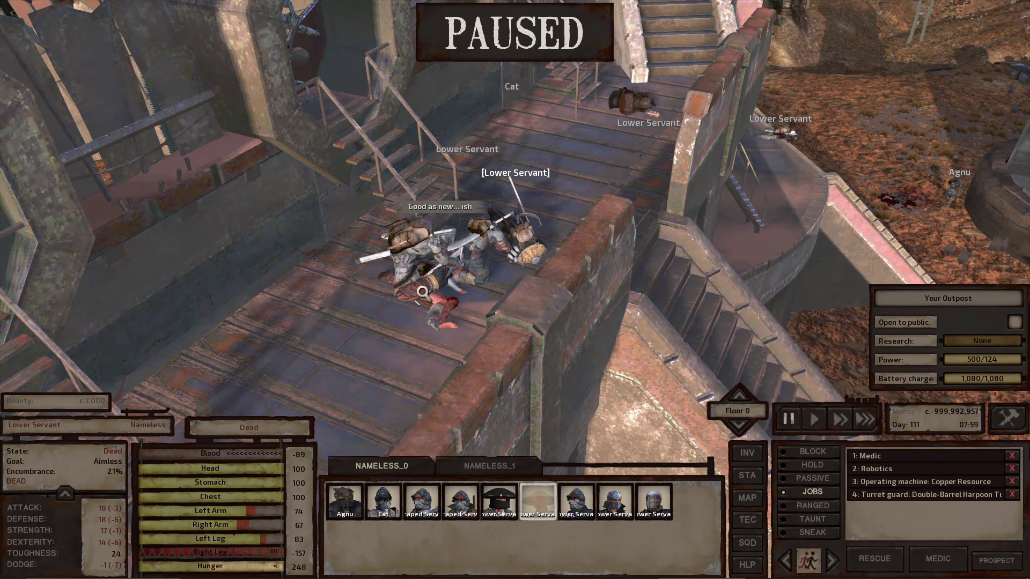
click(411, 267)
right_click(414, 298)
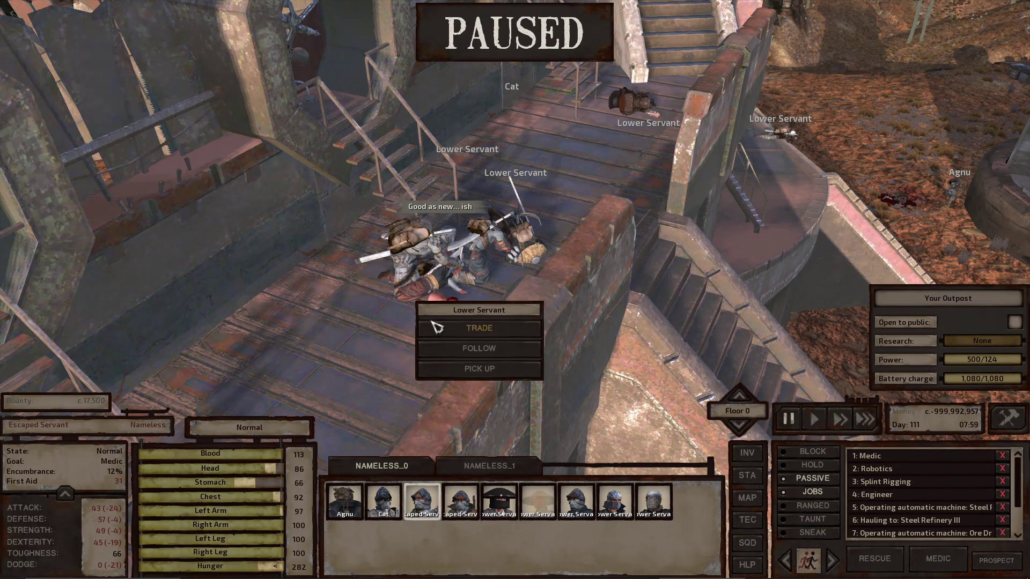
click(443, 330)
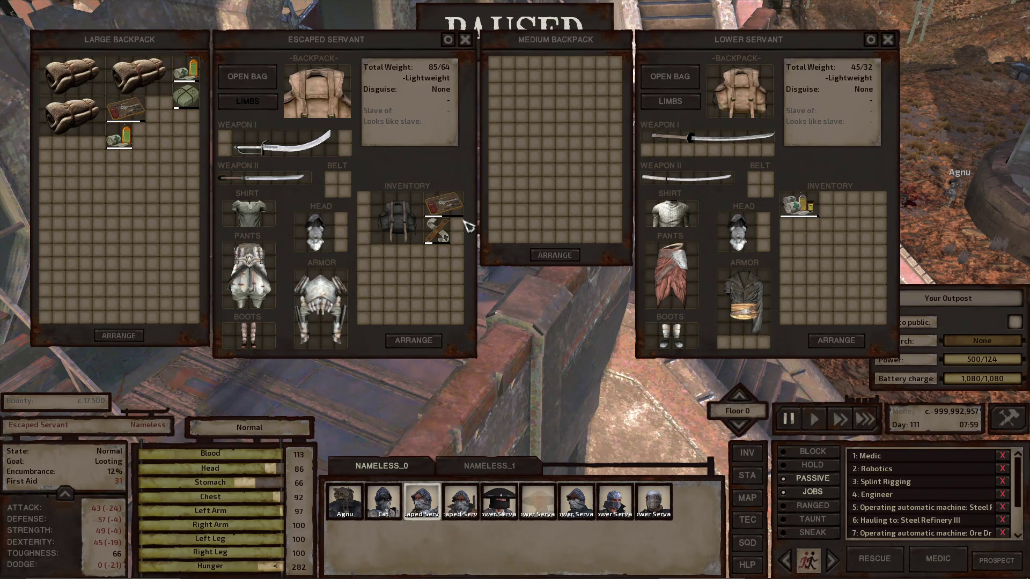
key(Escape)
click(421, 290)
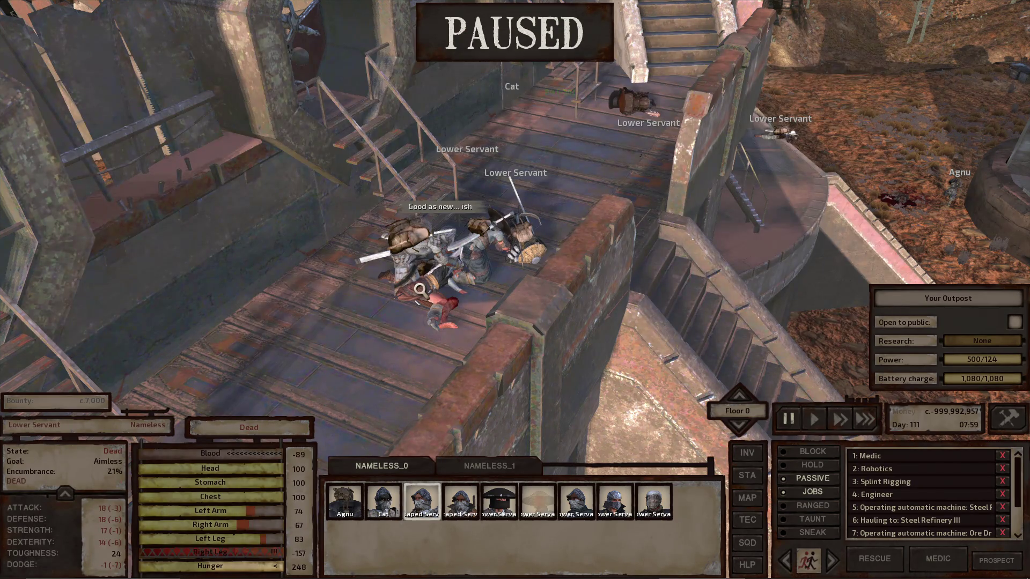
click(460, 502)
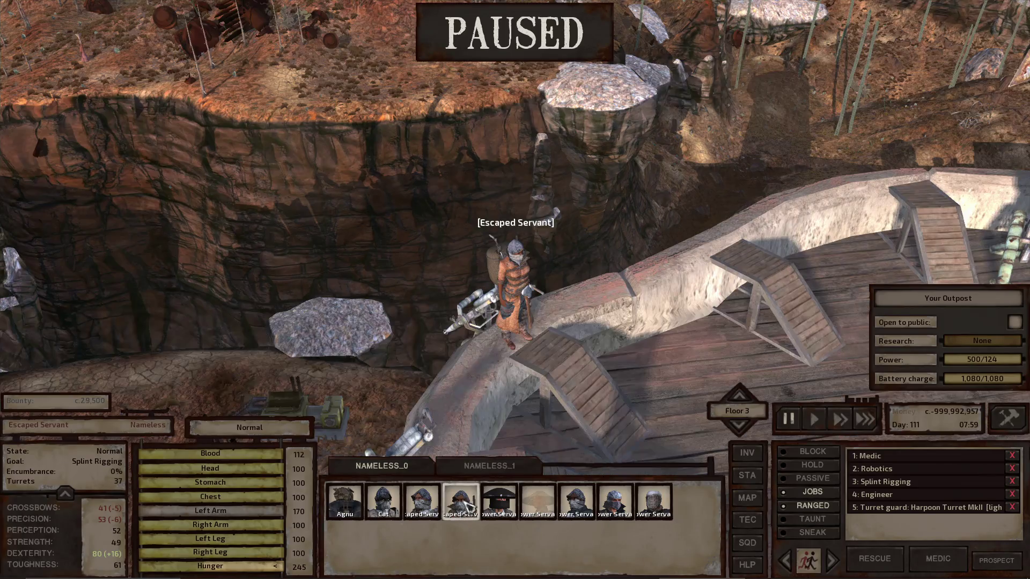
click(460, 502)
key(s)
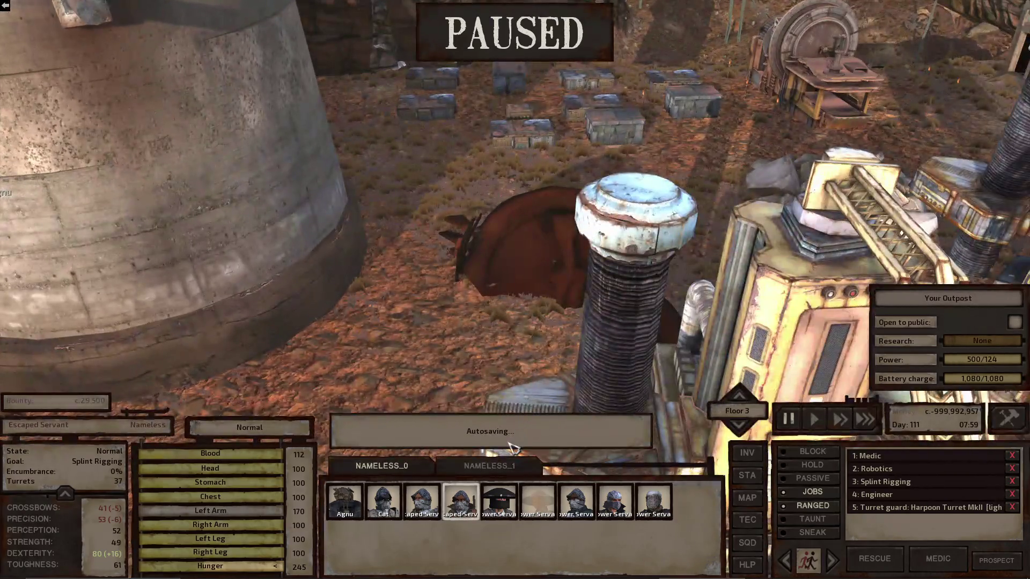
double_click(499, 502)
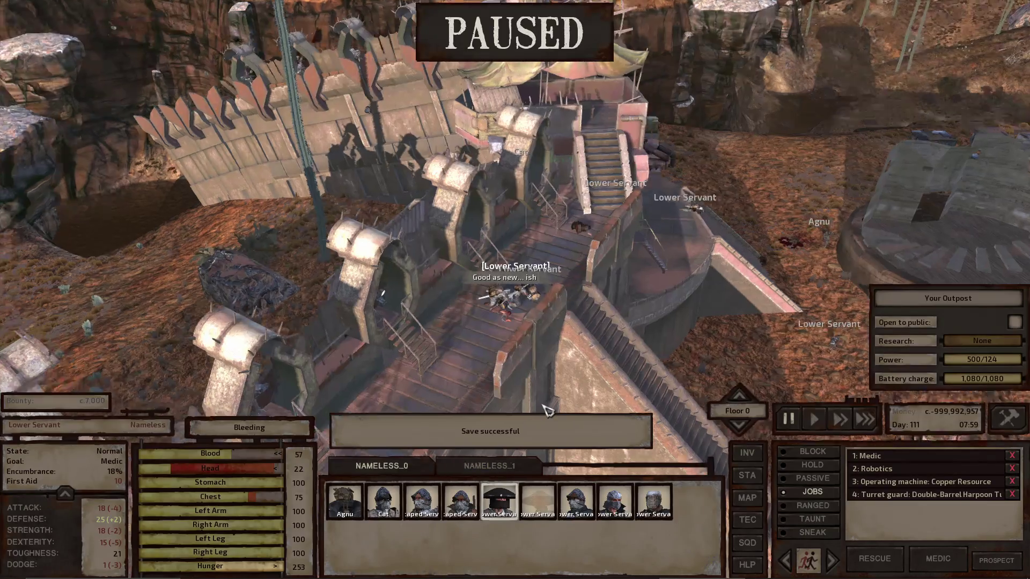
key(q)
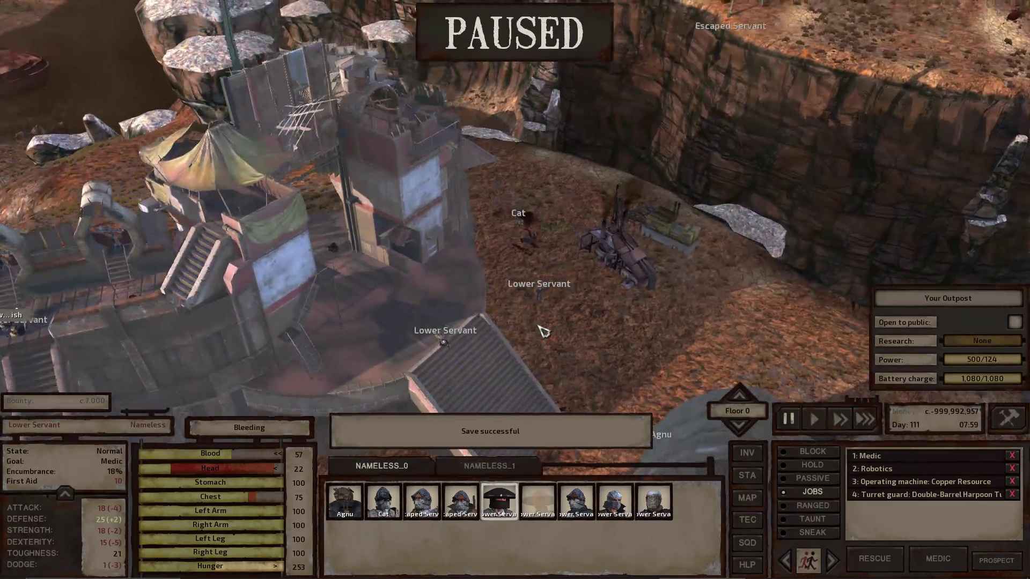
key(q)
scroll(542, 331, up, 3)
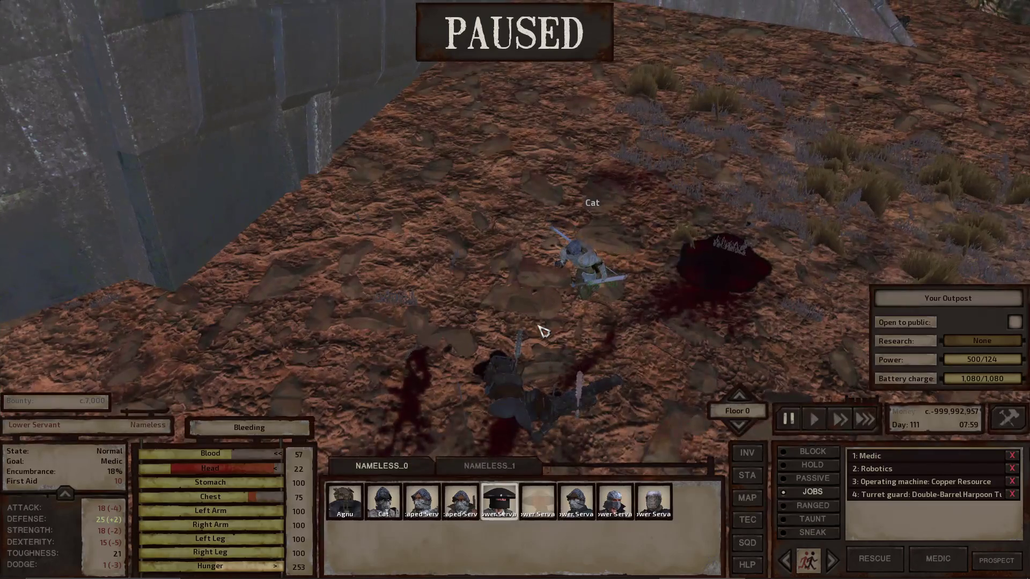
key(f)
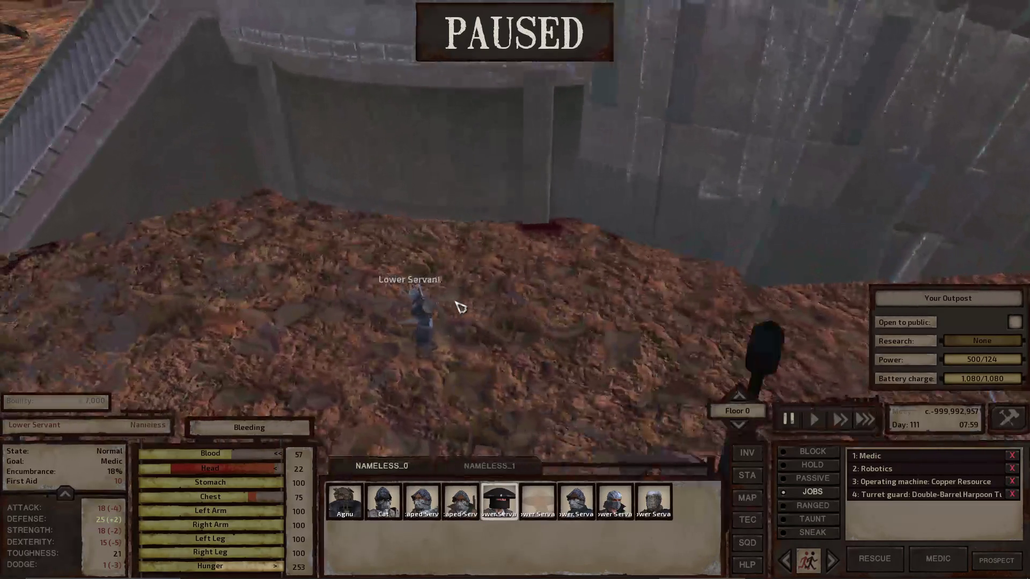
click(436, 313)
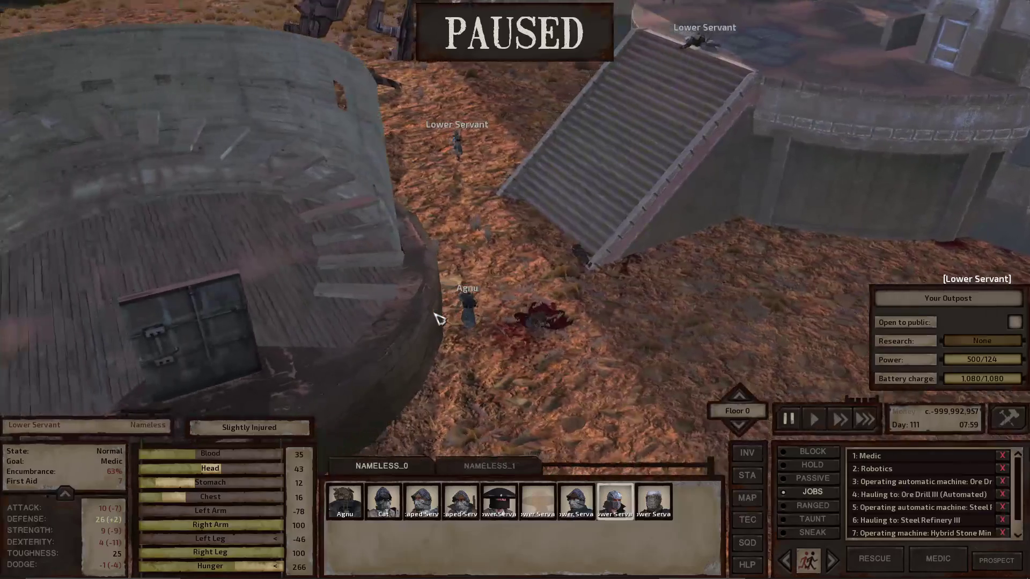
key(q)
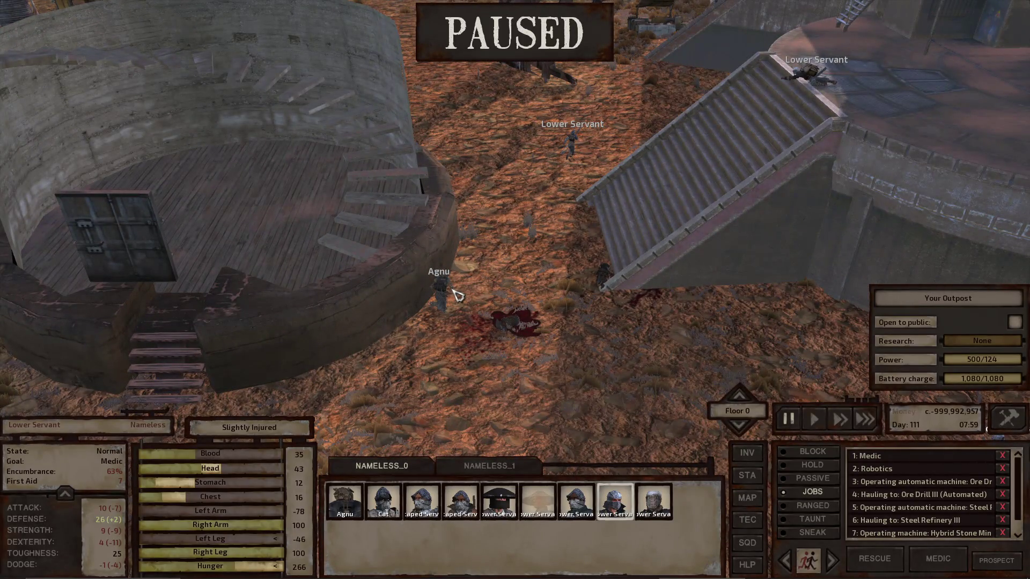
click(452, 292)
key(q)
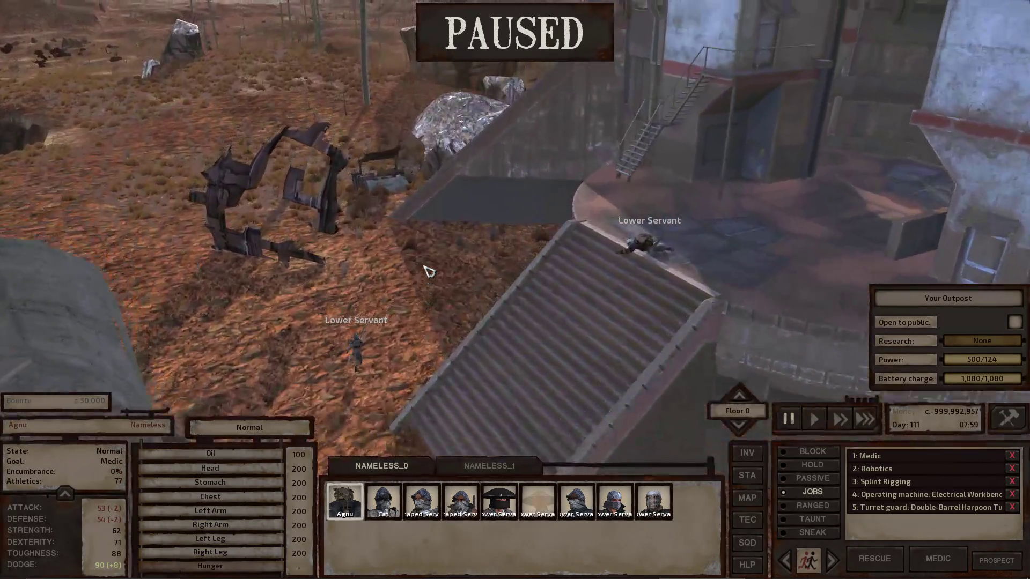
- Survey the walled outpost and inspect the dying Crab Raider
key(q)
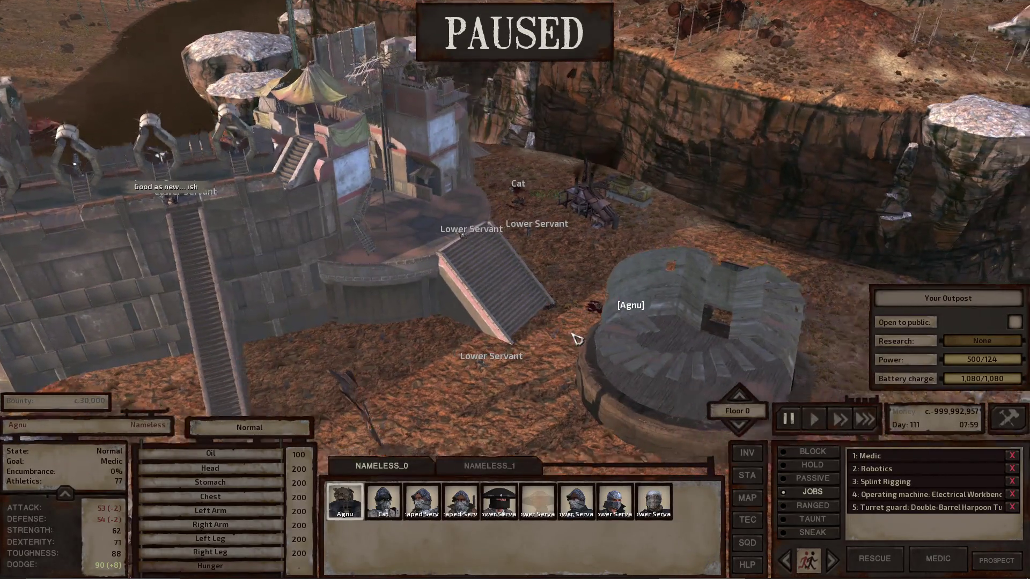
key(q)
scroll(574, 271, up, 3)
key(q)
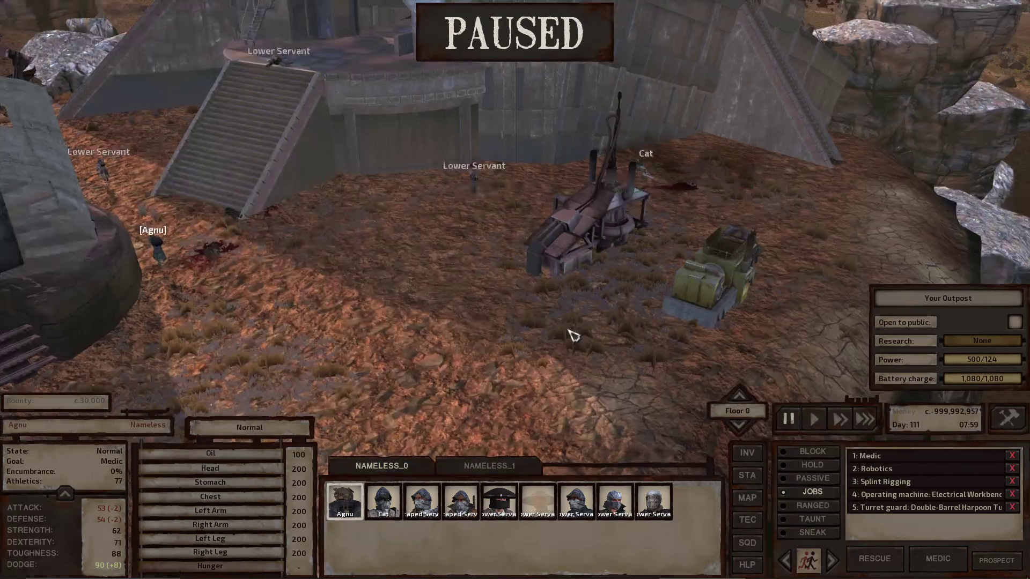
key(q)
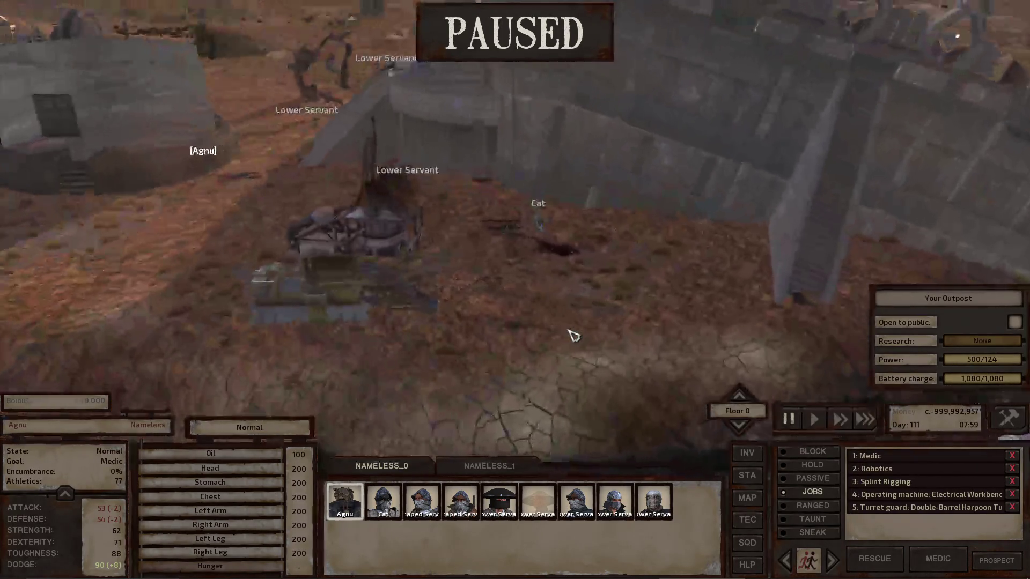
key(w)
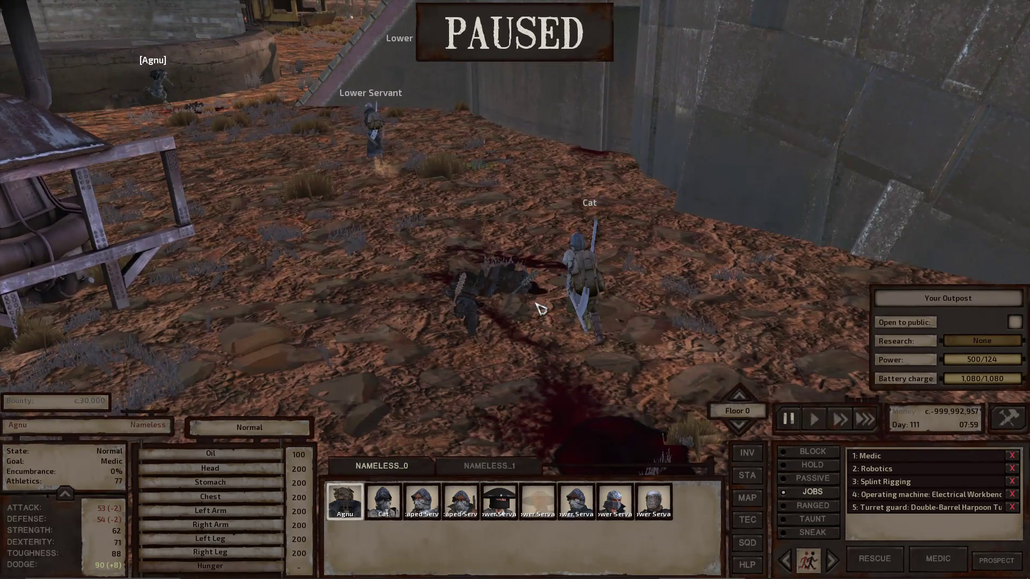
click(513, 283)
scroll(513, 283, down, 5)
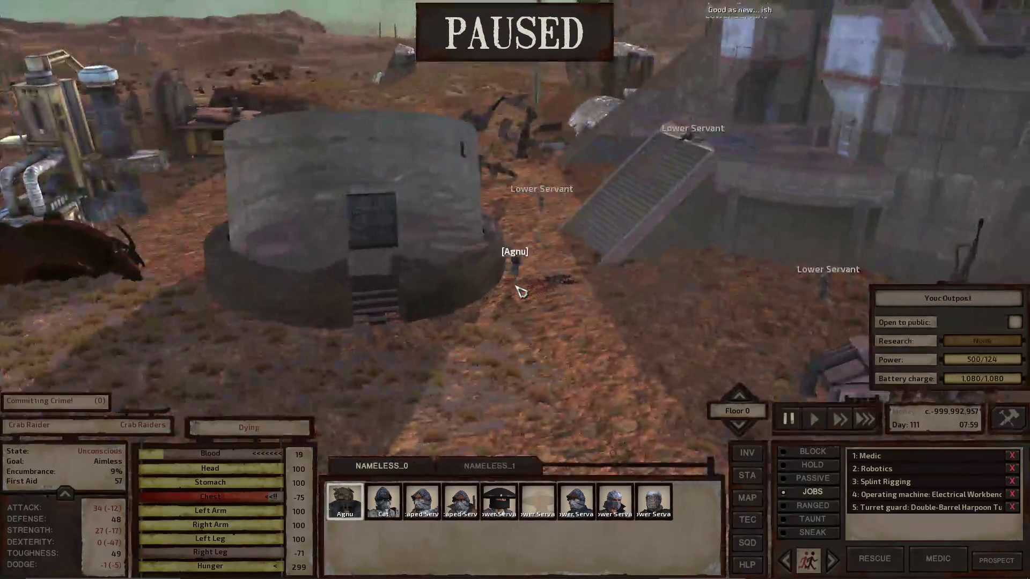
- Inspect the Double-Barrel Harpoon Turret on the fortress
key(w)
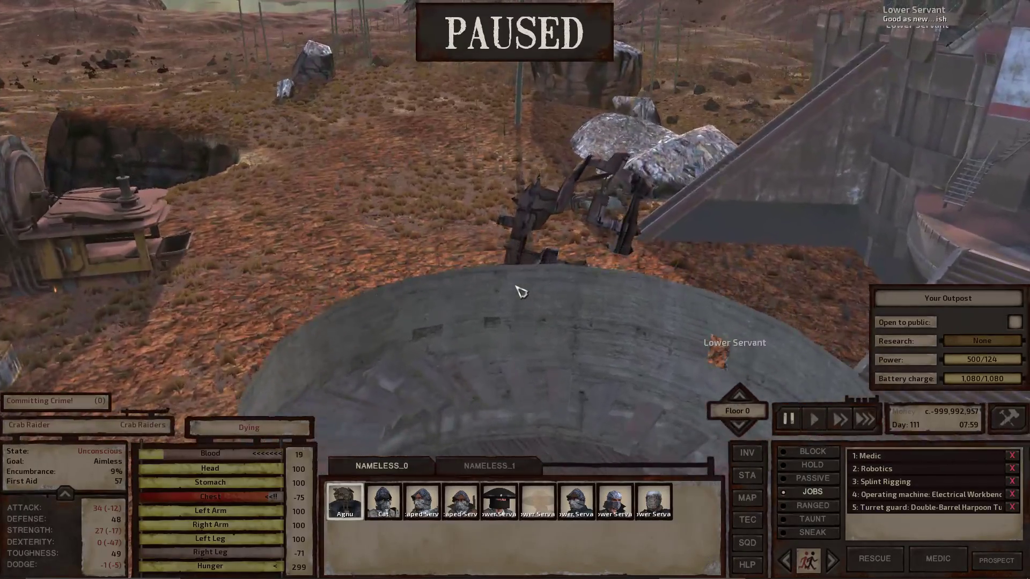
scroll(520, 291, down, 5)
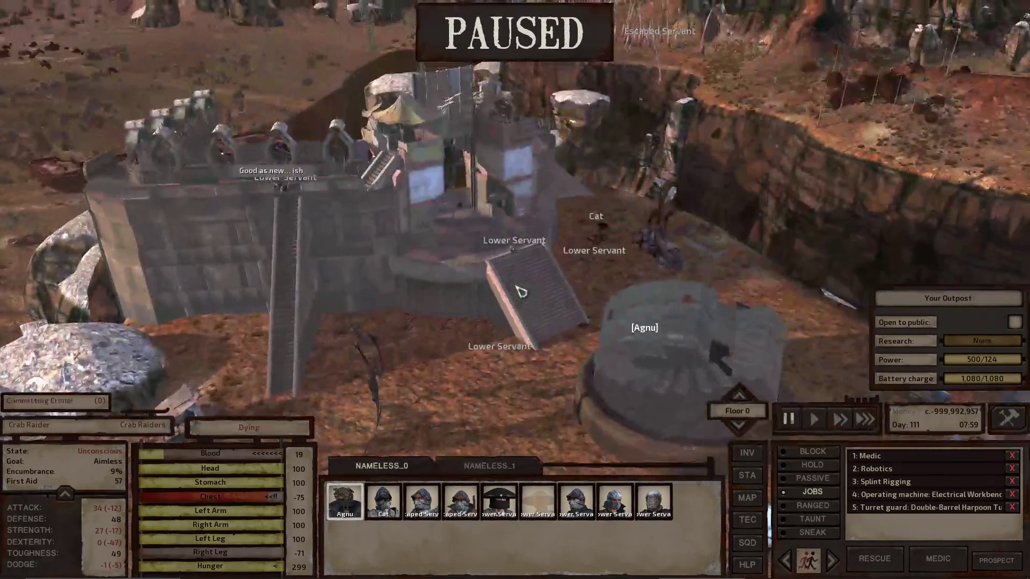
key(q)
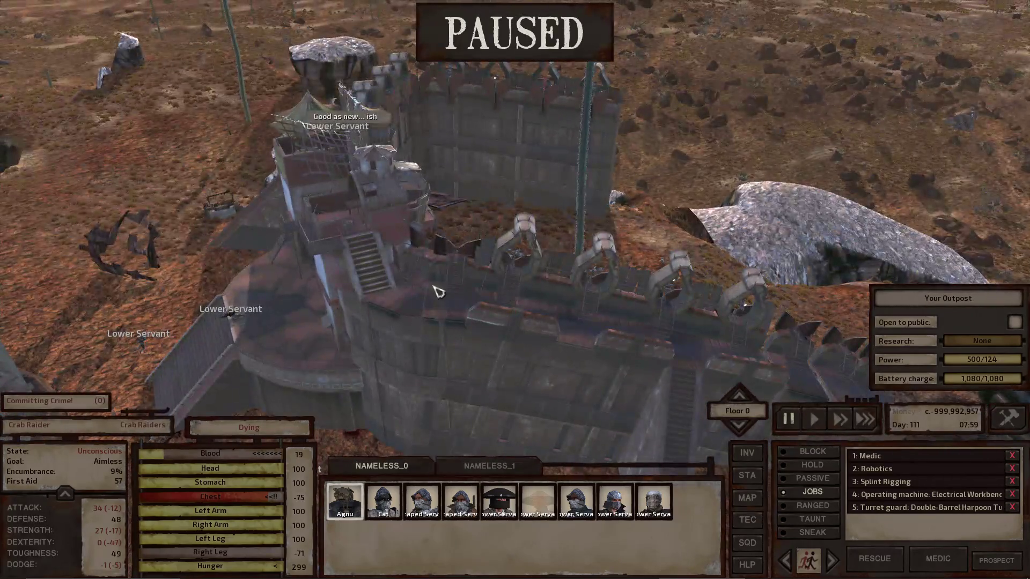
click(518, 257)
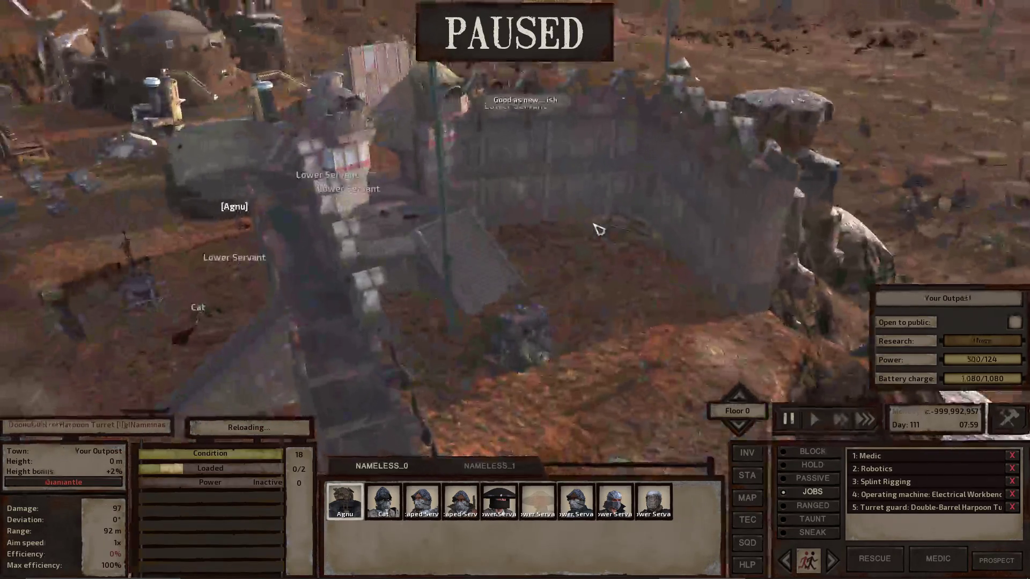
scroll(618, 217, down, 5)
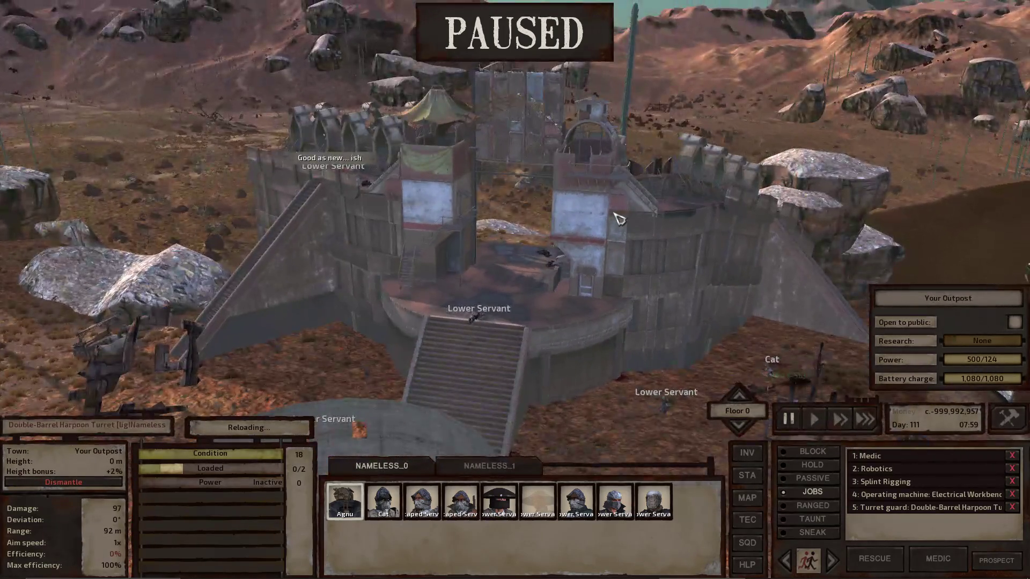
- Focus on R.Lee in the NAMELESS_1 squad and hide the interface with F12
click(489, 466)
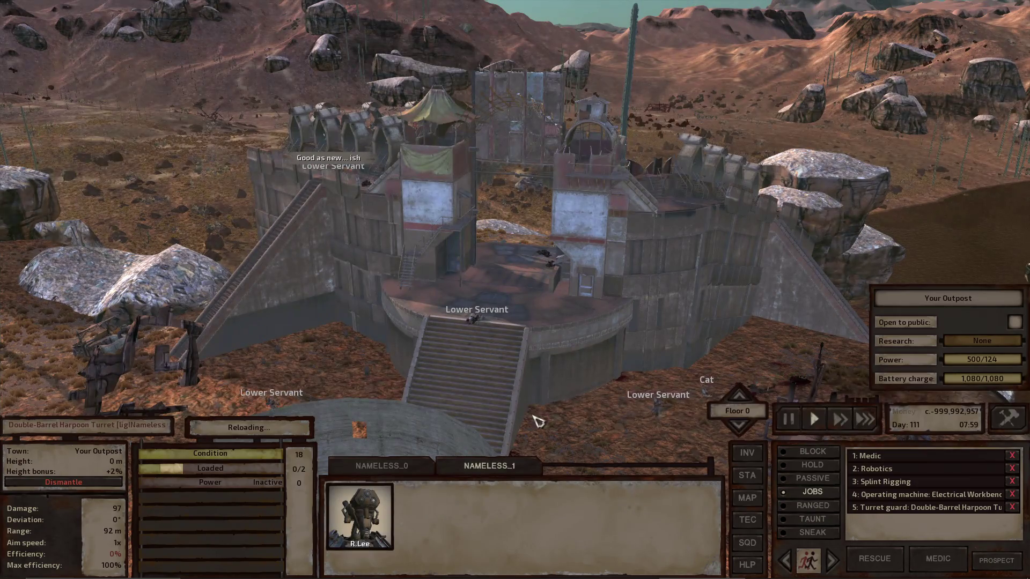
double_click(357, 533)
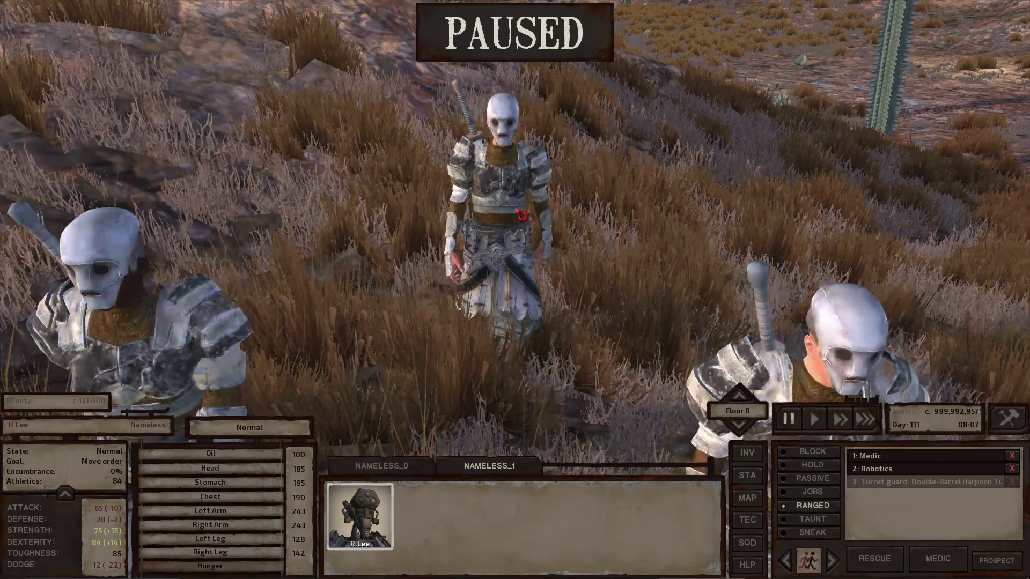
key(F12)
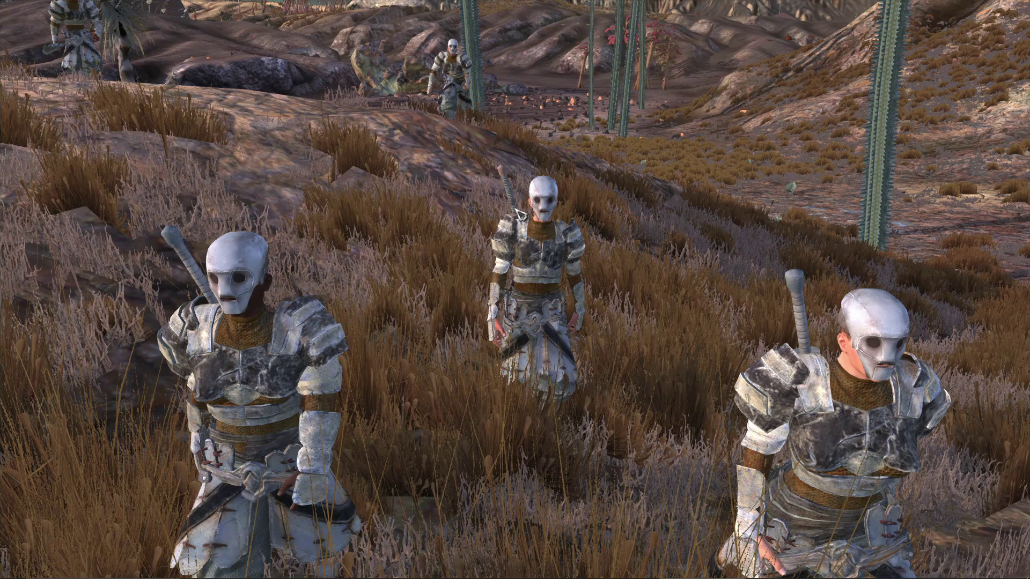
- Snip the area around the middle skeleton and bring Paint.NET to the front
key(alt+Tab)
key(alt+Tab)
key(super+shift+s)
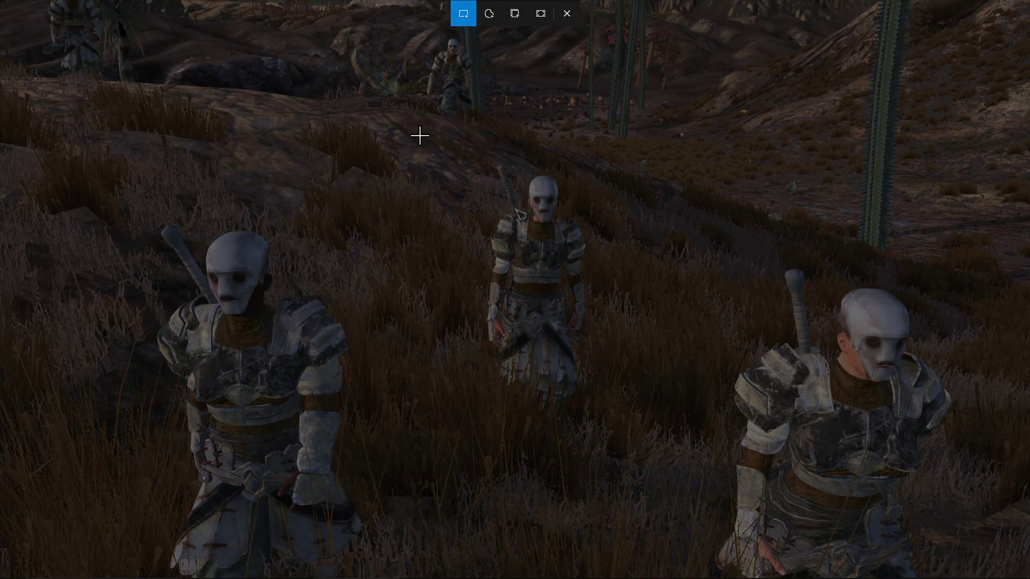
mouse_move(441, 141)
mouse_down()
mouse_move(494, 311)
mouse_move(617, 460)
mouse_up()
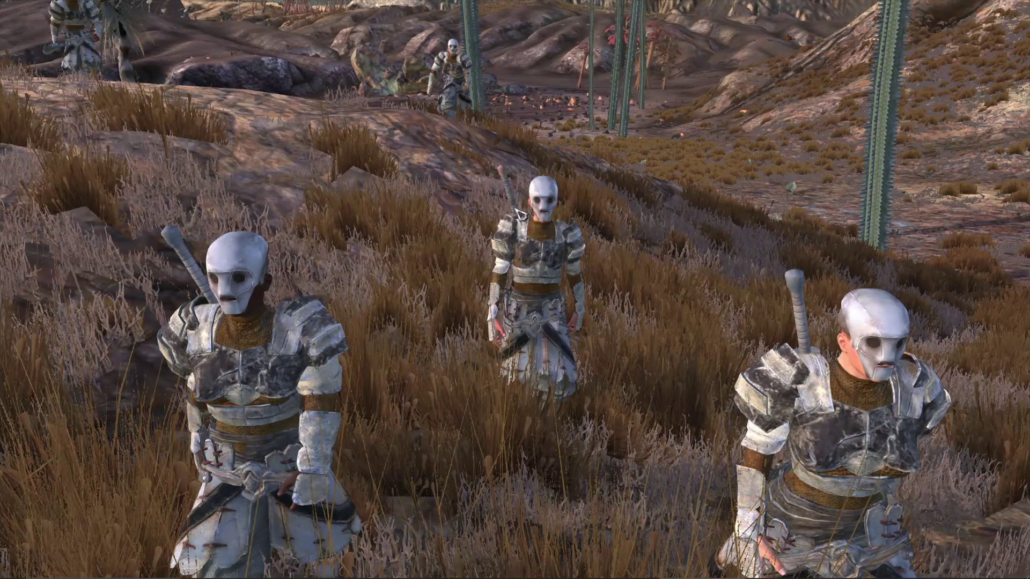
key(alt+Tab)
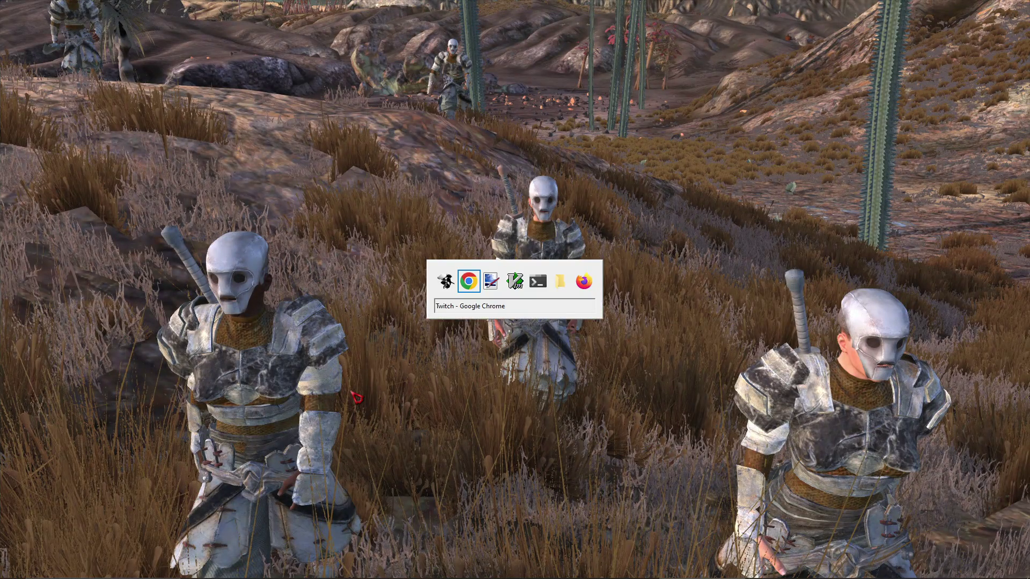
key(Tab)
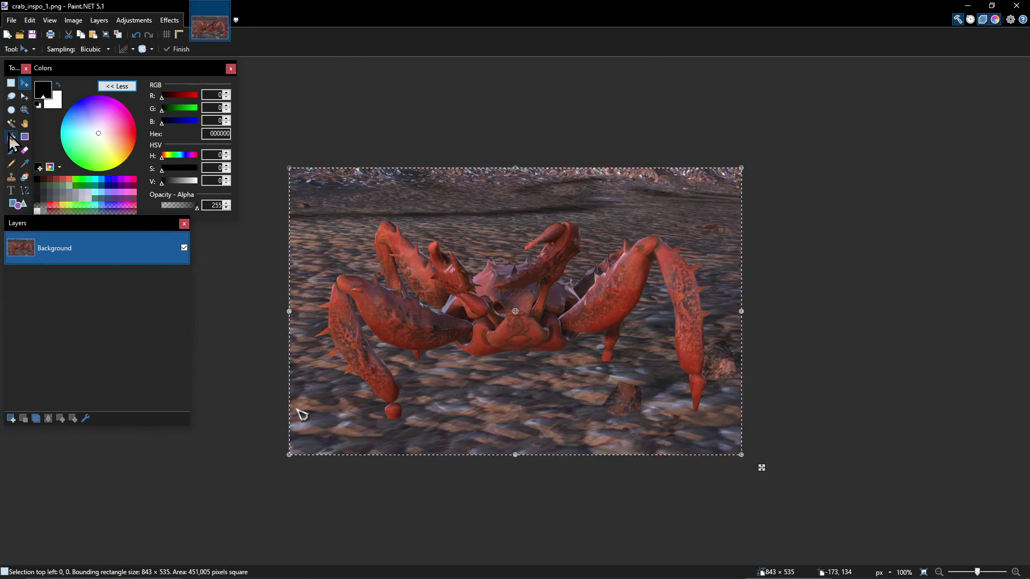
- Paste the skeleton snip into a new 329×596 image
click(12, 20)
click(34, 34)
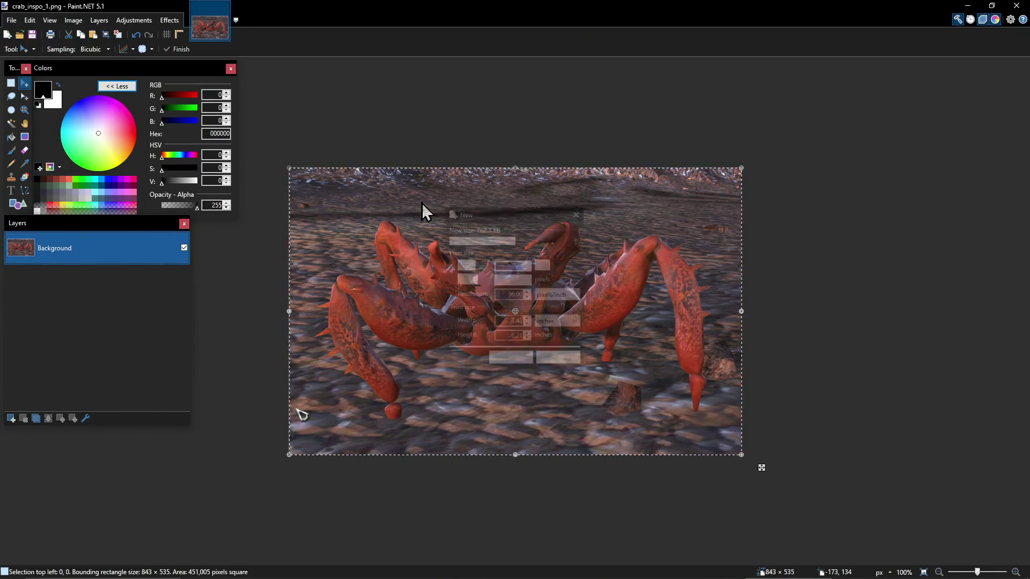
click(515, 362)
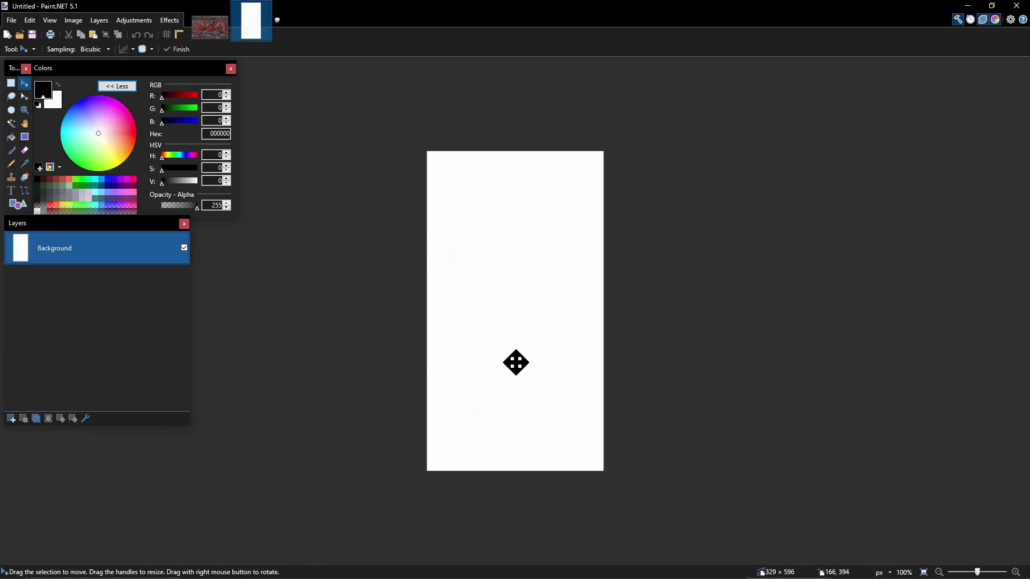
key(ctrl+v)
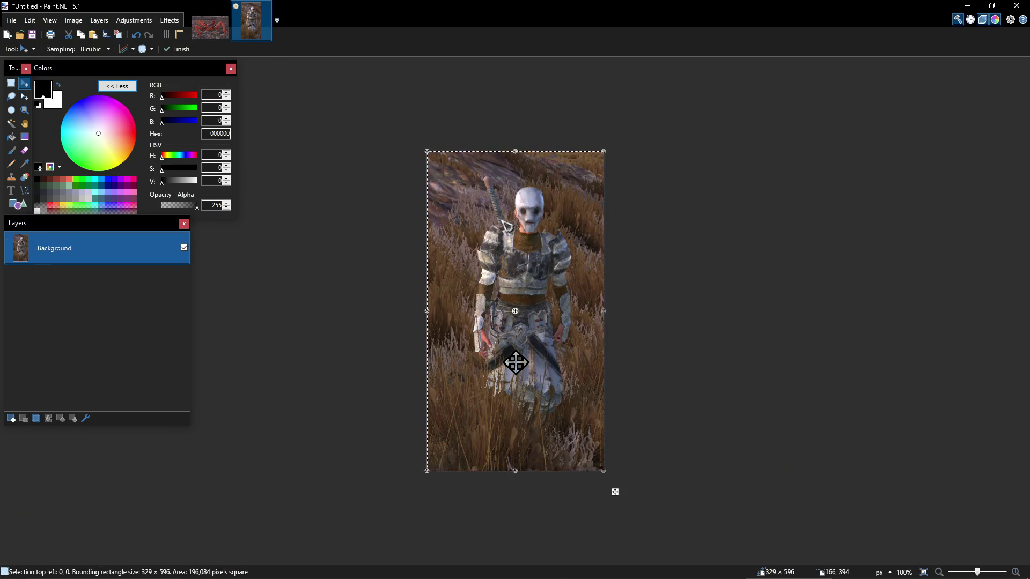
- Save the image as skel_idiot_inspo.png, accepting the PNG settings, and return to Kenshi
key(ctrl+s)
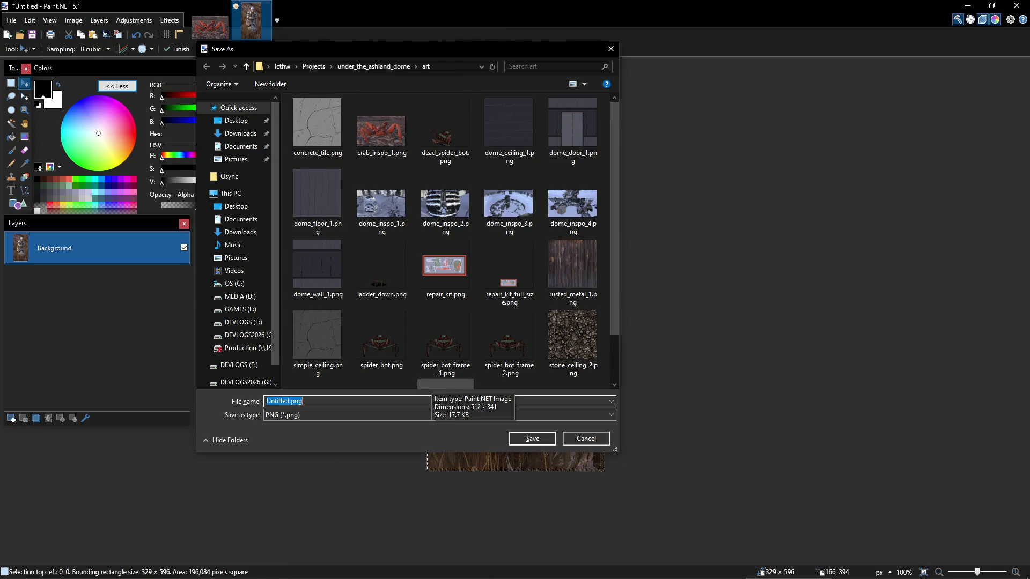
text(skel_idiot)
key(BackSpace)
key(BackSpace)
text(inspo)
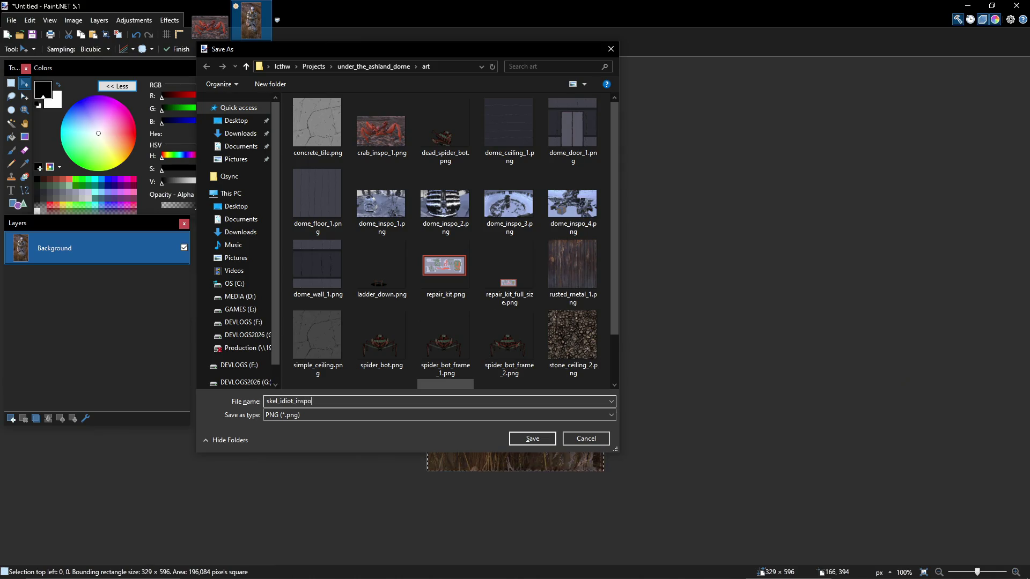
key(Return)
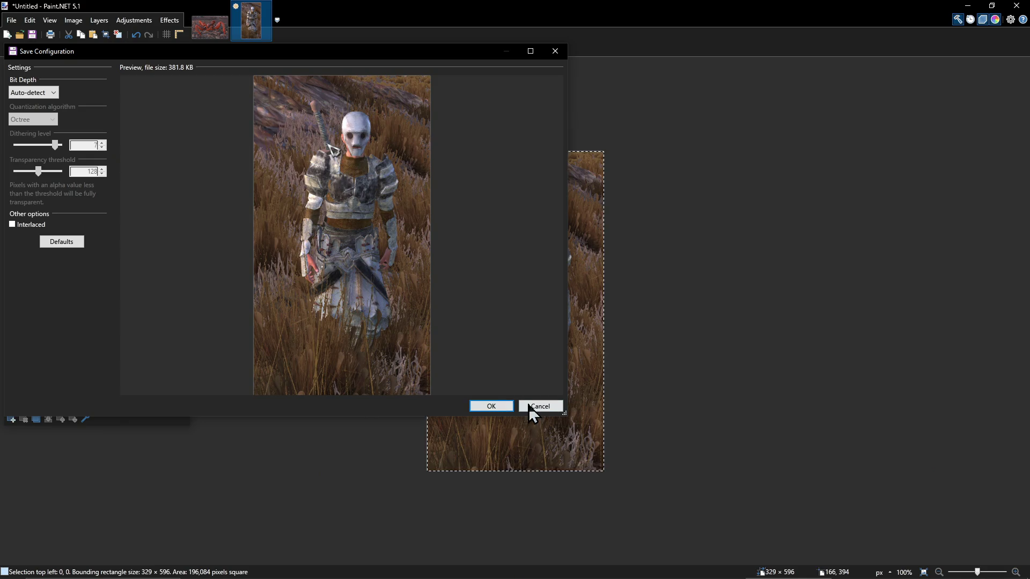
click(488, 403)
key(alt+Tab)
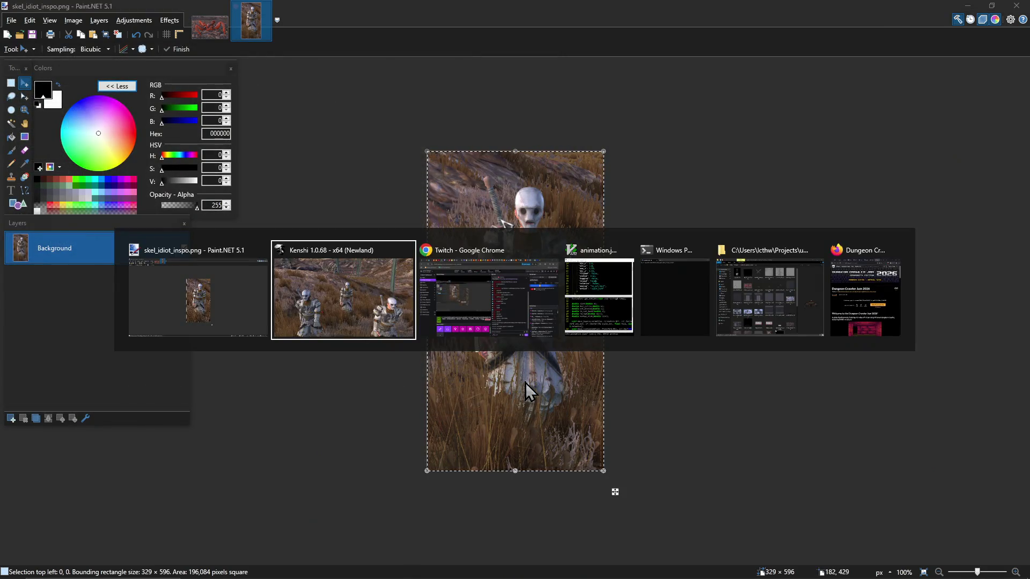
- Frame a lone skeleton walking toward the camera across the desert
scroll(620, 265, down, 5)
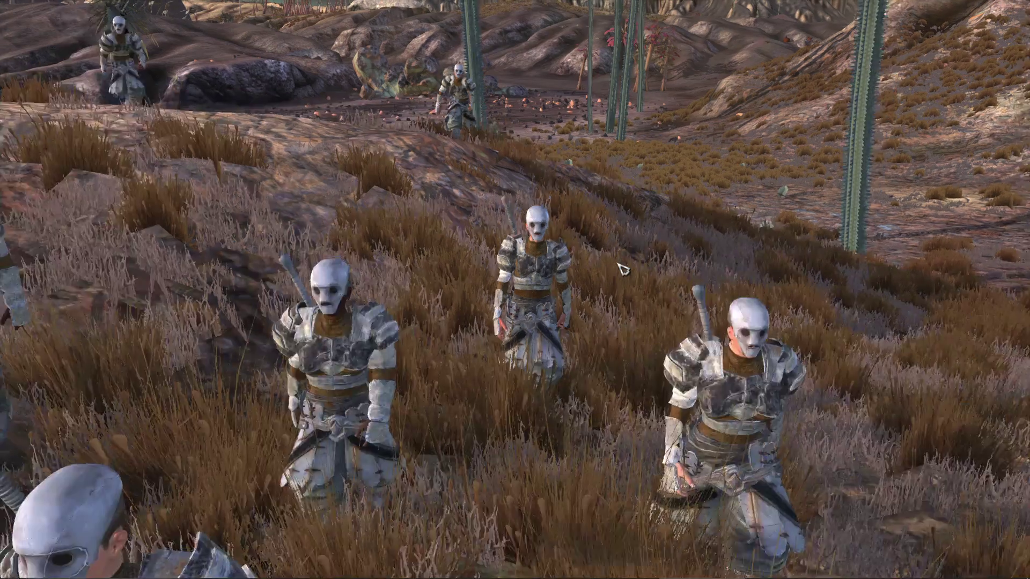
key(w)
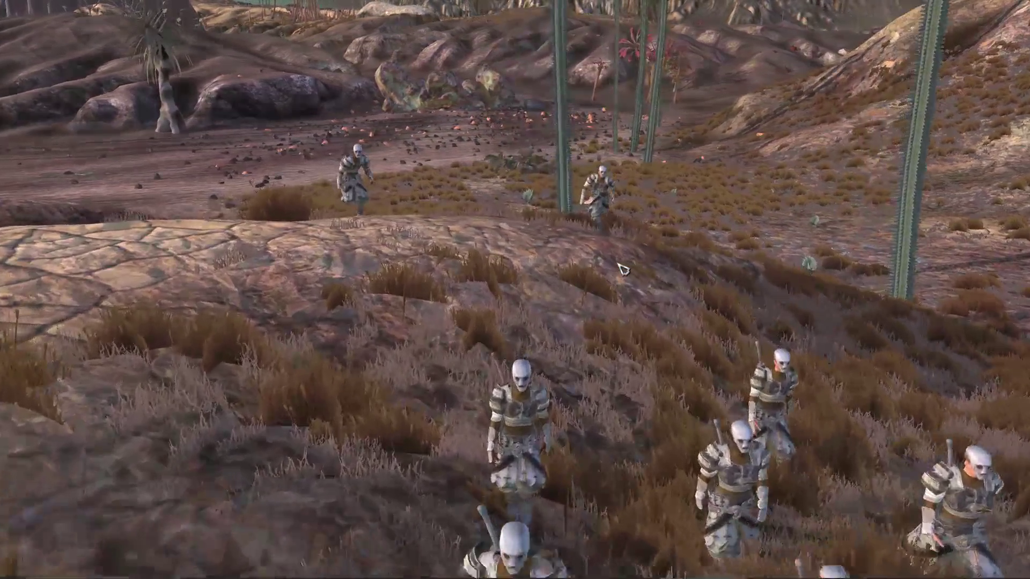
key(q)
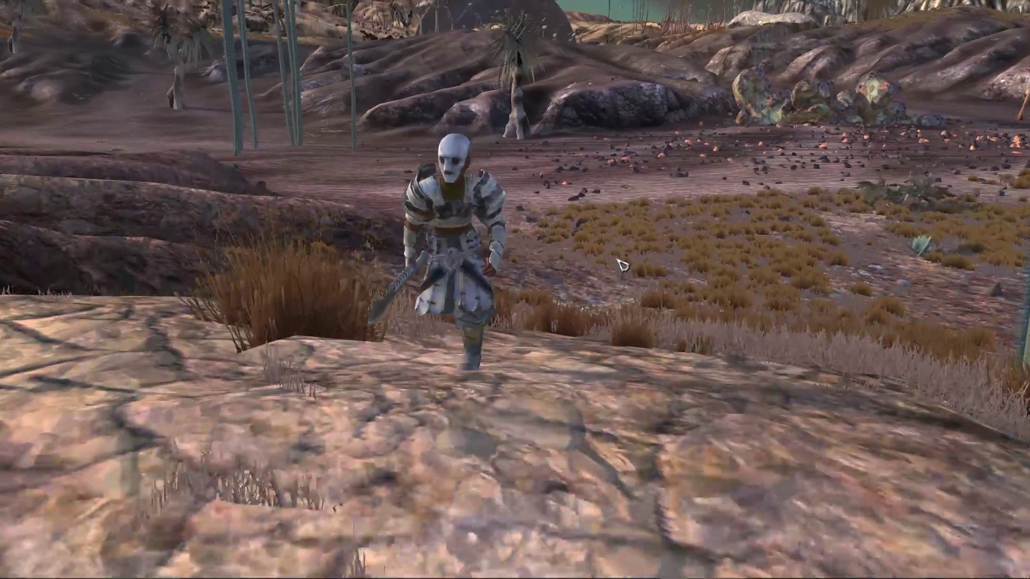
key(e)
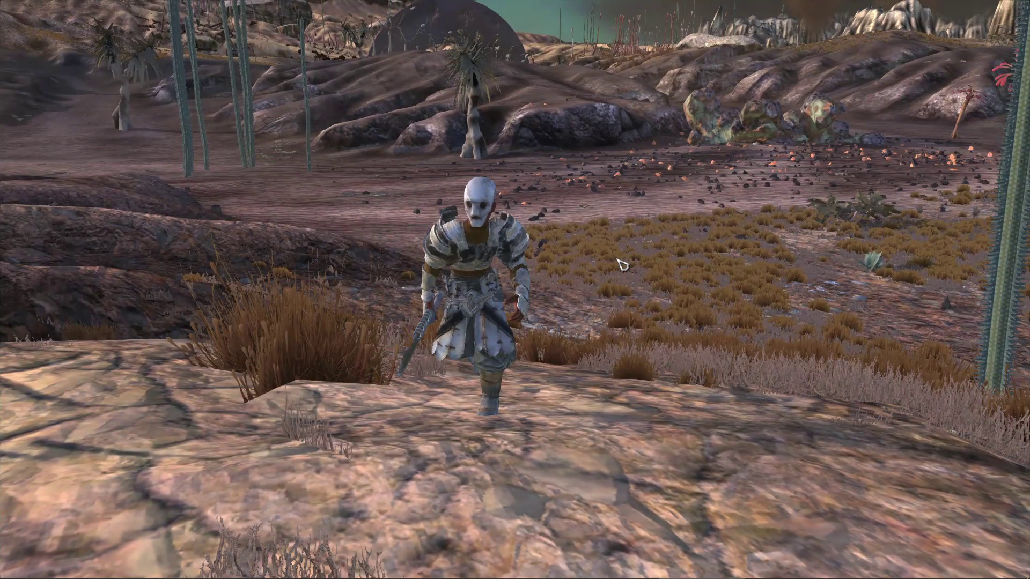
key(s)
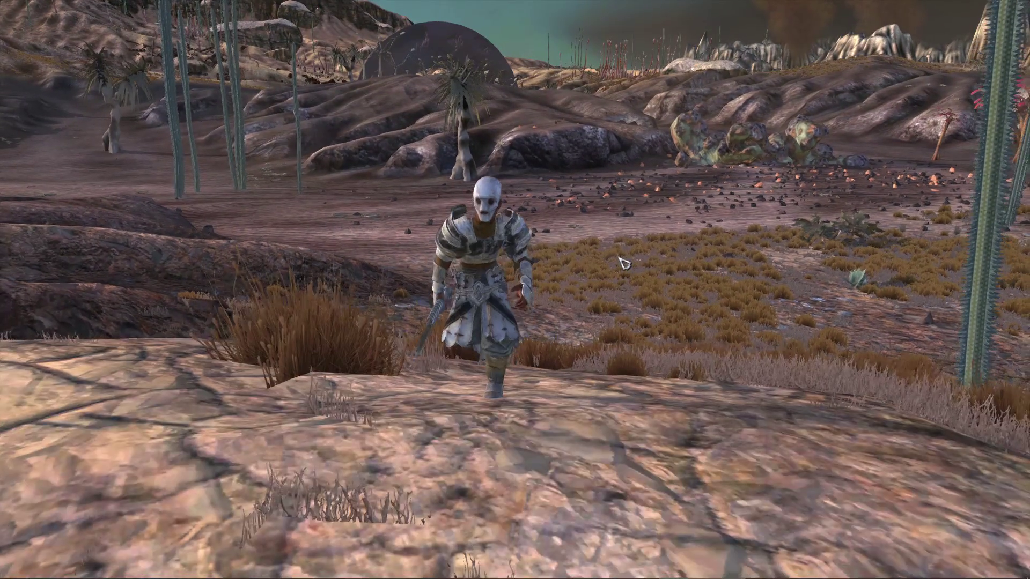
key(d)
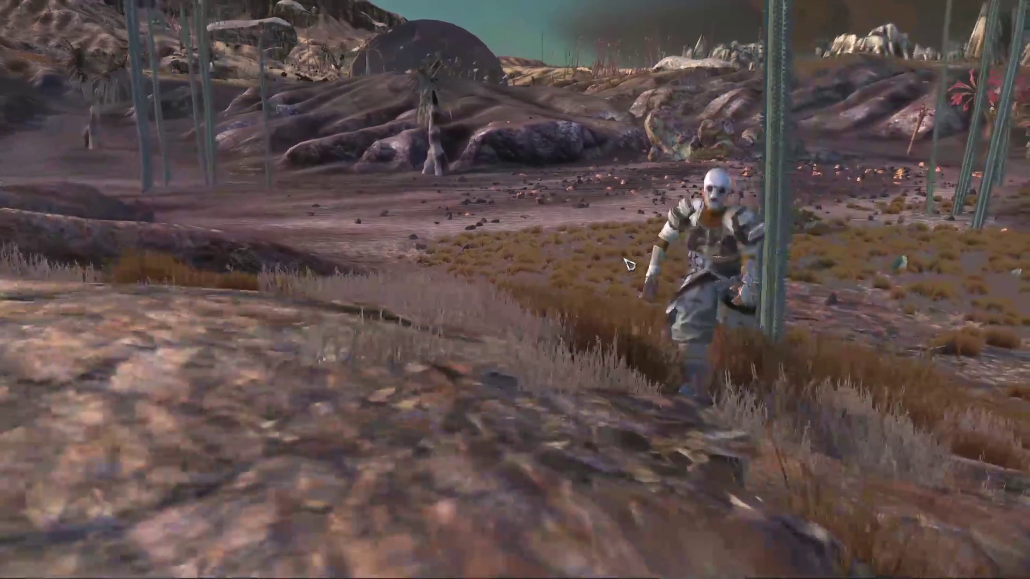
key(a)
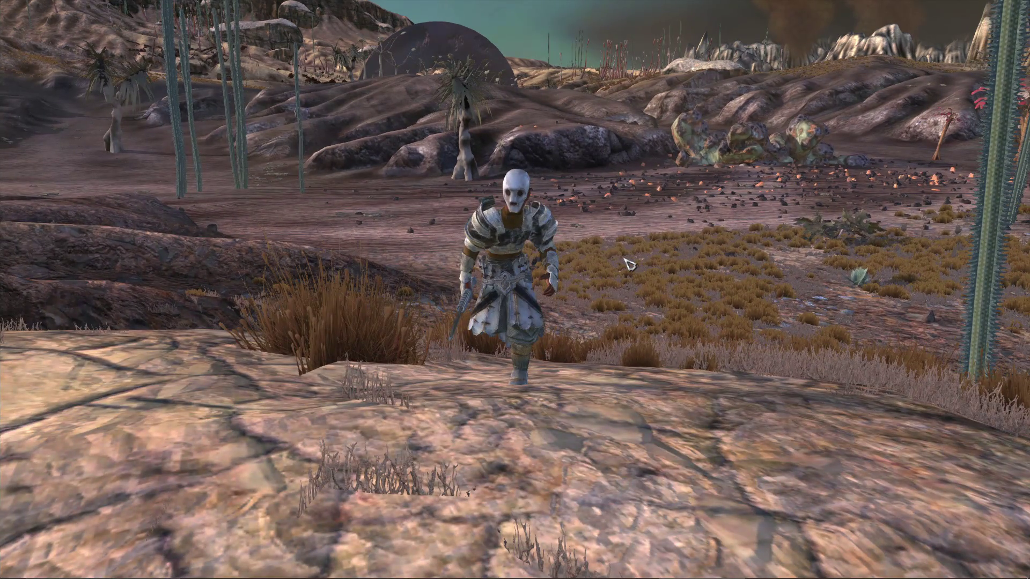
- Snip the walking skeleton and bring Paint.NET to the front
key(alt+Tab)
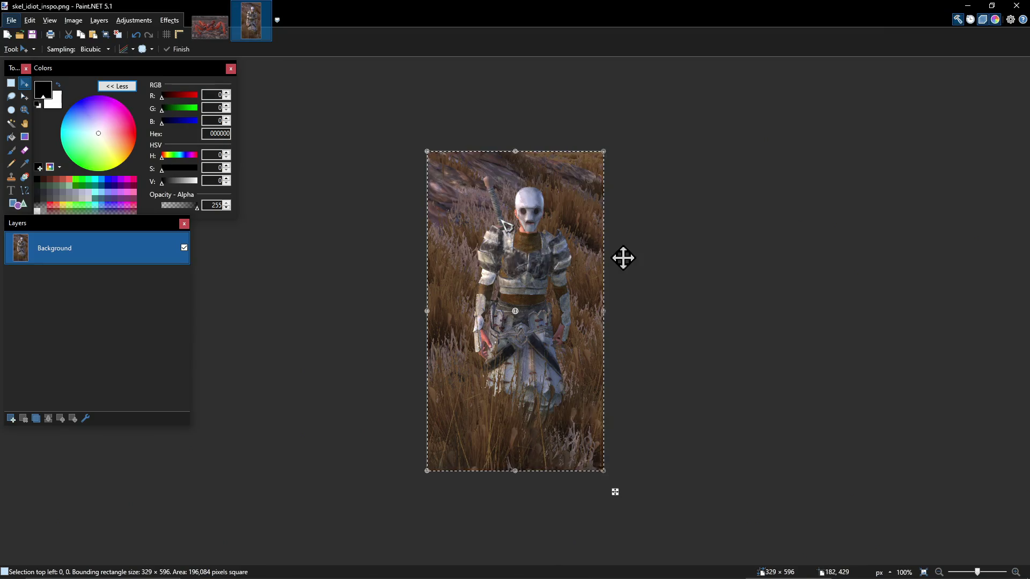
key(alt+Tab)
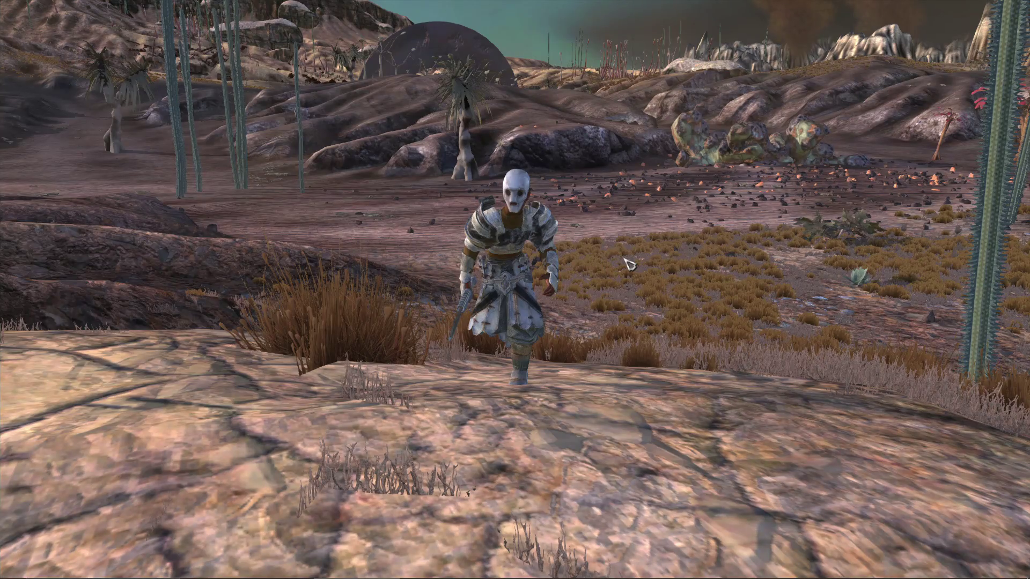
key(super+shift+s)
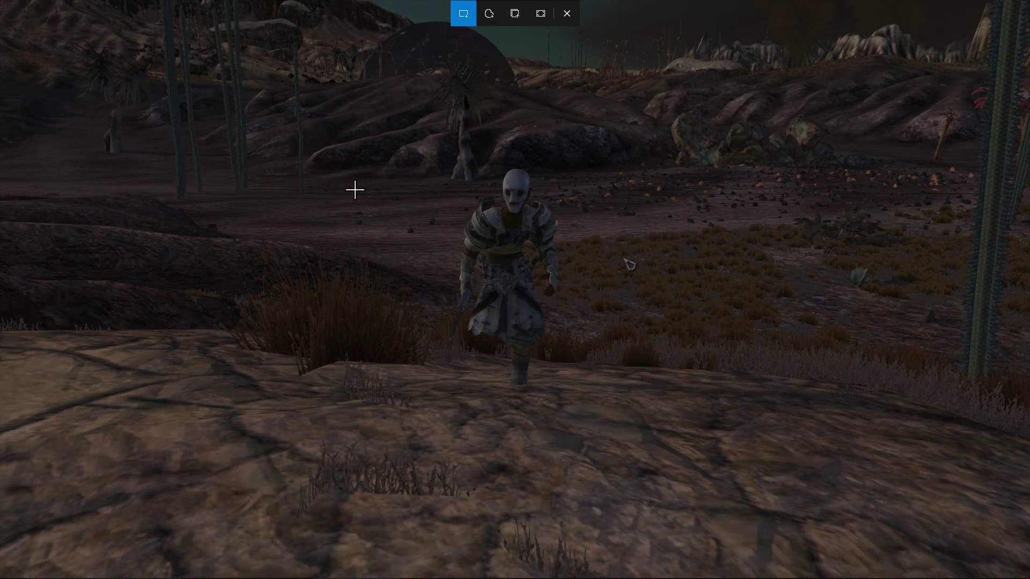
mouse_move(424, 142)
mouse_down()
mouse_move(586, 427)
mouse_move(593, 421)
mouse_up()
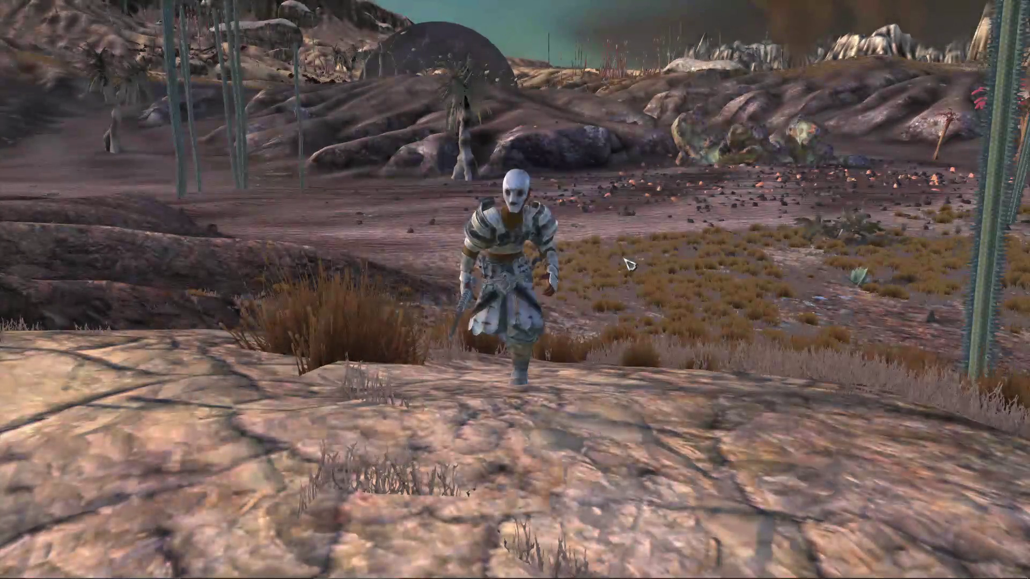
key(alt+Tab)
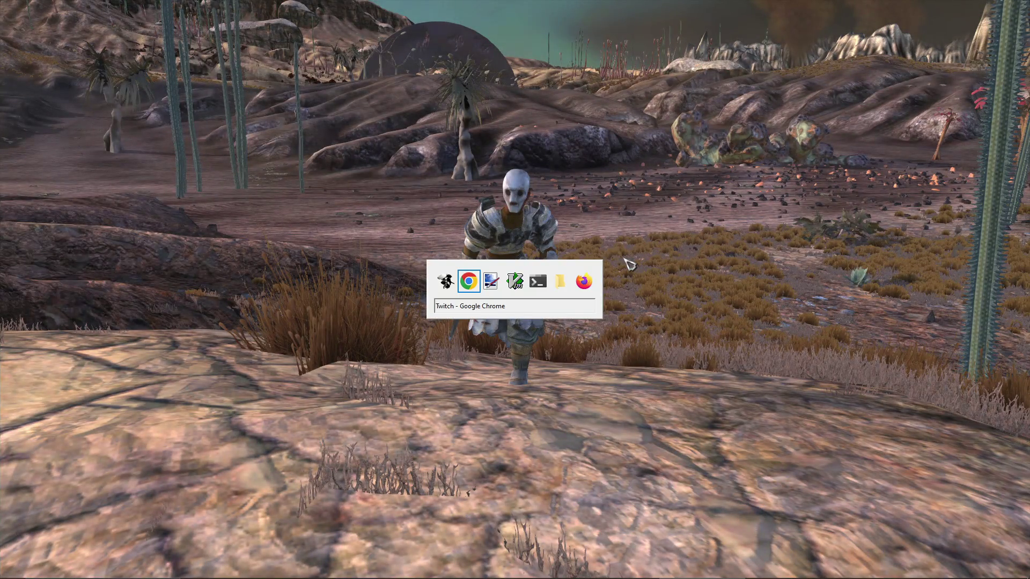
key(Tab)
click(12, 20)
- Paste the skeleton capture into a new 314×521 image
click(30, 36)
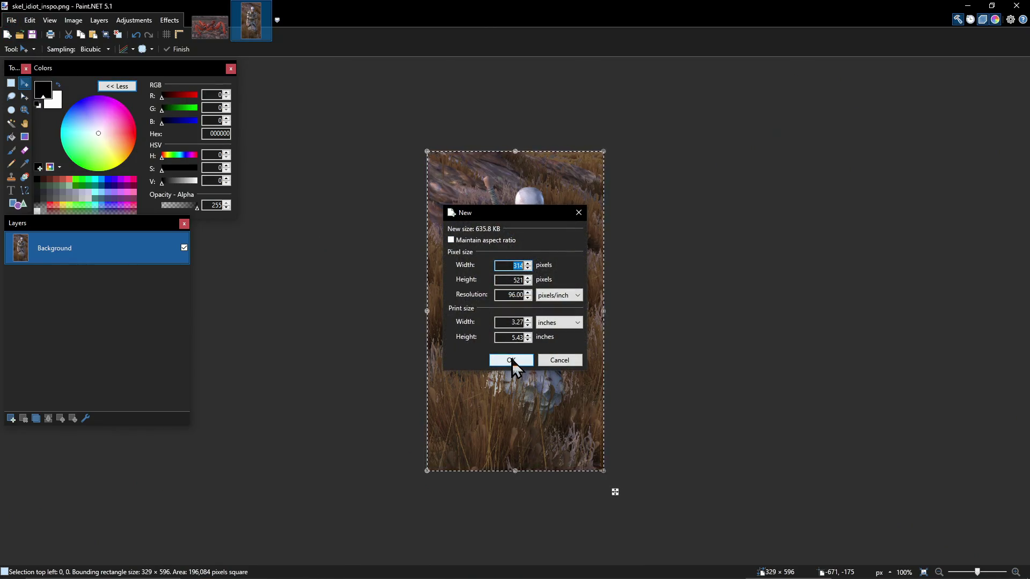
click(512, 361)
key(ctrl+v)
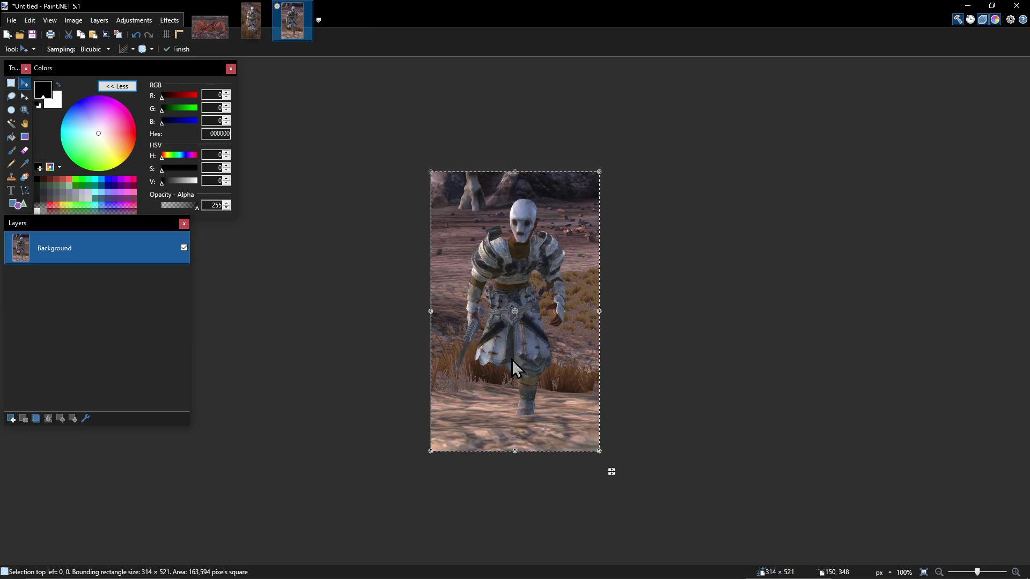
- Save the image as skel_idiot_inspo_2.png, accepting the PNG settings, and return to Kenshi
key(ctrl+s)
text(skell_it)
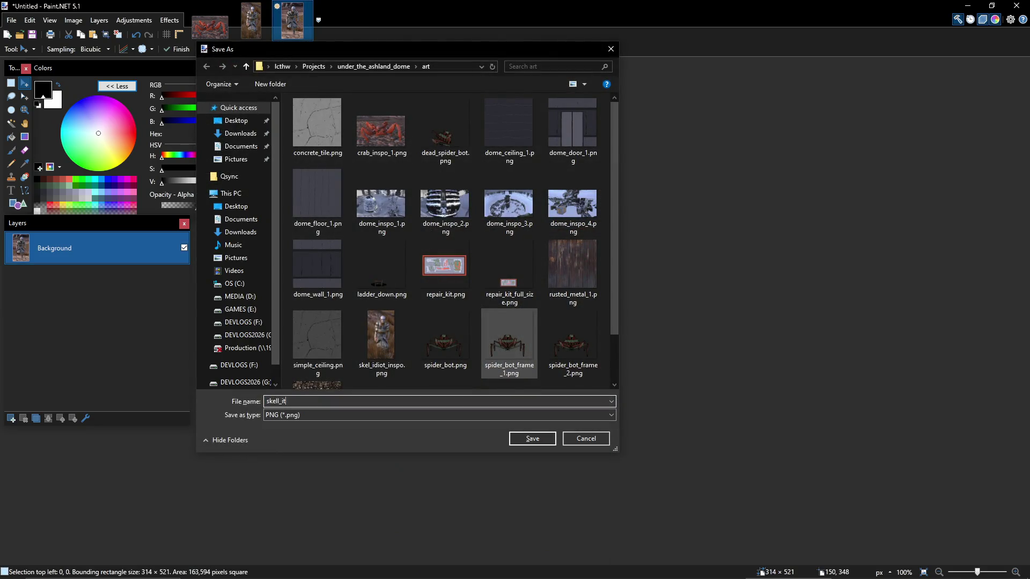
key(BackSpace)
key(BackSpace)
key(BackSpace)
key(BackSpace)
text(_idiot_si)
key(BackSpace)
key(BackSpace)
text(inspo_2)
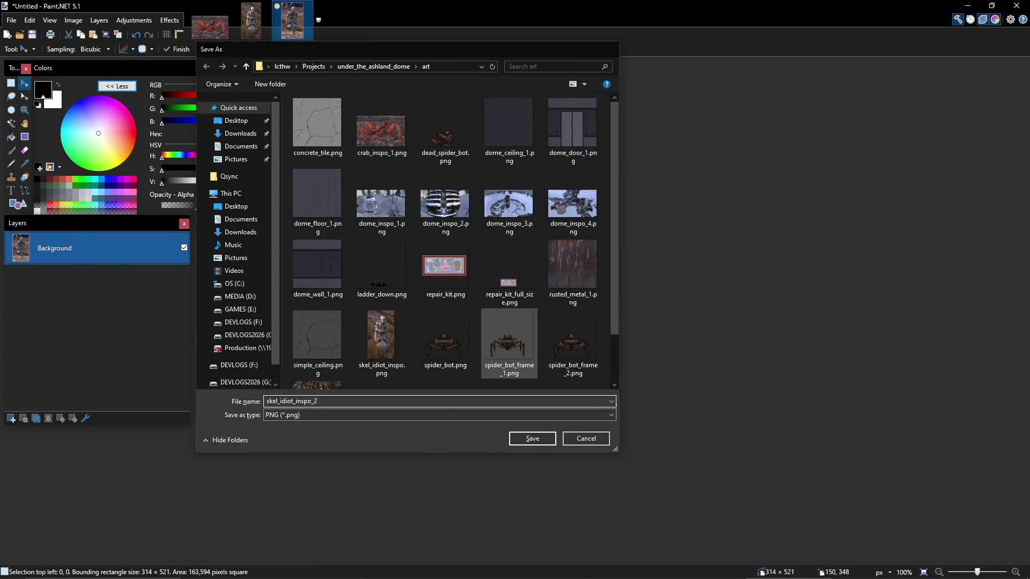
key(Return)
click(494, 409)
key(alt+Tab)
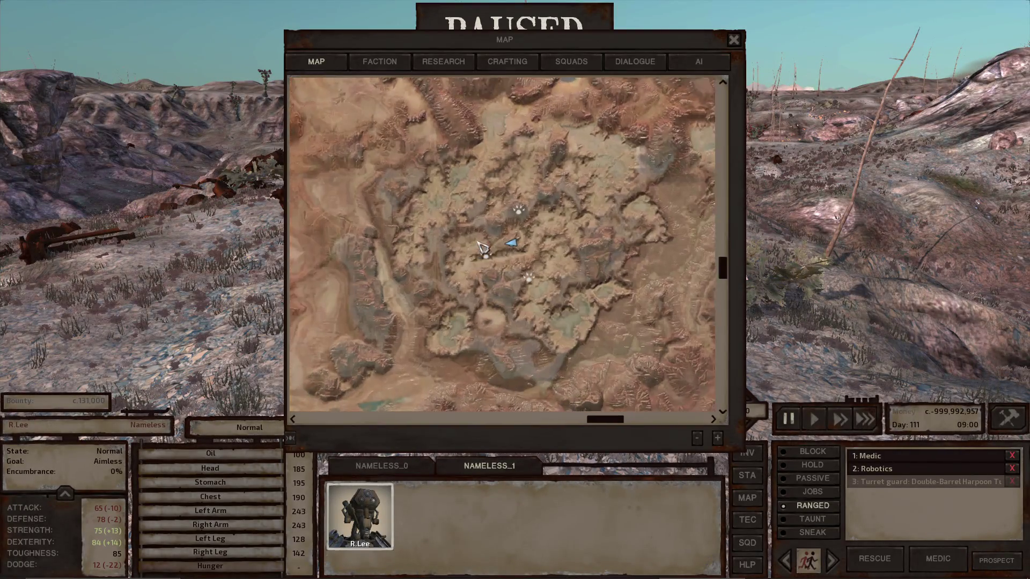
- Send the robot to a new spot, close the world map and resume at fast speed
right_click(496, 268)
key(Escape)
key(space)
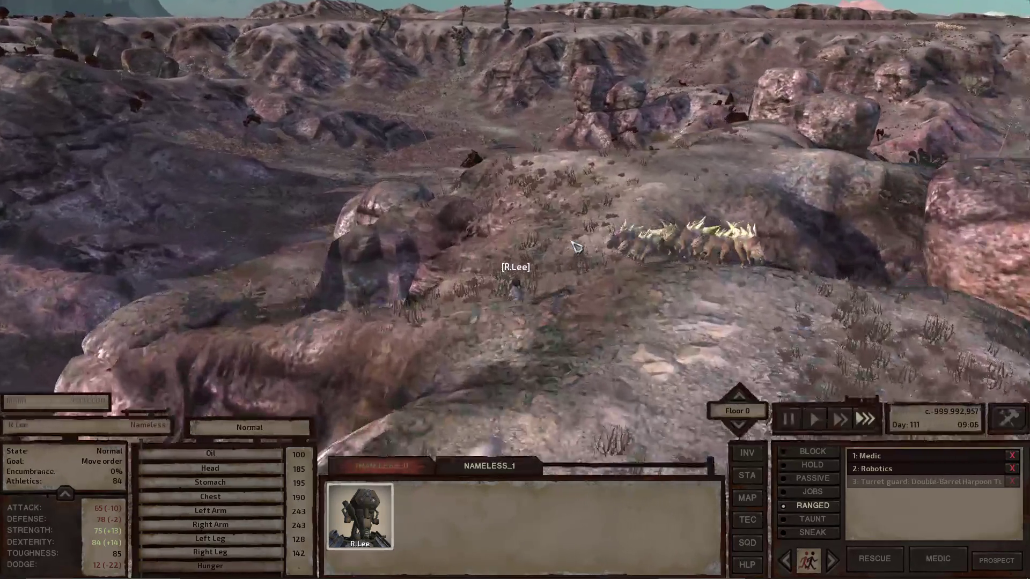
- Pause near the spiky creature pack and zoom in on the raptor
key(space)
scroll(572, 245, up, 5)
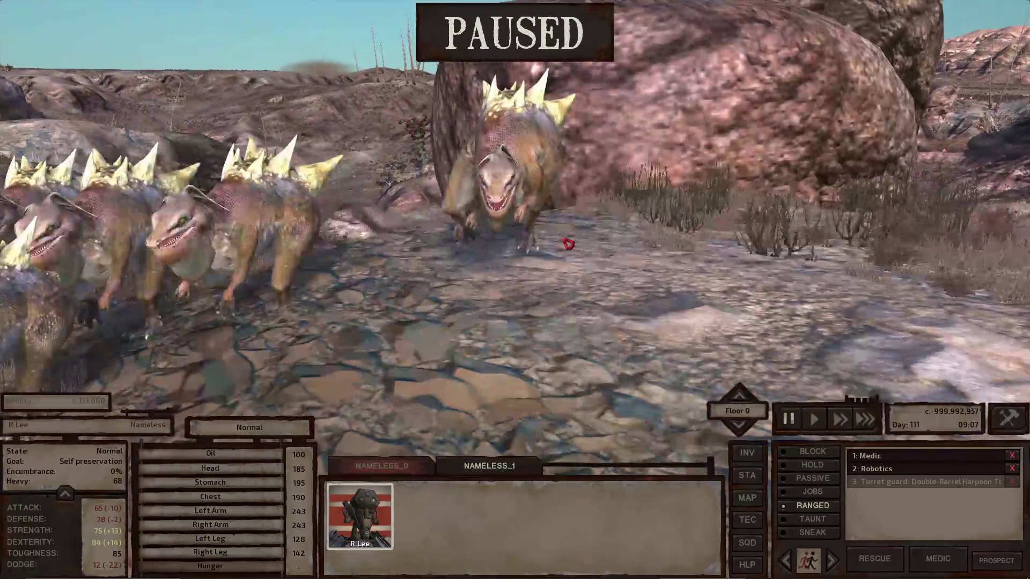
scroll(568, 244, up, 5)
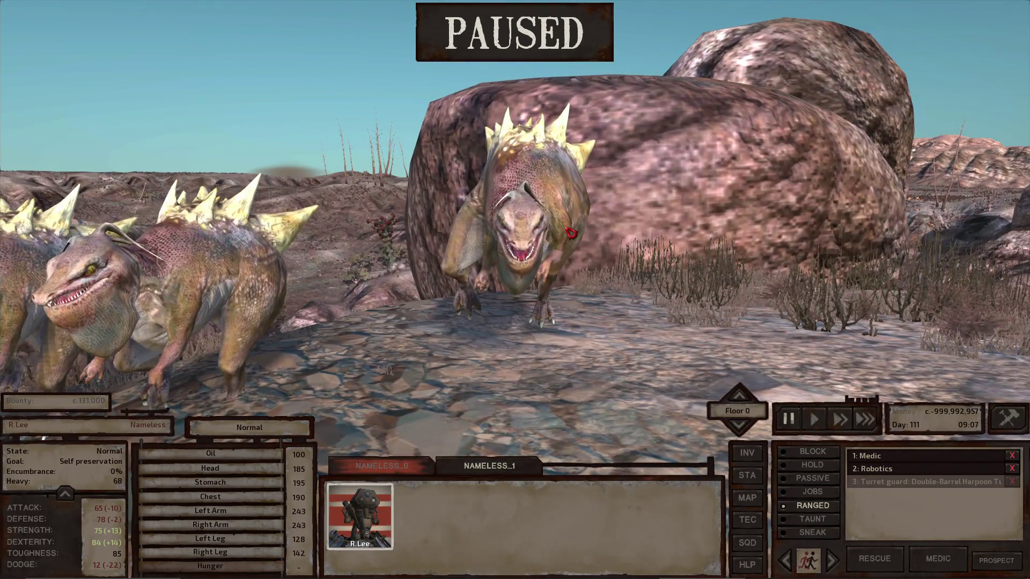
scroll(563, 374, up, 2)
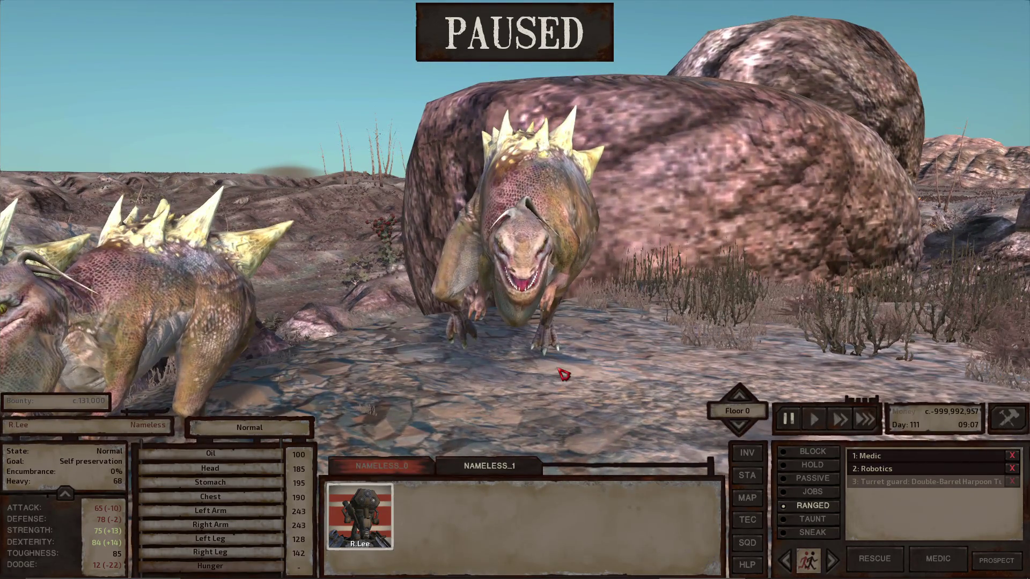
key(alt+Tab)
key(alt+Tab)
key(Tab)
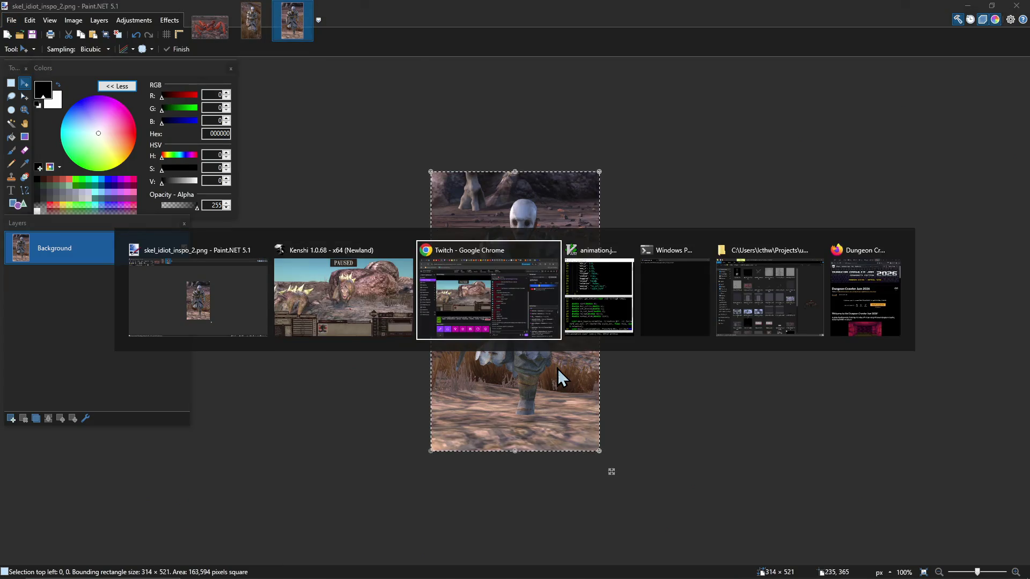
key(alt+Tab)
click(516, 291)
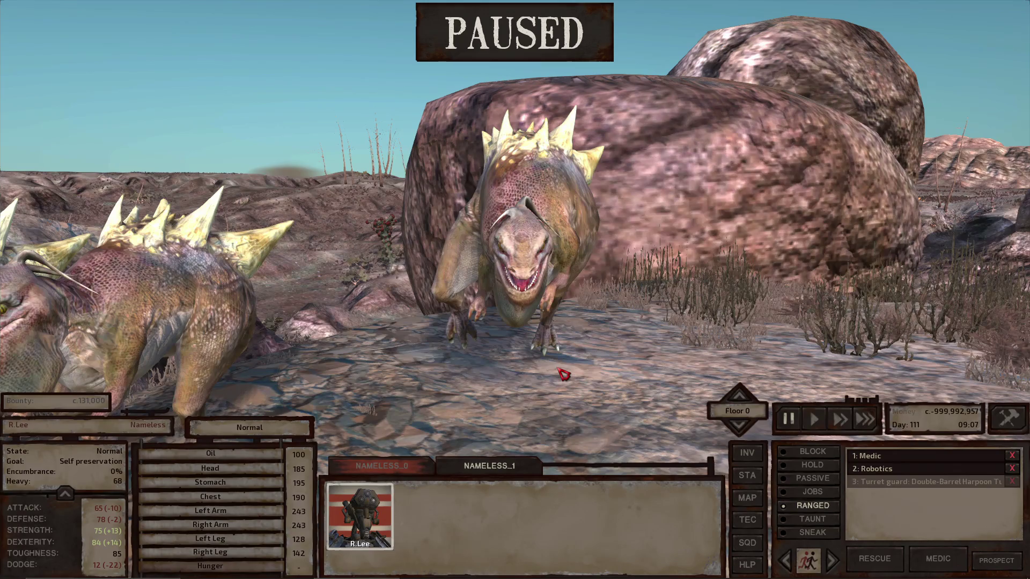
- Snip the raptor by the boulder and switch to Paint.NET
key(super+shift+s)
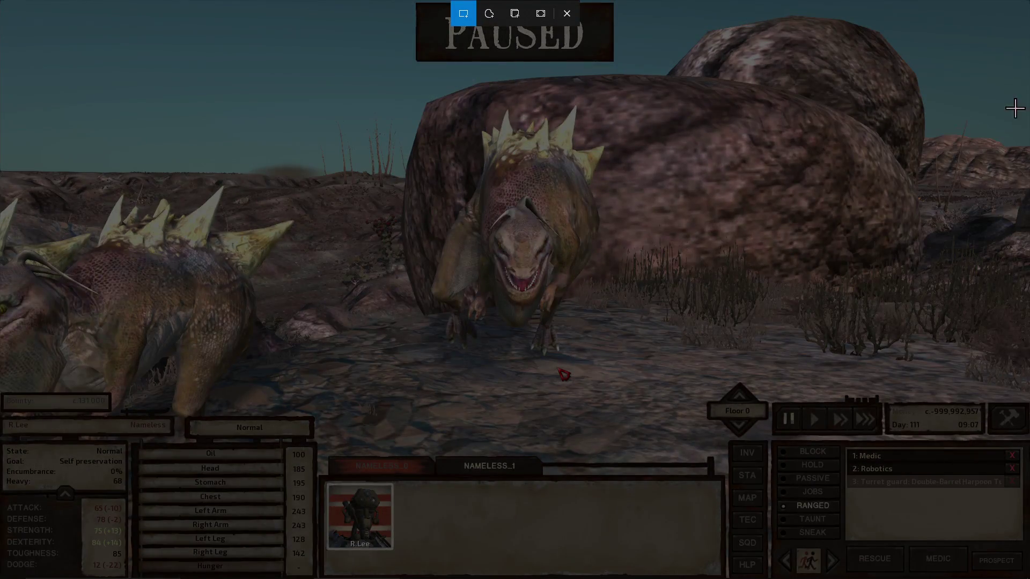
mouse_move(410, 92)
mouse_down()
mouse_move(555, 250)
mouse_move(604, 379)
mouse_move(593, 363)
mouse_move(618, 365)
mouse_up()
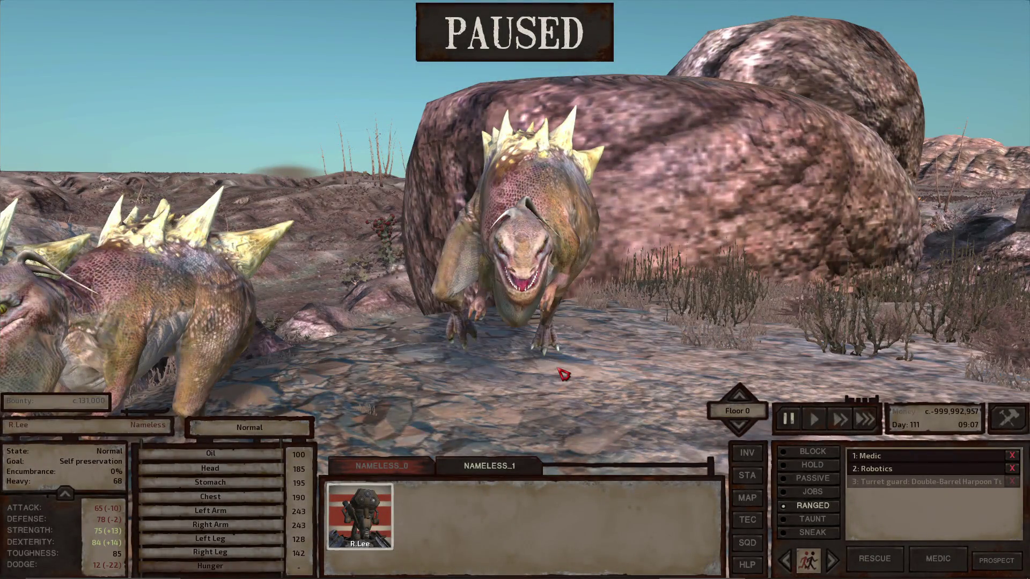
key(alt+Tab)
key(Tab)
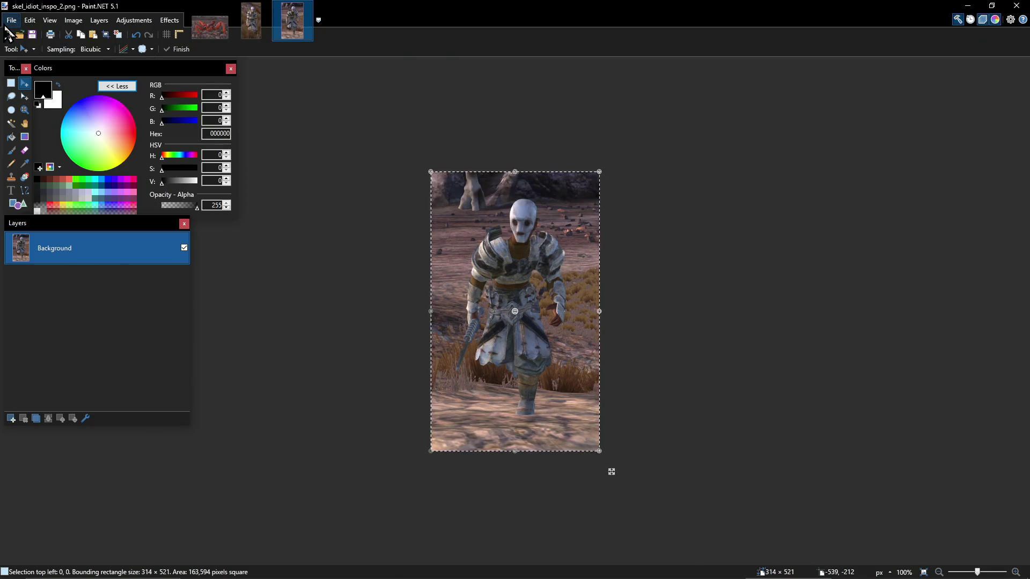
- Paste the raptor capture into a new 387×511 image
click(12, 20)
click(24, 32)
click(510, 357)
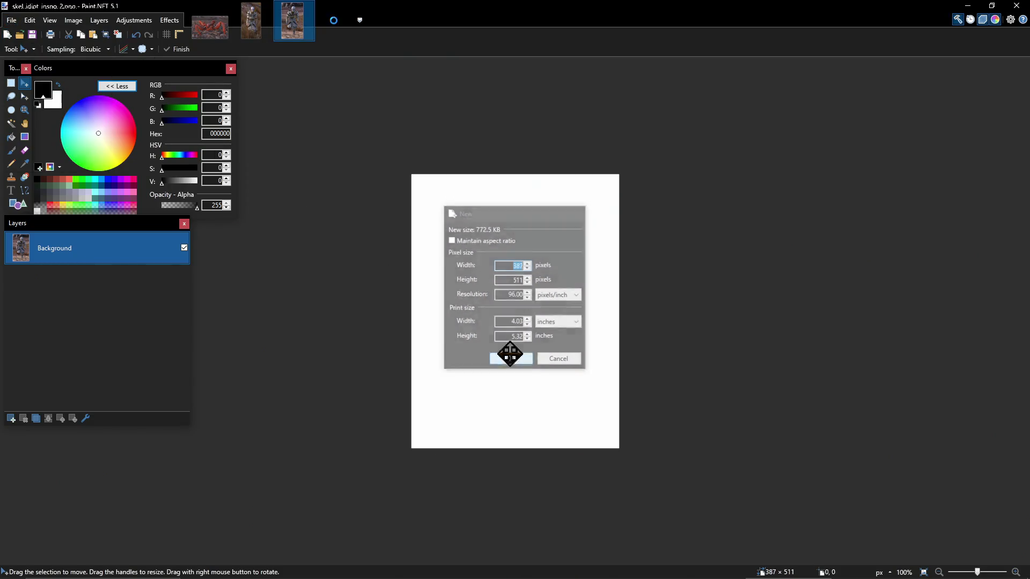
key(ctrl+v)
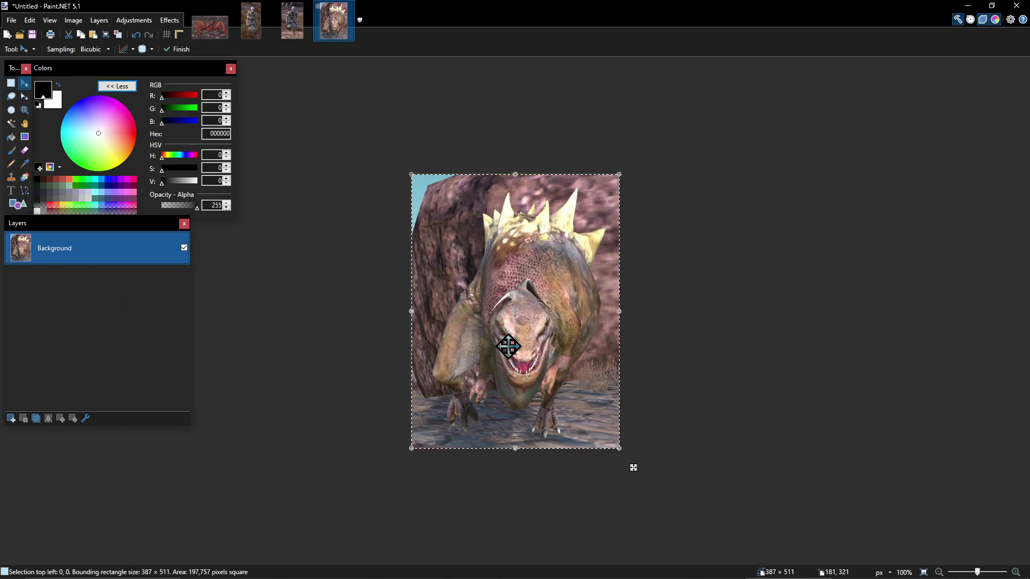
- Save the image as raptor_inspo.png, accepting the PNG settings, and return to Kenshi
key(ctrl+s)
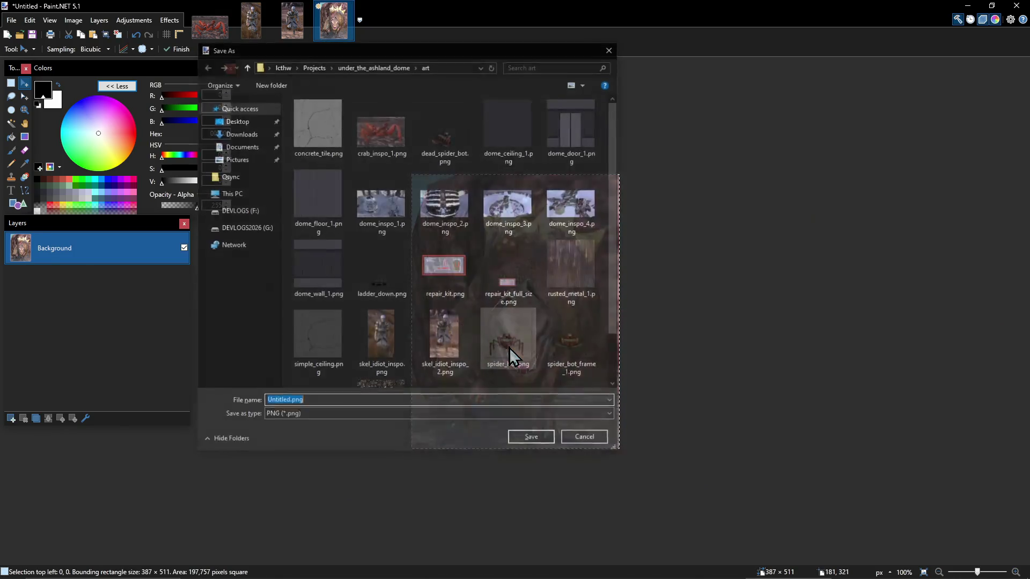
text(raptor_inspo)
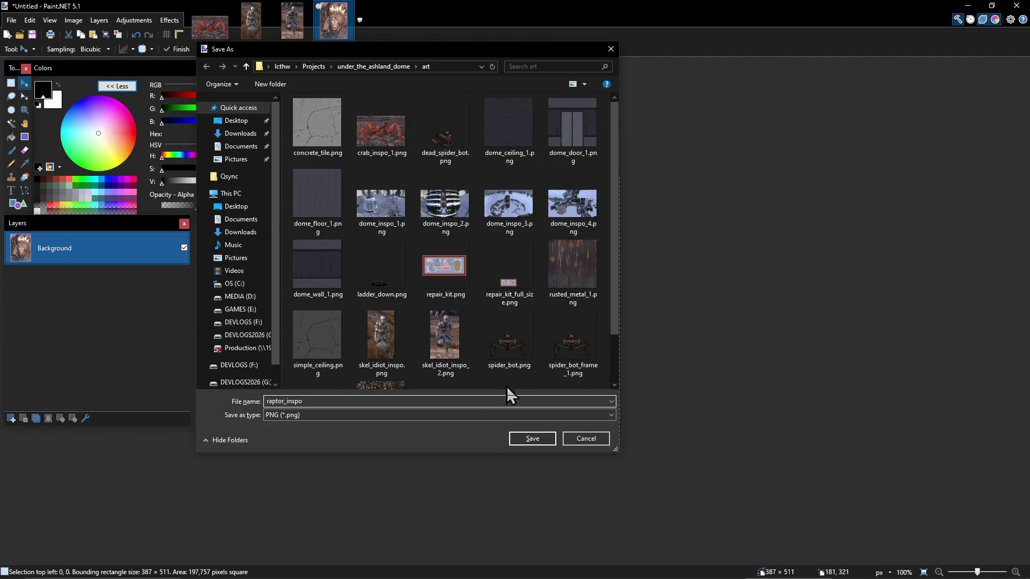
click(532, 439)
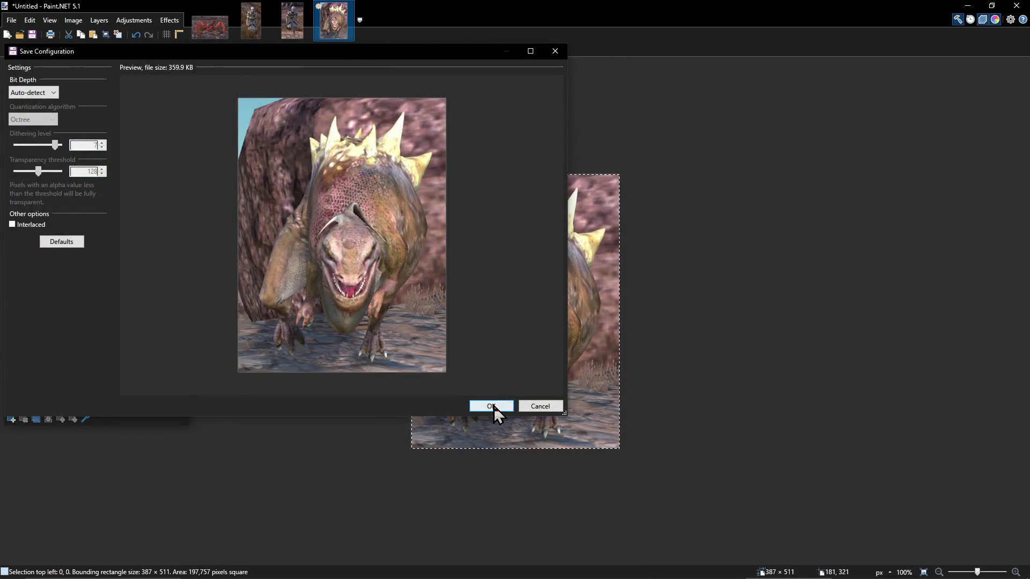
click(492, 406)
key(alt+Tab)
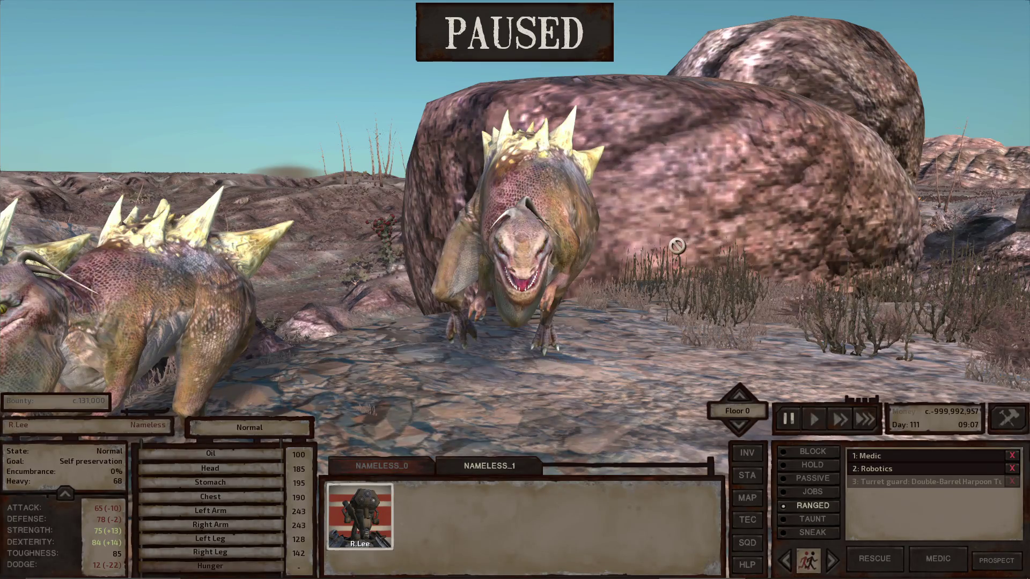
scroll(617, 316, down, 5)
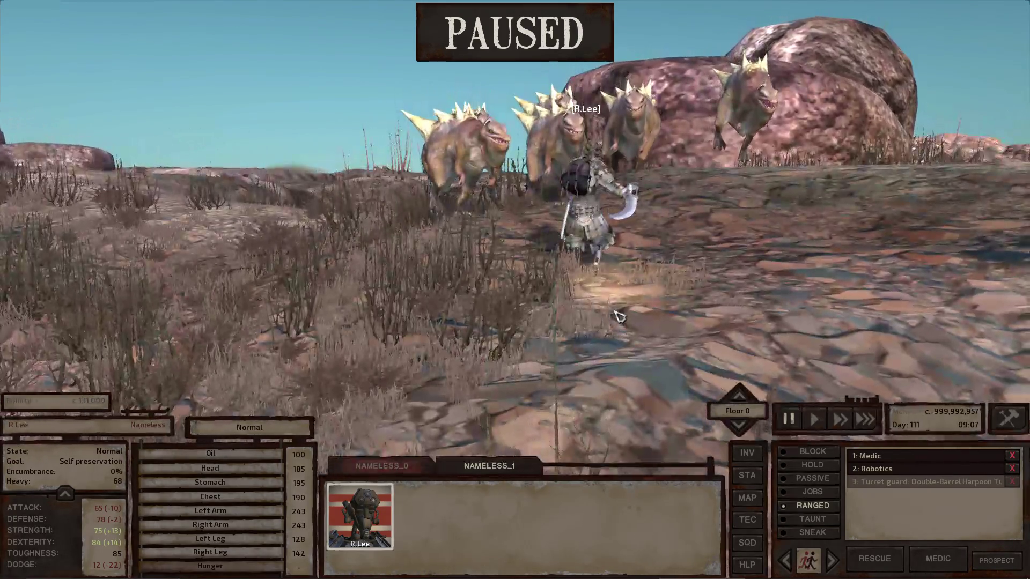
- Order the character to a spot on the world map, then centre the camera on them
scroll(614, 311, up, 5)
scroll(614, 306, down, 5)
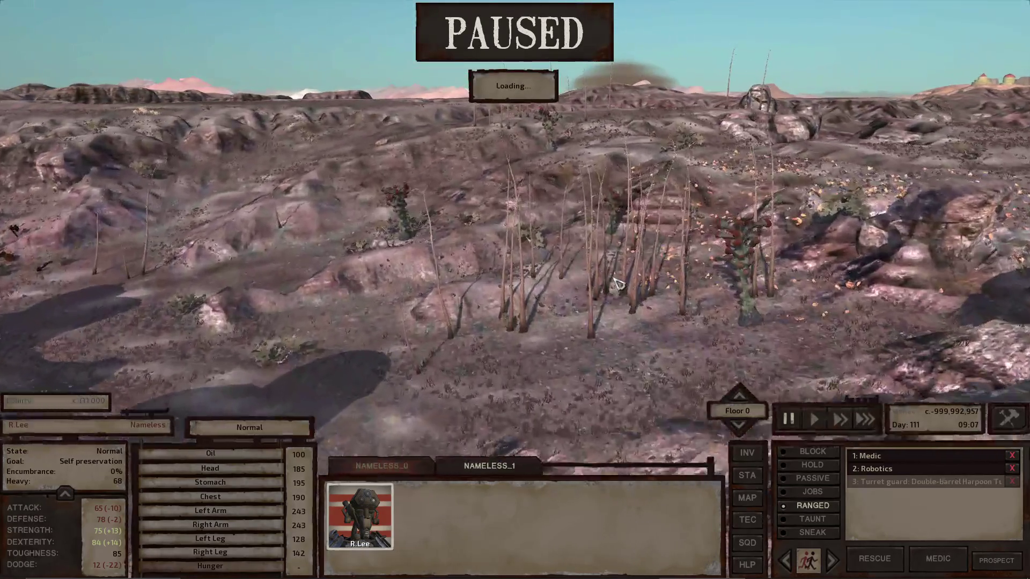
scroll(616, 284, up, 5)
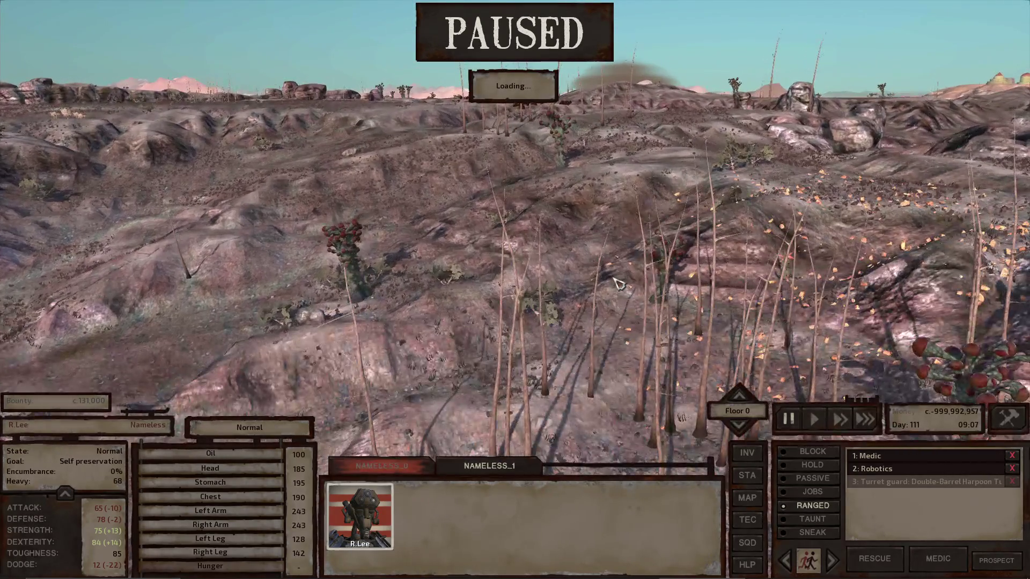
scroll(562, 379, down, 5)
scroll(451, 405, up, 5)
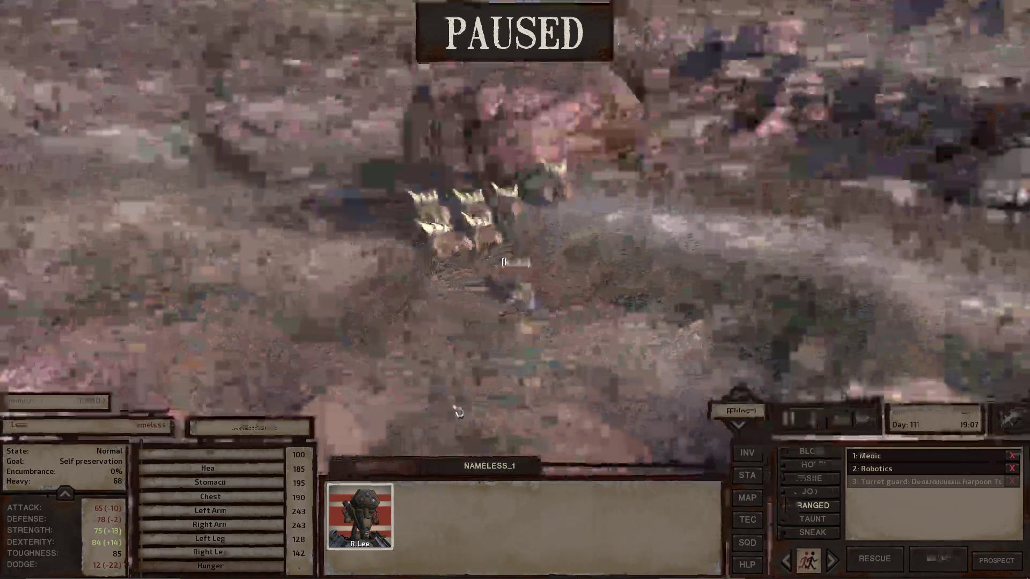
scroll(458, 407, down, 5)
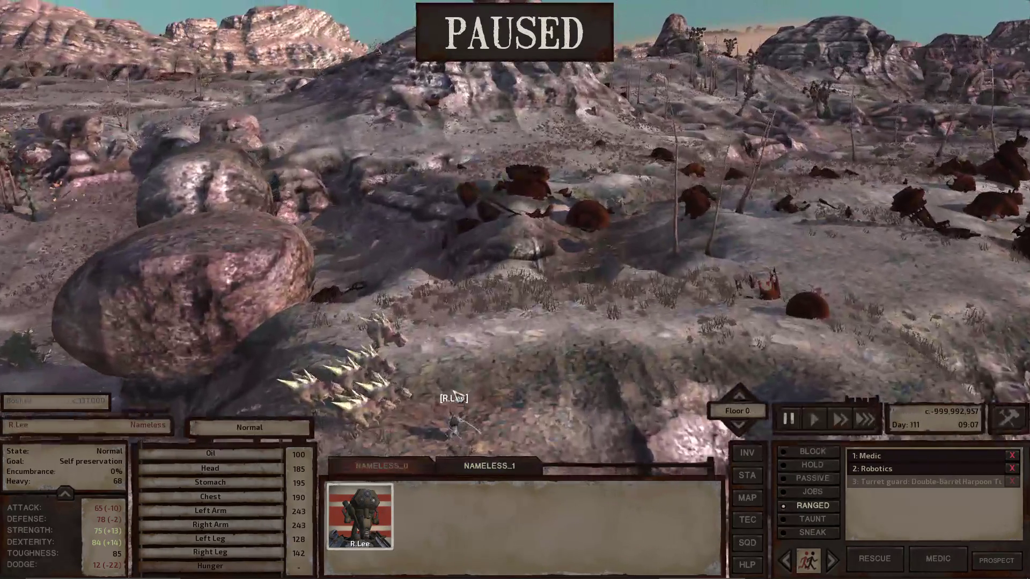
key(Tab)
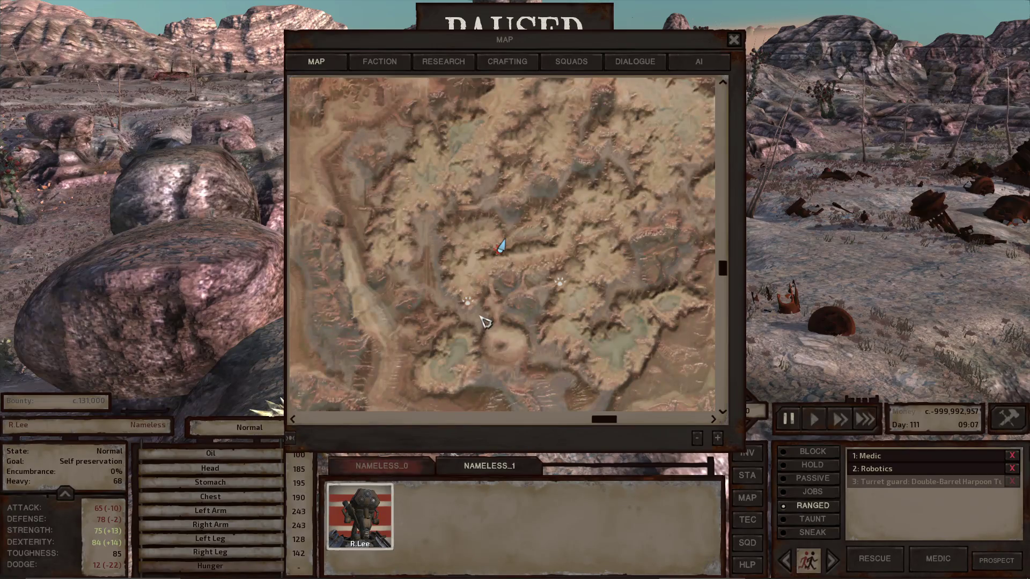
right_click(471, 308)
key(Tab)
key(f)
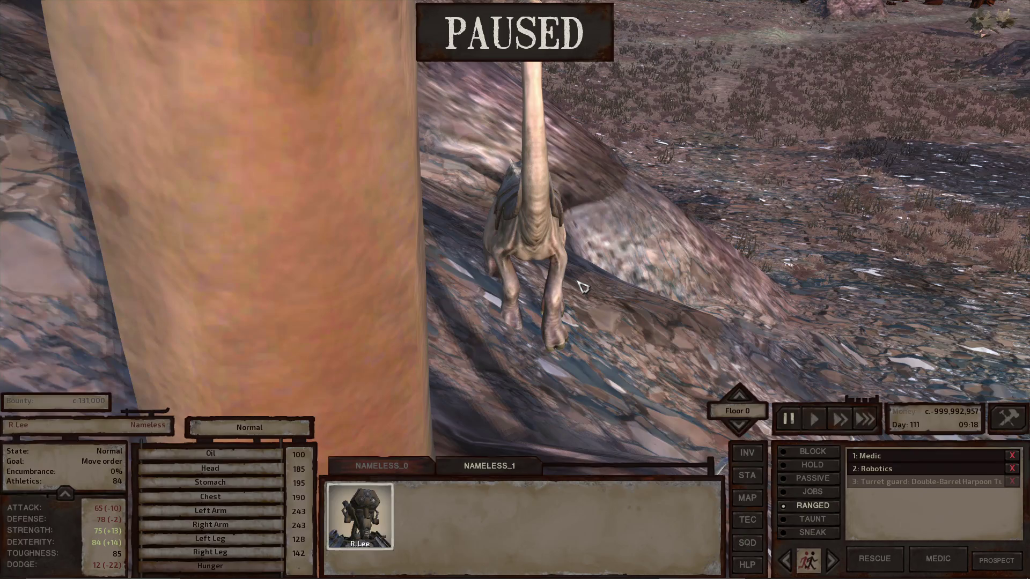
- Pan the camera past the tree to reveal the long-necked beak creature
key(a)
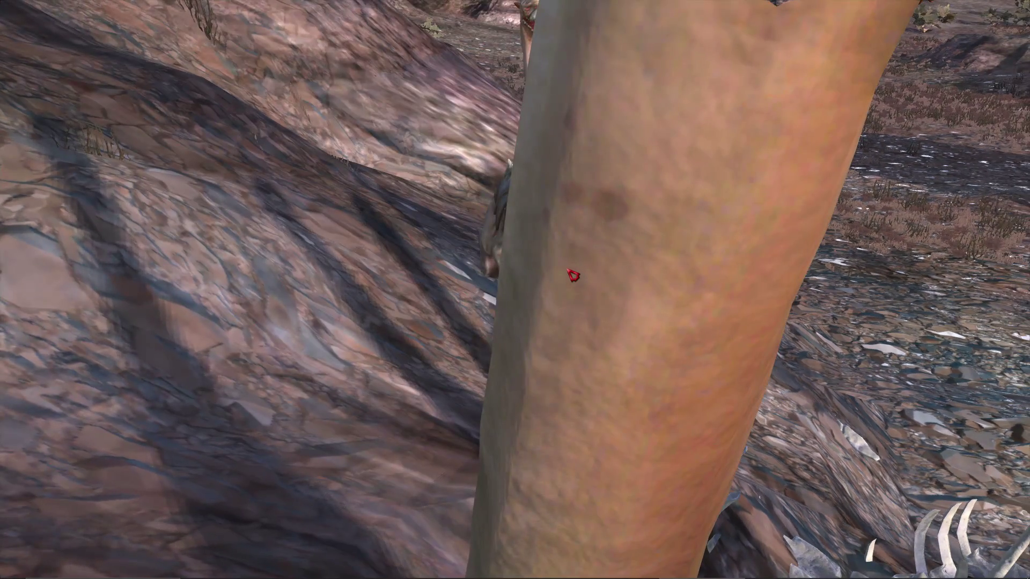
key(a)
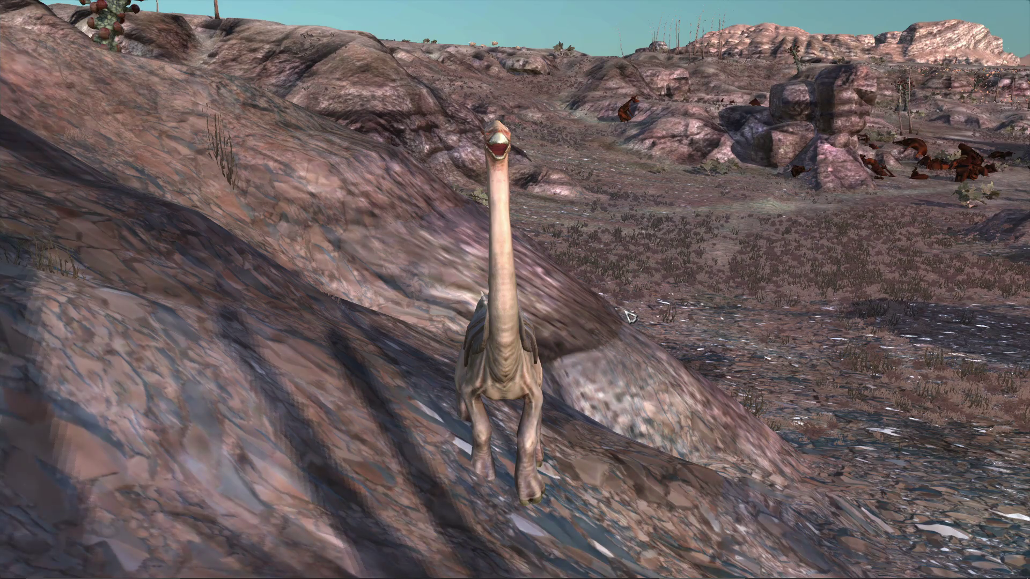
key(alt+Tab)
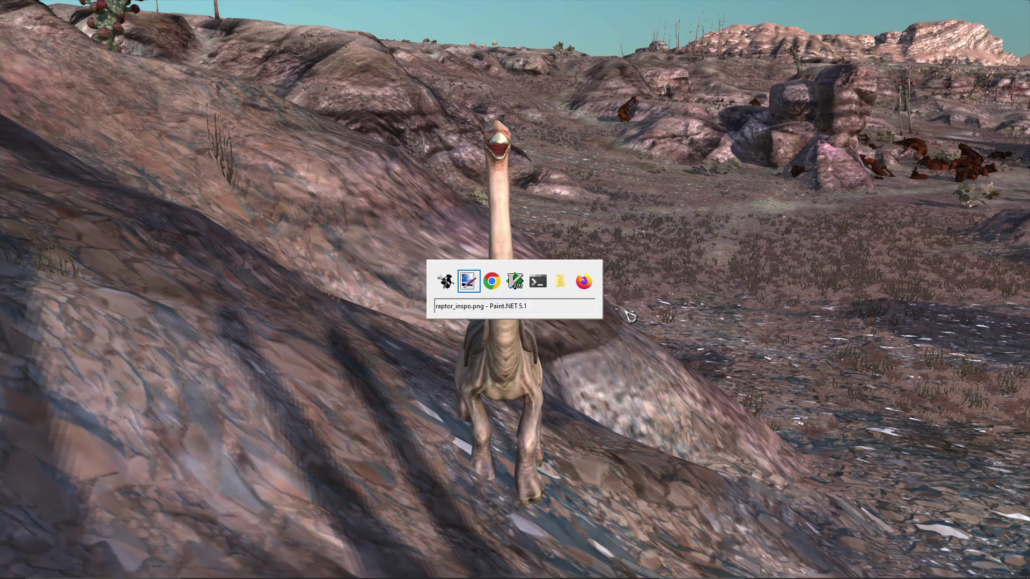
key(alt+Tab)
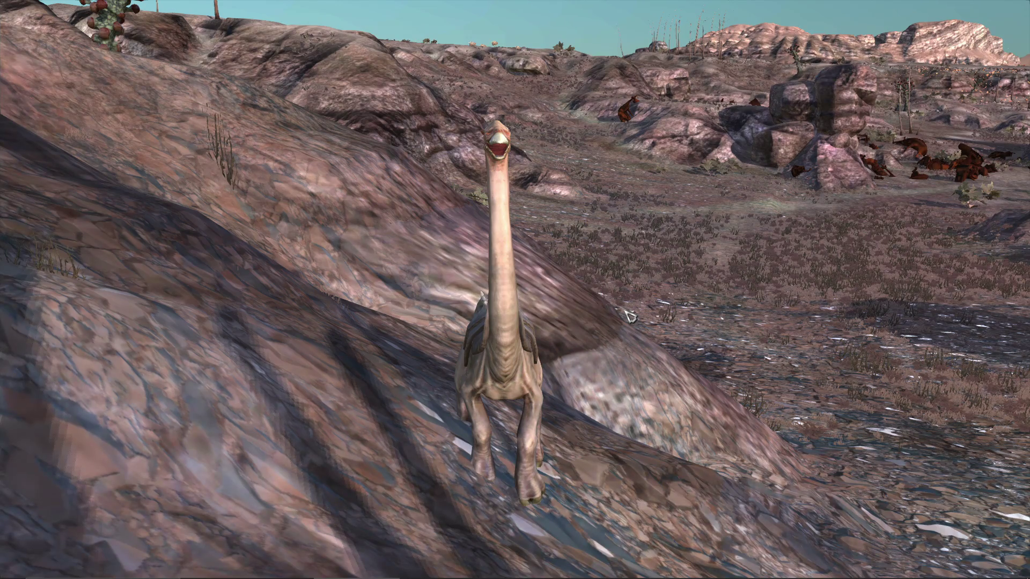
- Snip the long-necked creature from the game view and switch to Paint.NET
key(super+shift+s)
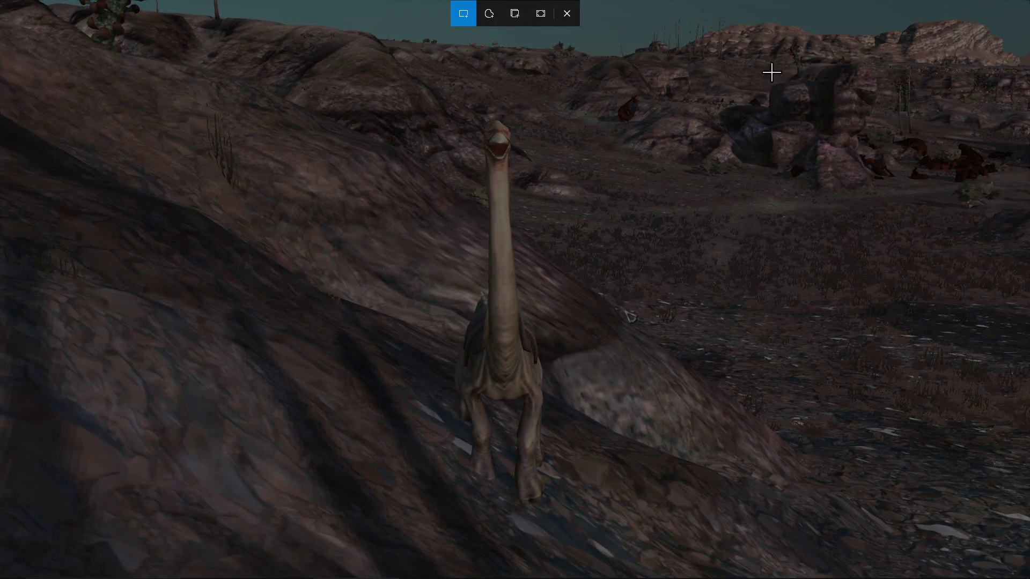
mouse_move(416, 90)
mouse_down()
mouse_move(604, 441)
mouse_move(584, 524)
mouse_up()
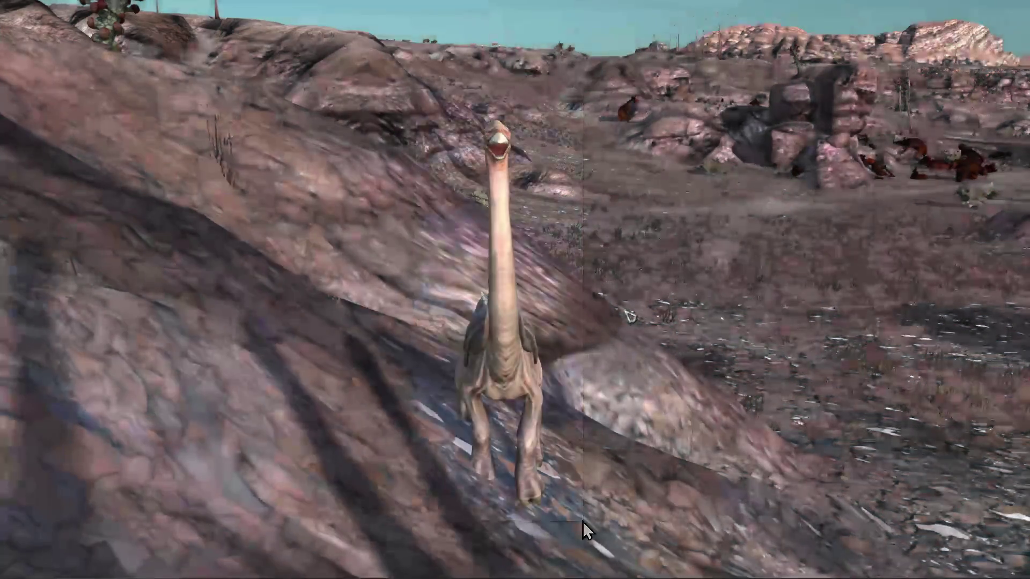
key(alt+Tab)
key(alt+Tab)
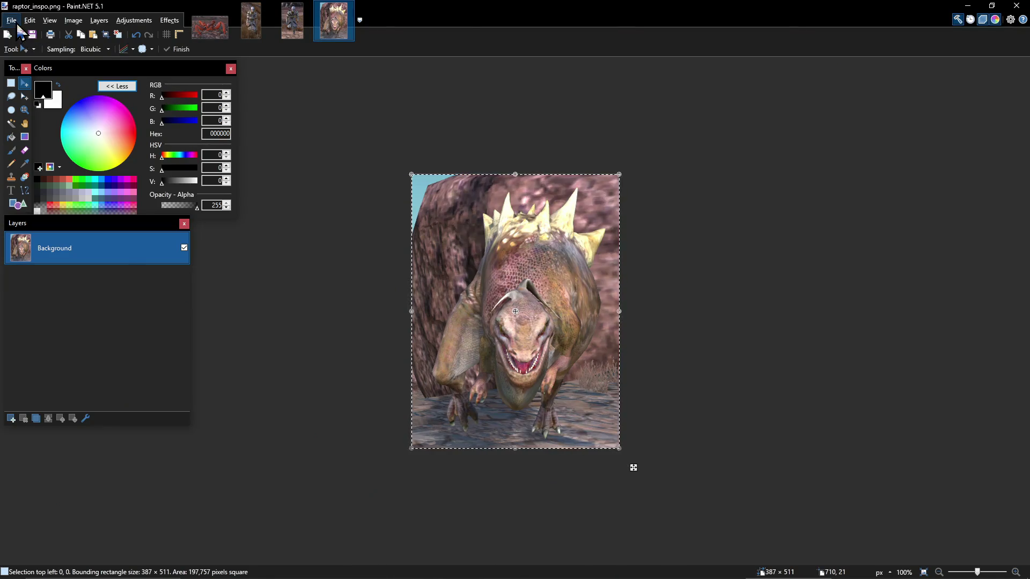
- Create a new 310×804 image and paste the creature snip into it
click(12, 20)
click(24, 34)
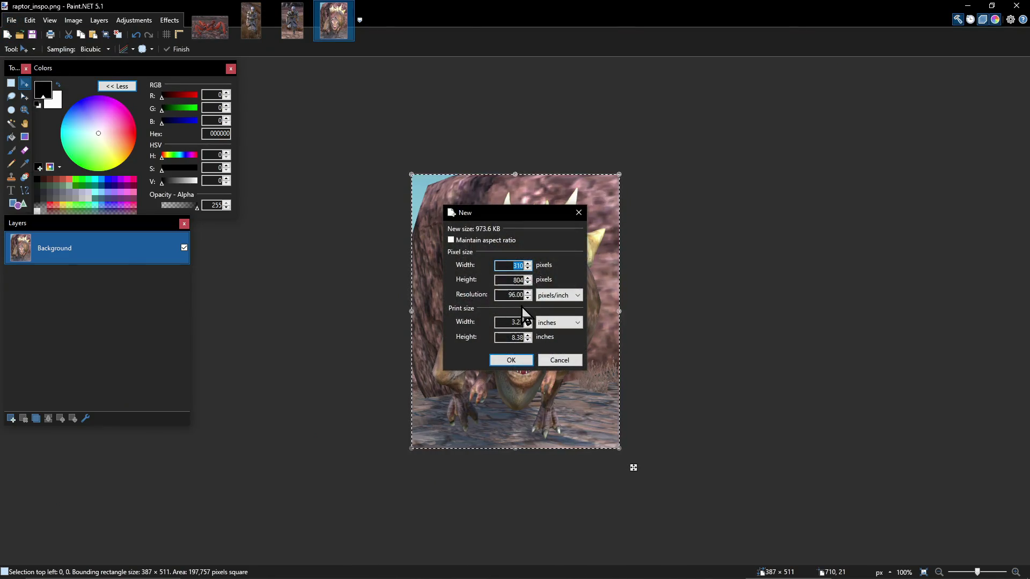
click(515, 360)
key(ctrl+v)
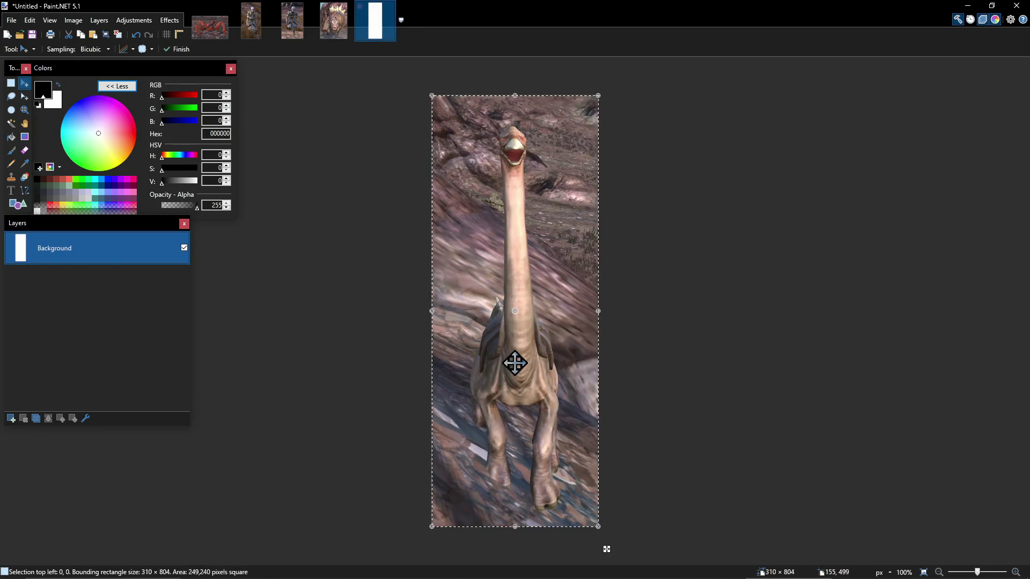
- Save the image as gutter_inspo_1.png and switch back to Kenshi
key(ctrl+s)
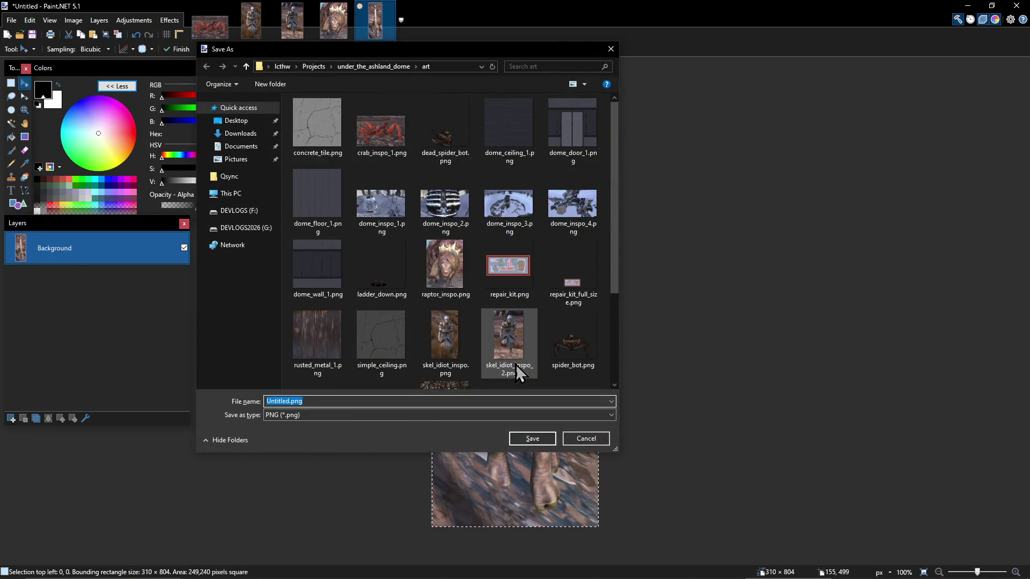
text(gutter_inspo_1)
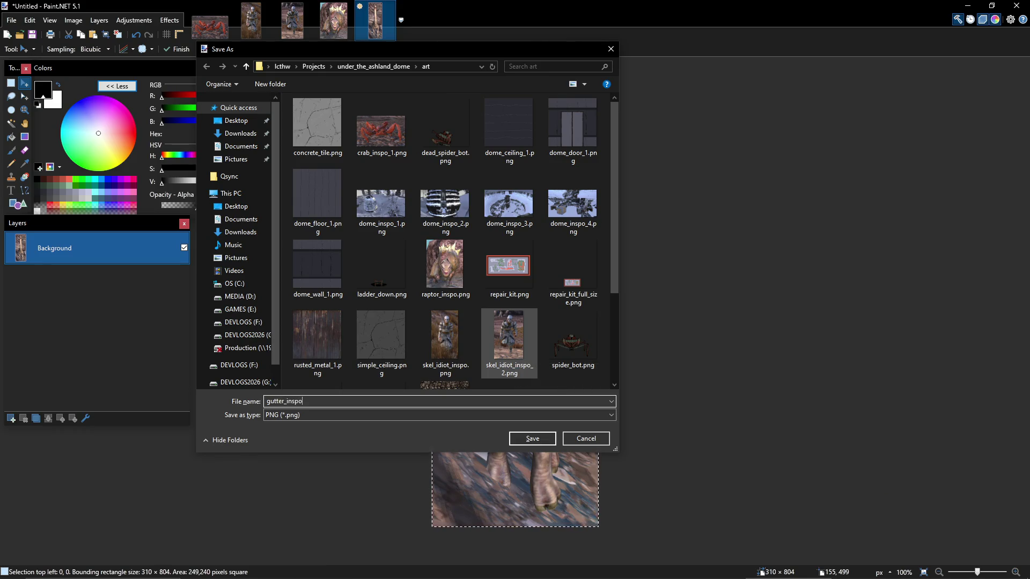
key(Return)
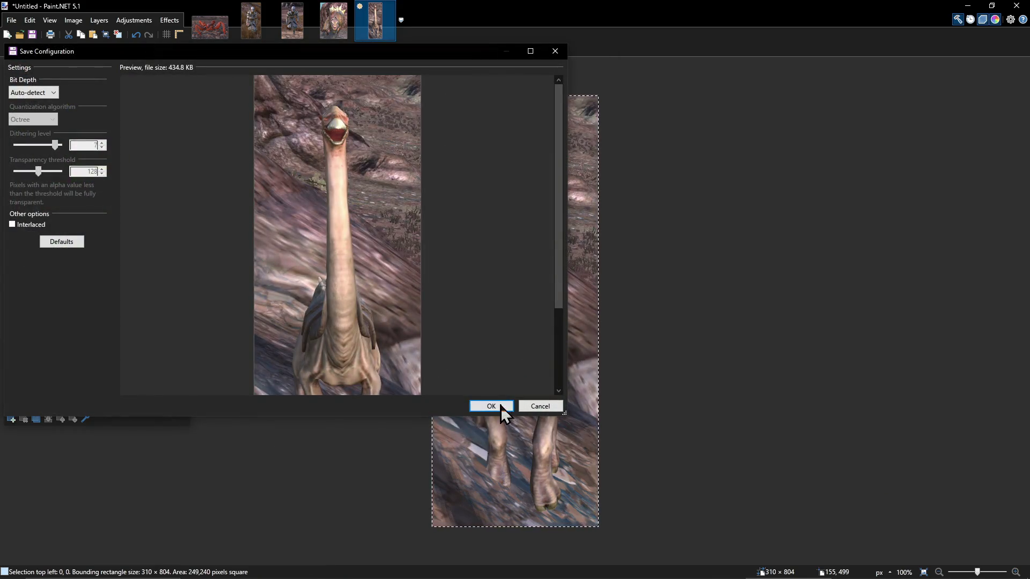
click(493, 407)
key(alt+Tab)
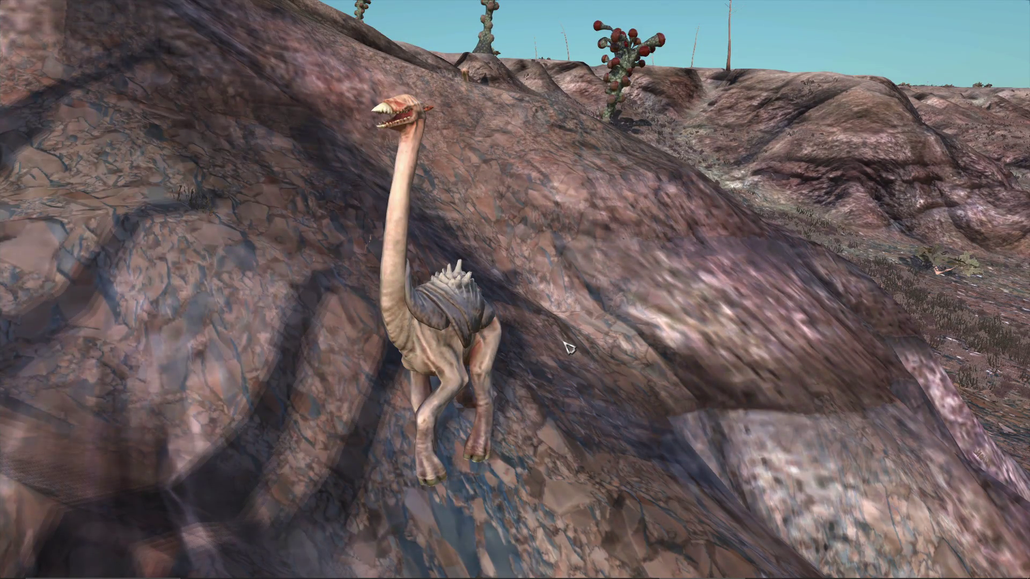
key(alt+Tab)
key(alt+Tab)
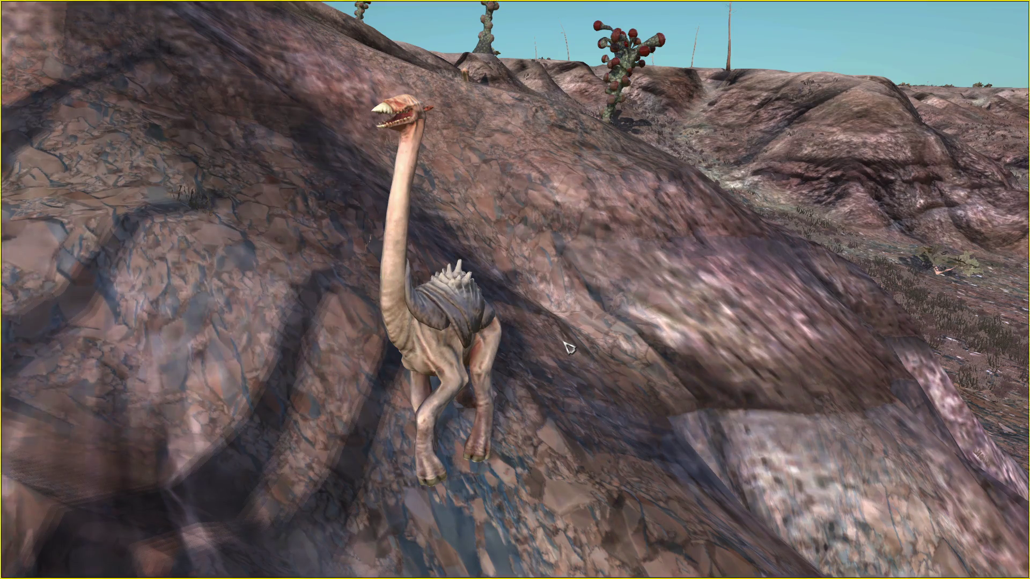
- Take a second snip around the creature on the slope and bring Paint.NET forward
key(super+shift+s)
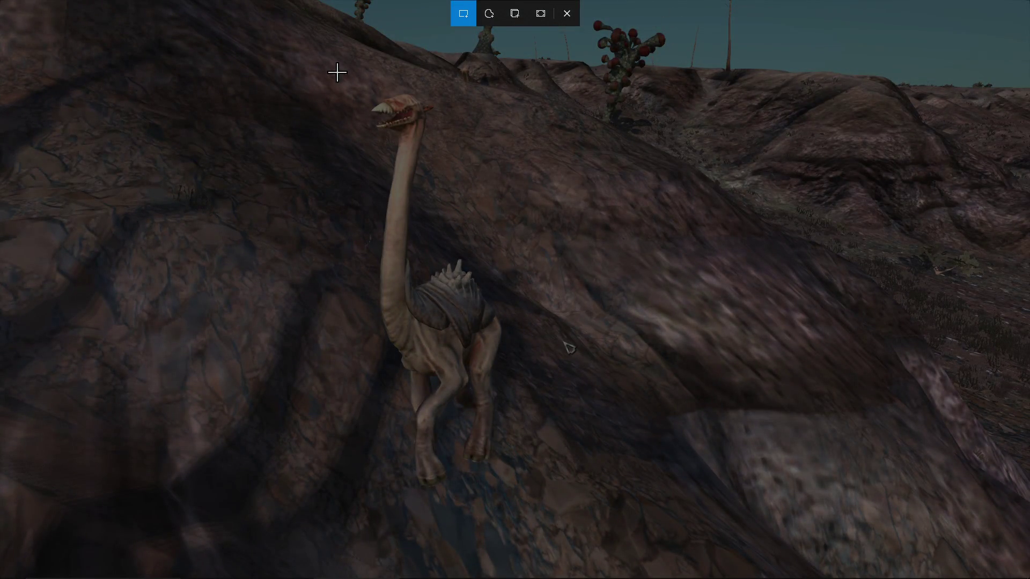
drag(335, 65, 529, 504)
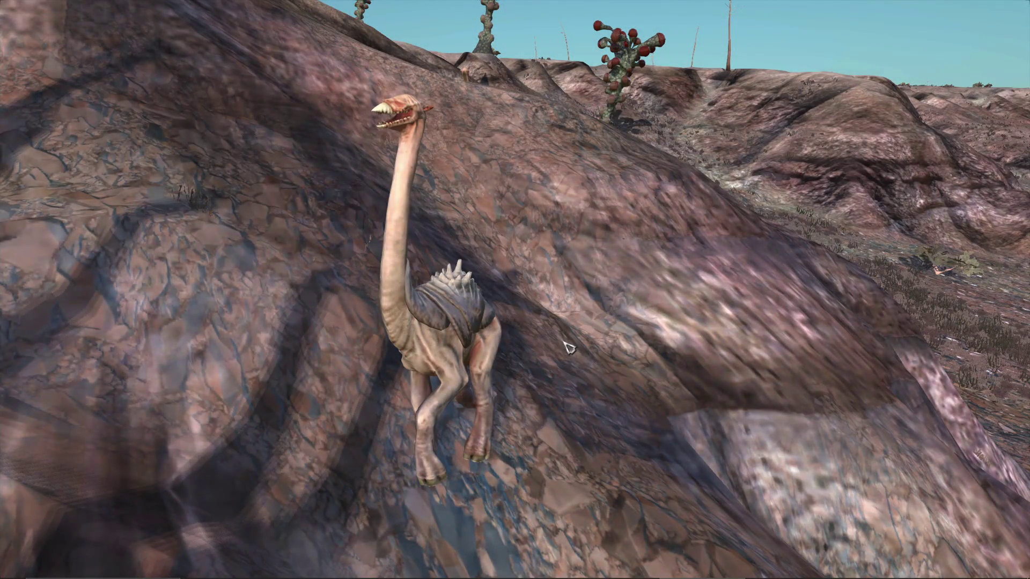
key(alt+Tab)
key(ctrl+v)
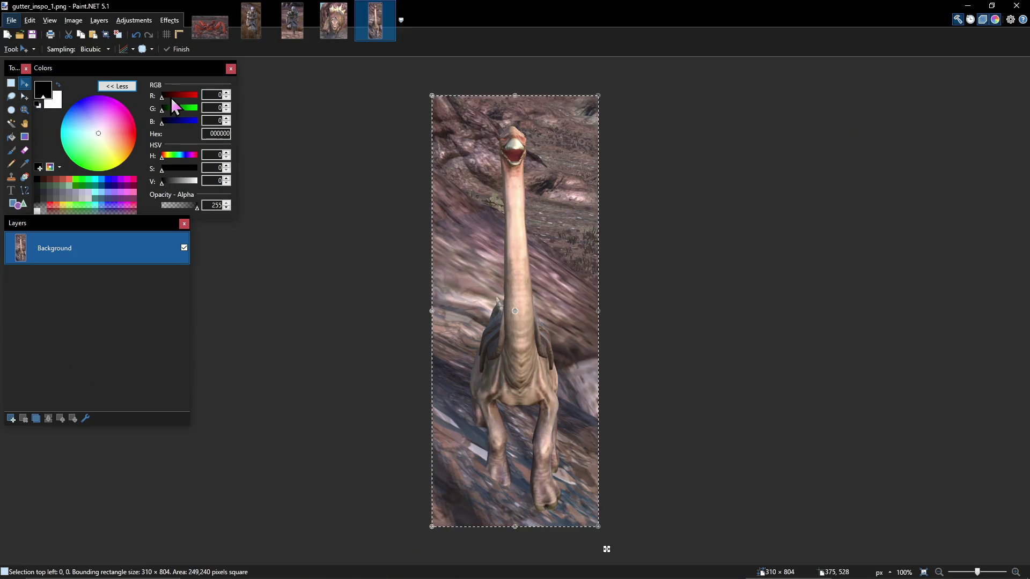
- Create a new 365×820 image and paste the snipped creature into it
click(11, 20)
click(22, 34)
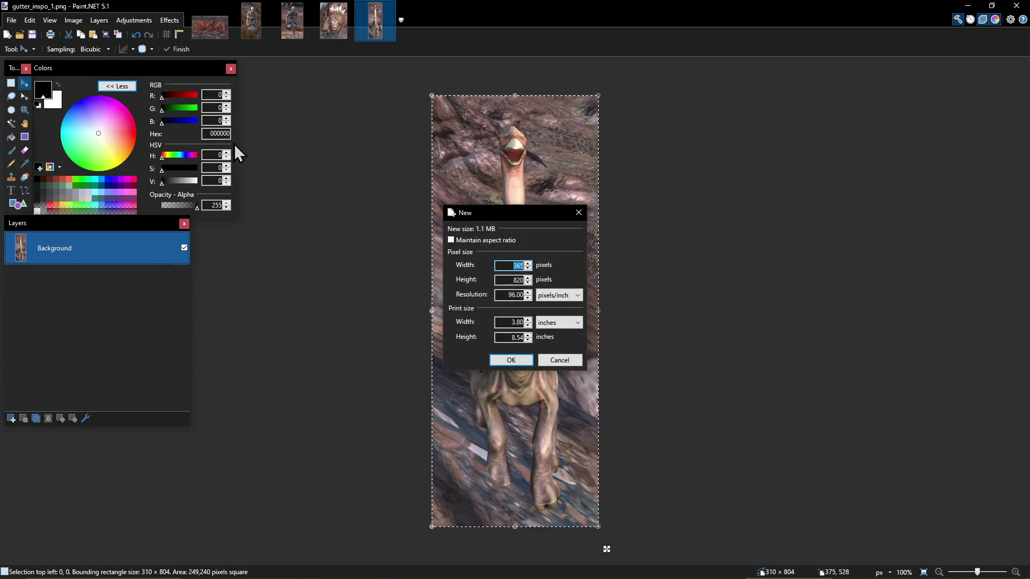
click(510, 360)
key(ctrl+v)
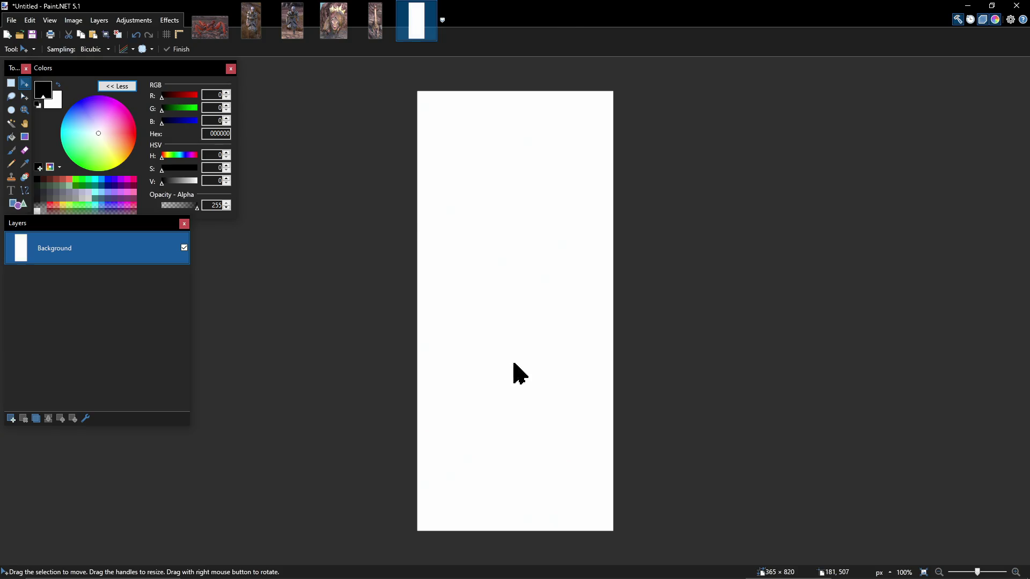
- Save it as gutter_inspo_2.png, then return to Kenshi and resume at top speed
key(ctrl+s)
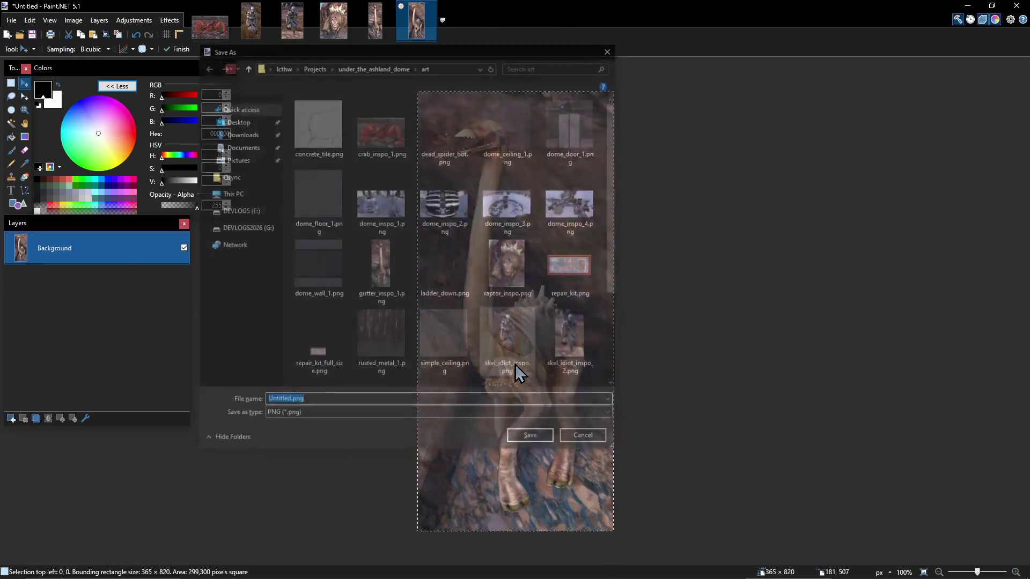
text(gutter)
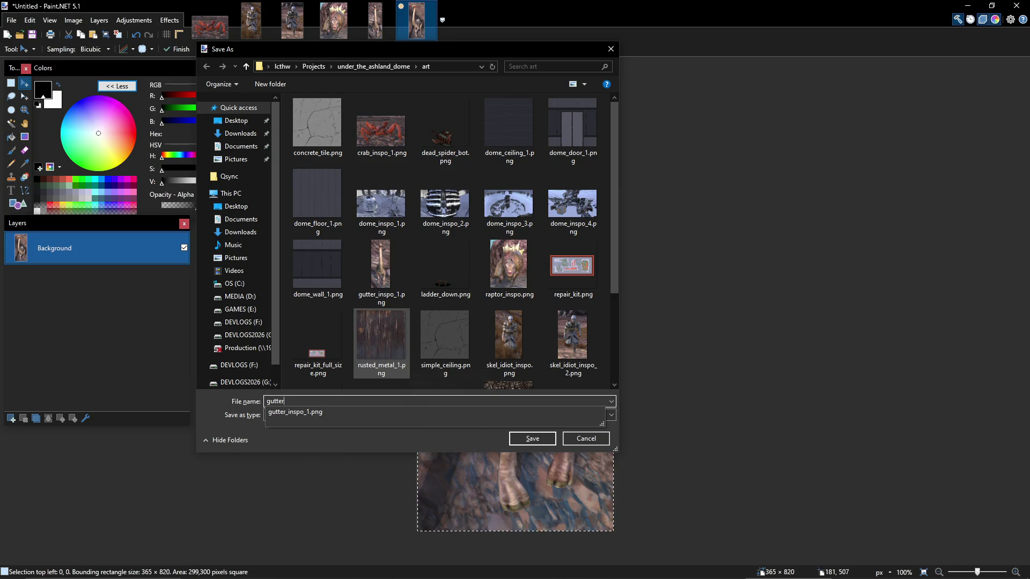
text(_inspo_2)
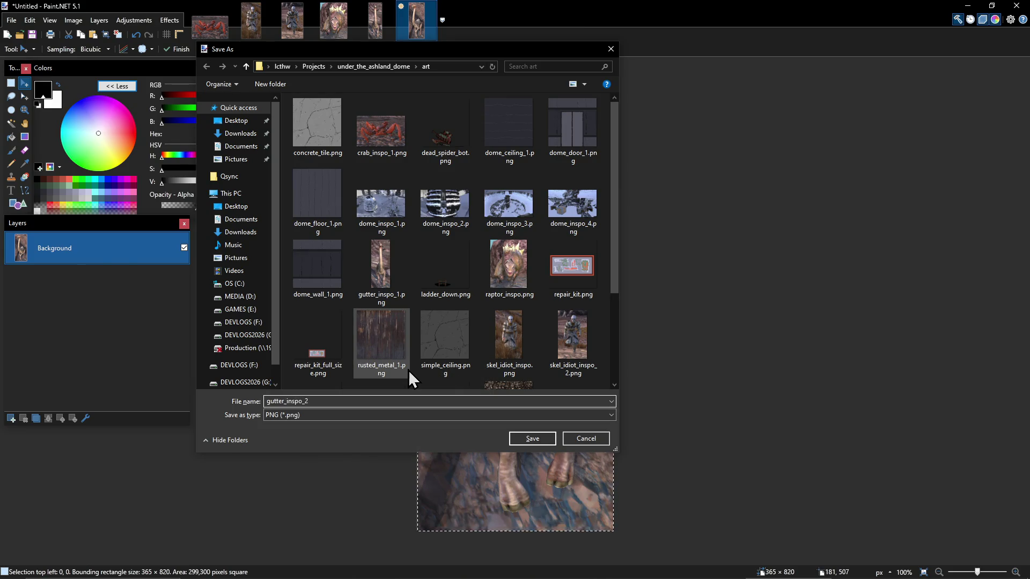
key(Return)
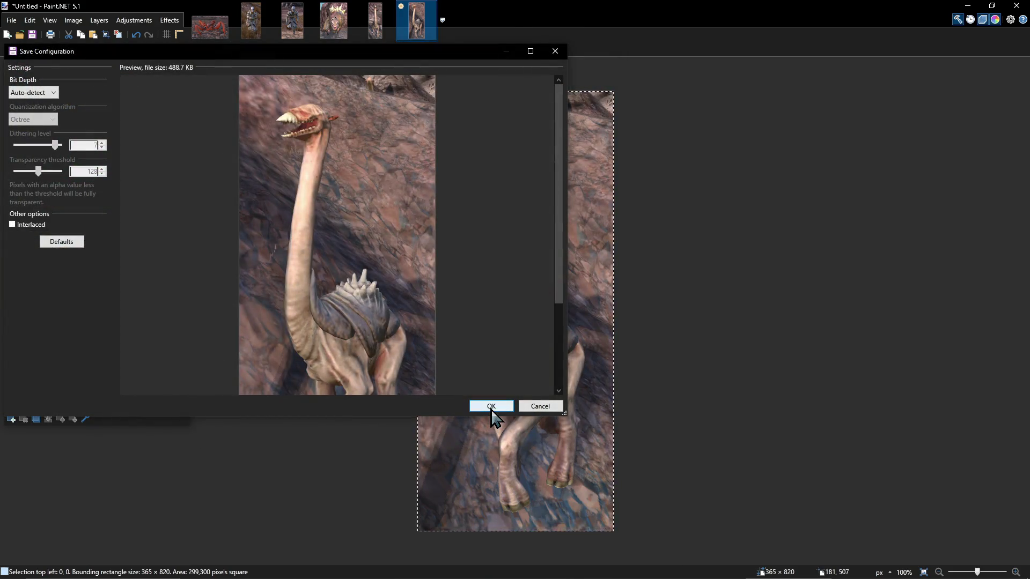
click(492, 410)
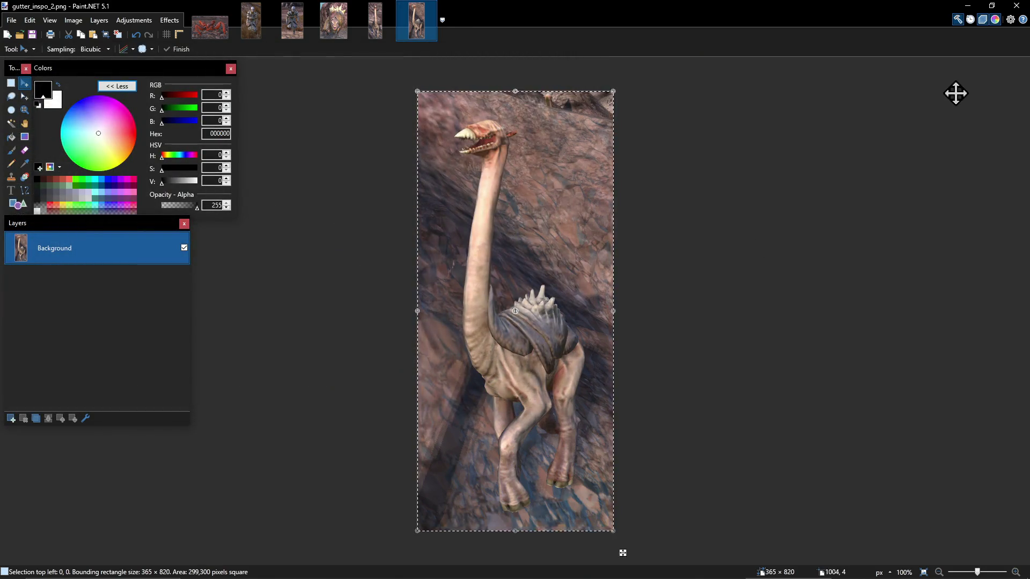
click(1017, 5)
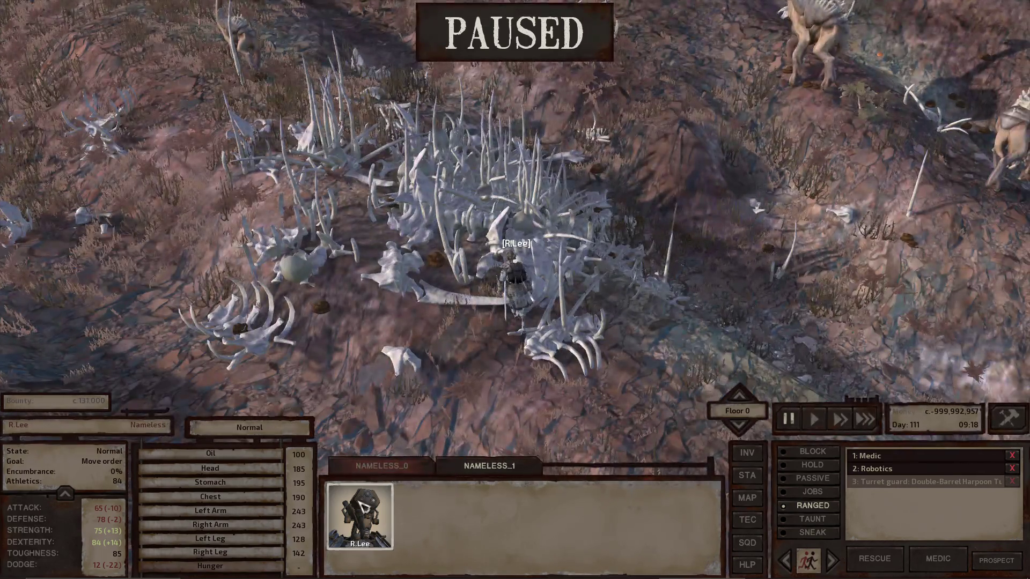
key(F4)
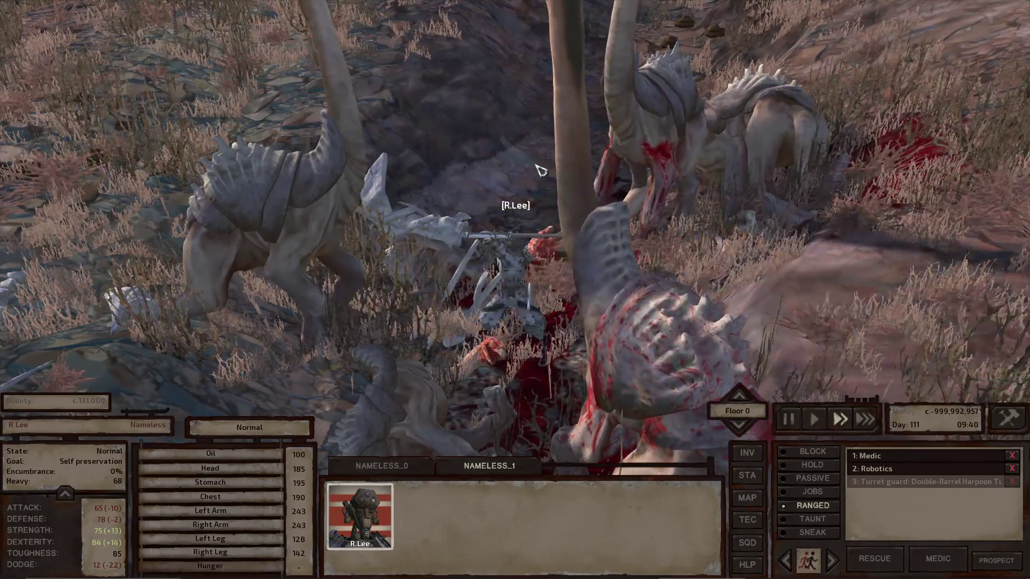
- Let the beak-thing fight play out, pause to survey it, then resume and list the nine-member squad
scroll(541, 171, down, 5)
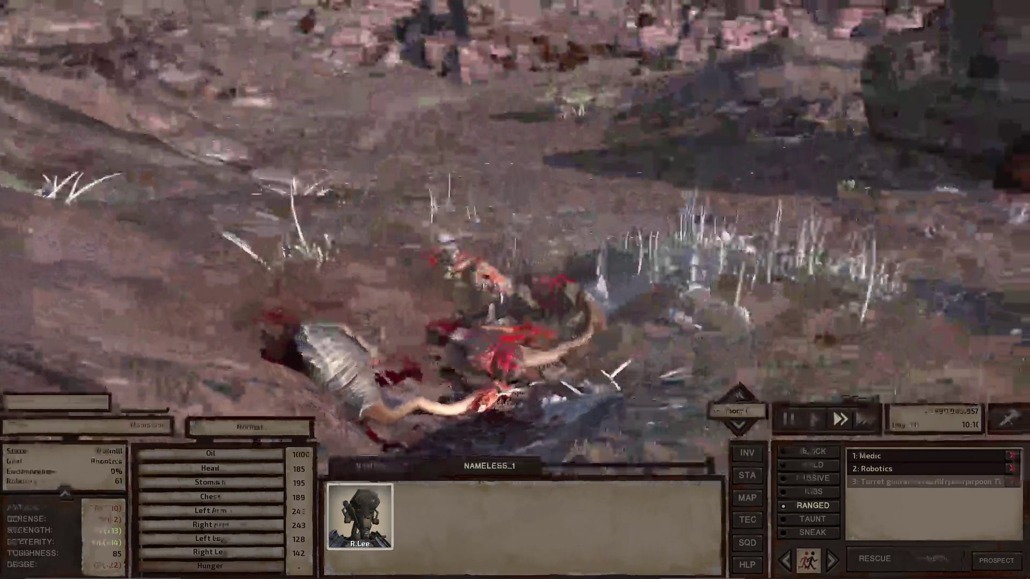
key(space)
scroll(370, 65, down, 5)
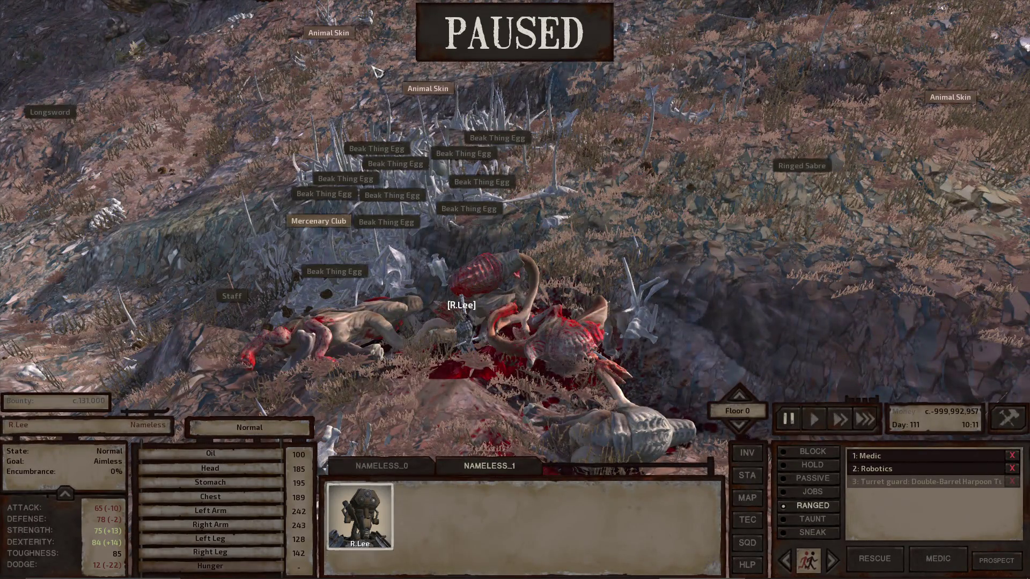
scroll(375, 69, up, 5)
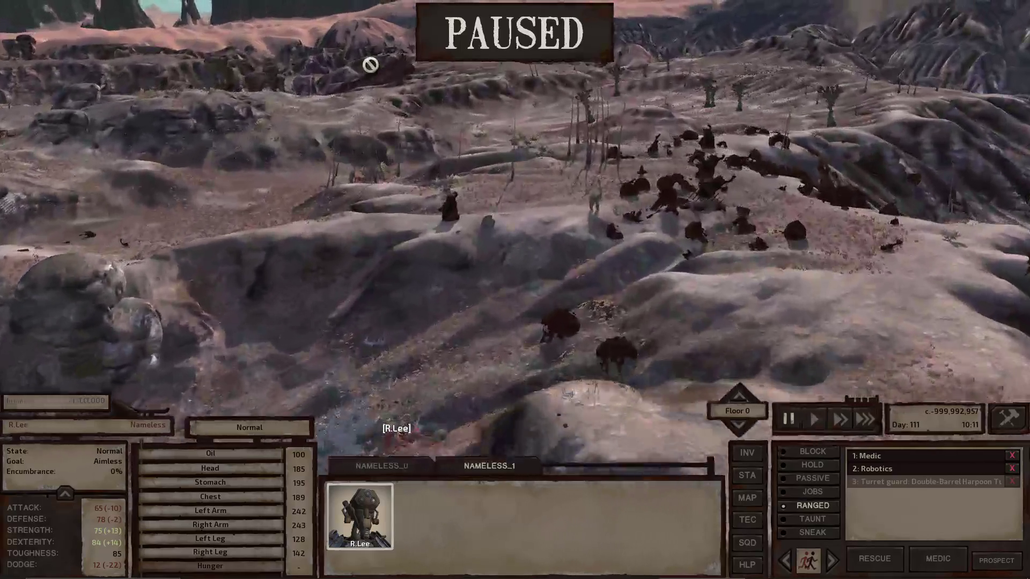
scroll(374, 69, up, 5)
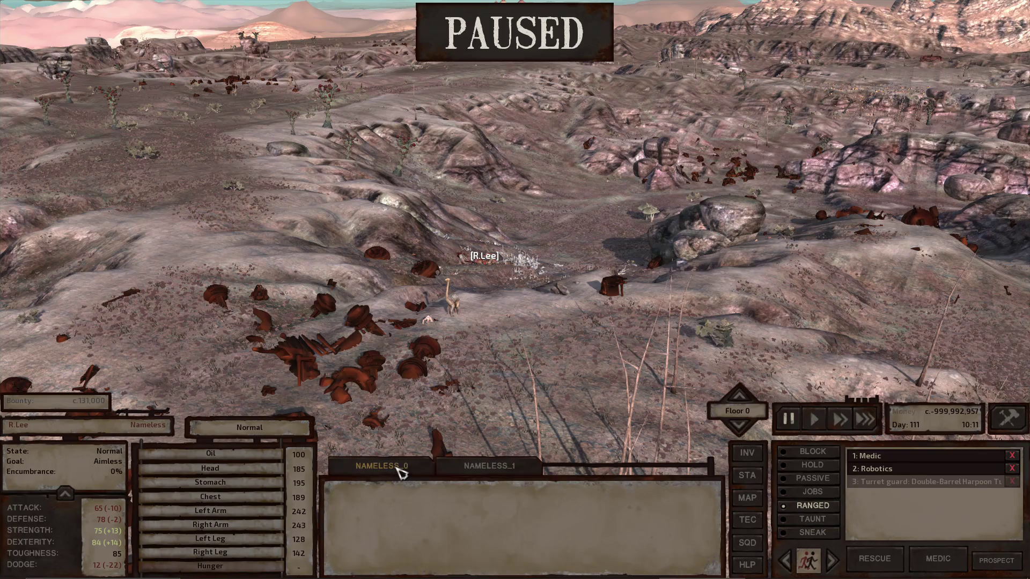
key(space)
click(466, 475)
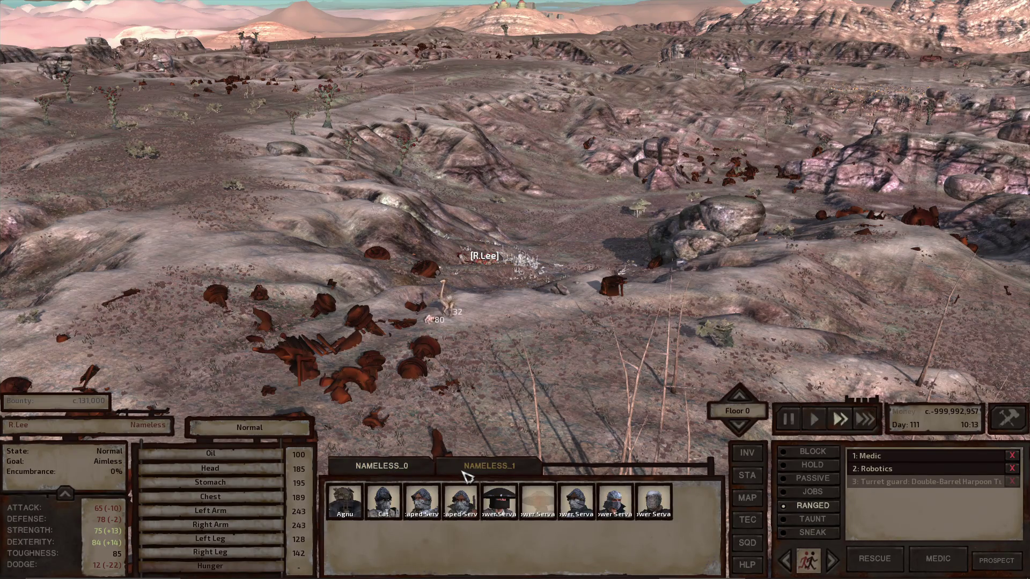
- Jump the view to Agnu and look around the outpost
double_click(348, 503)
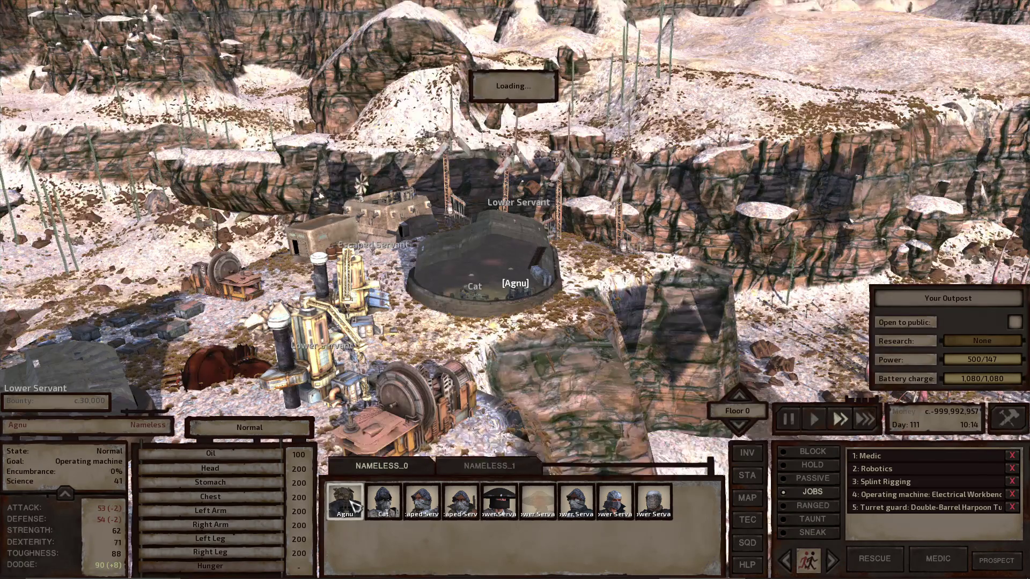
key(e)
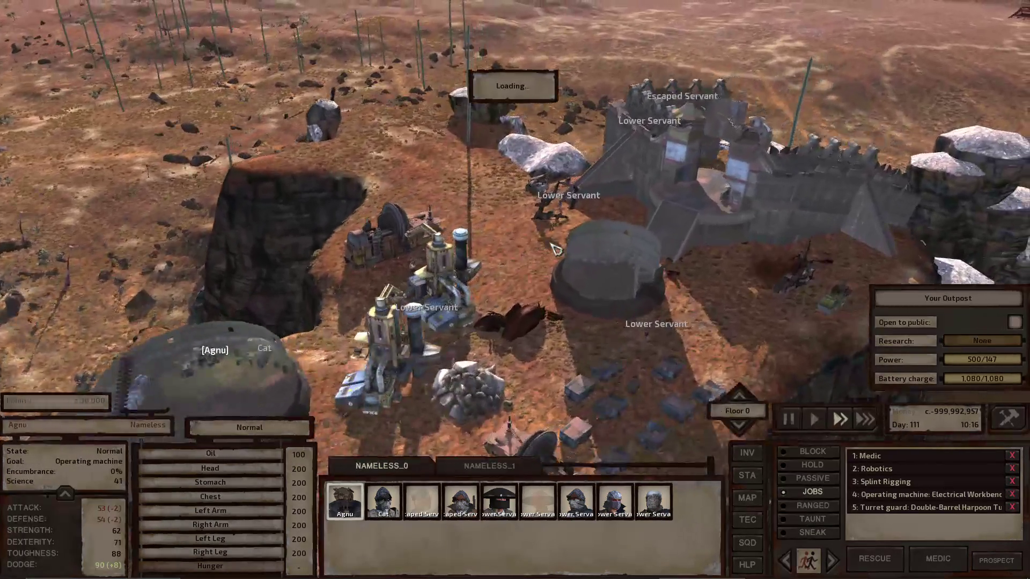
scroll(556, 247, up, 3)
- Load the Ashlands quicksave from the saved games list
key(Escape)
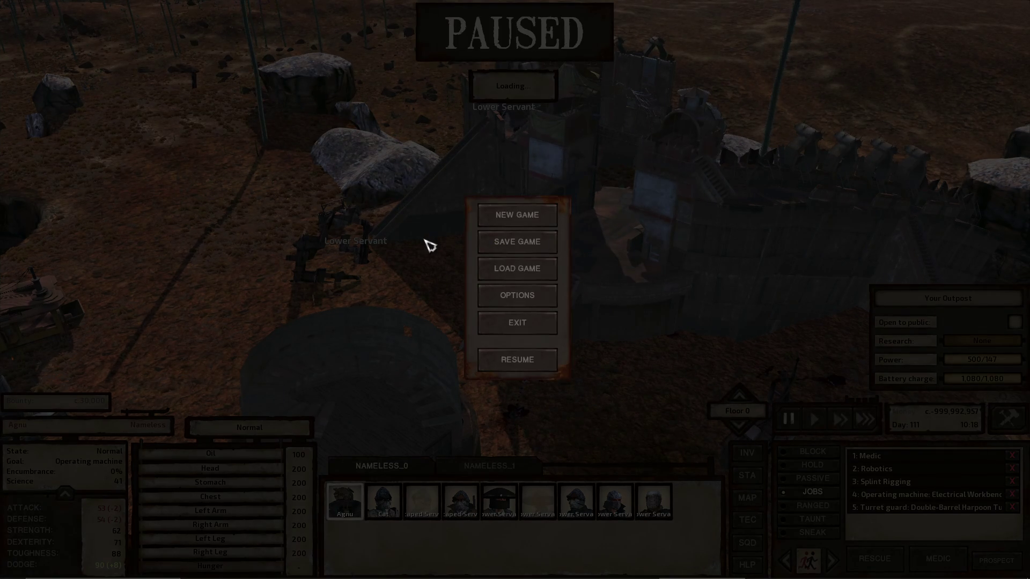
click(526, 269)
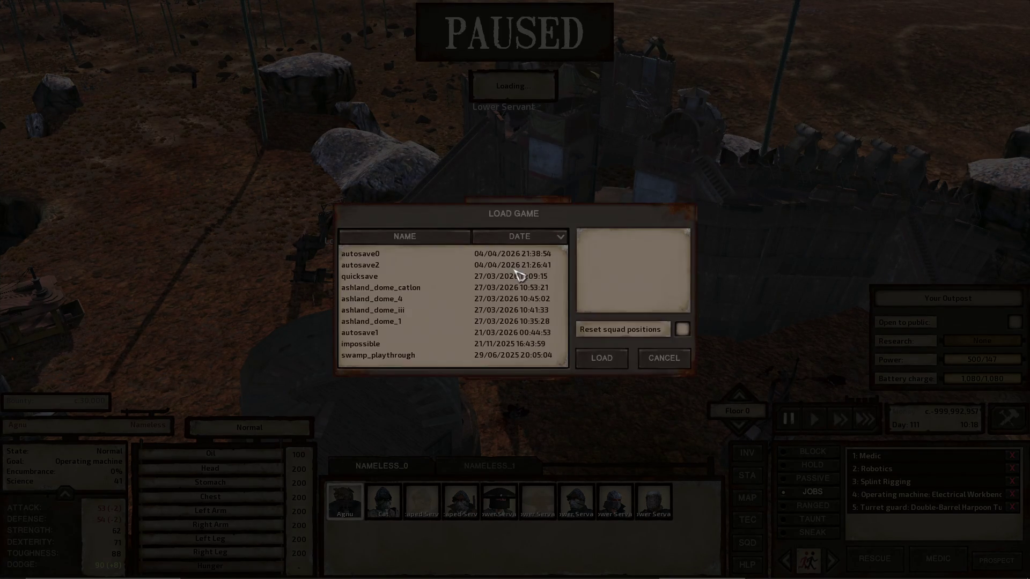
click(375, 266)
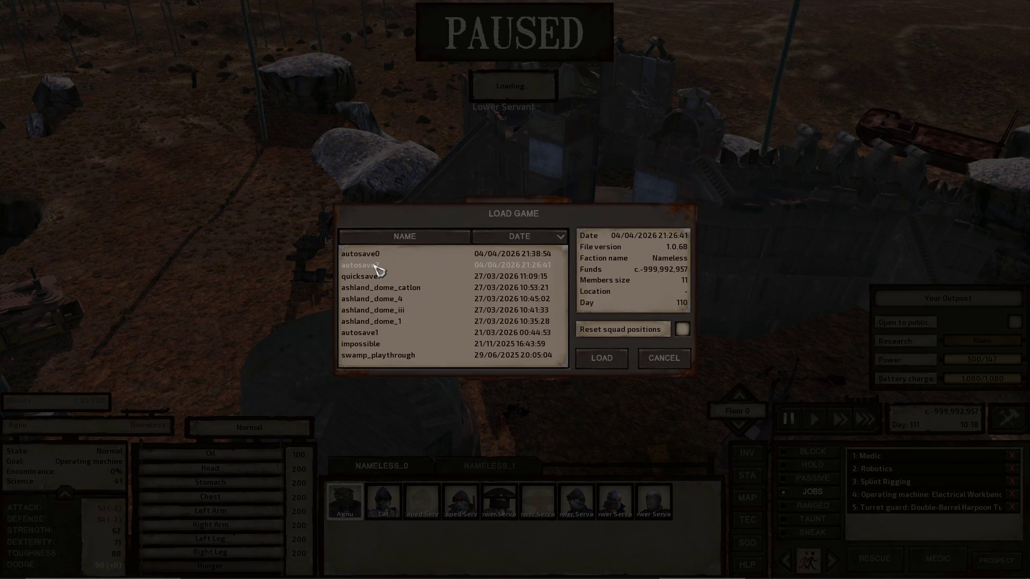
click(375, 277)
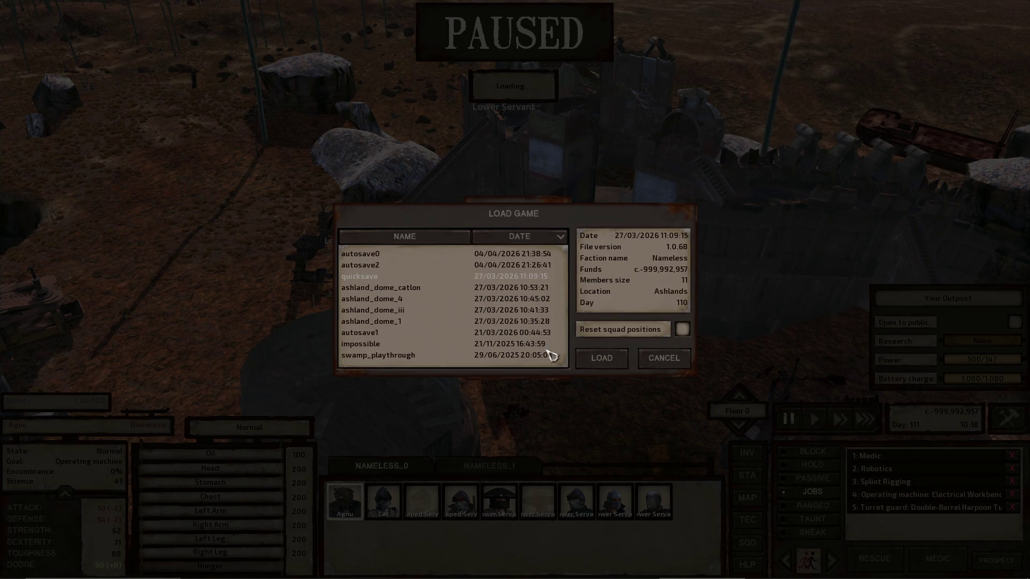
click(609, 363)
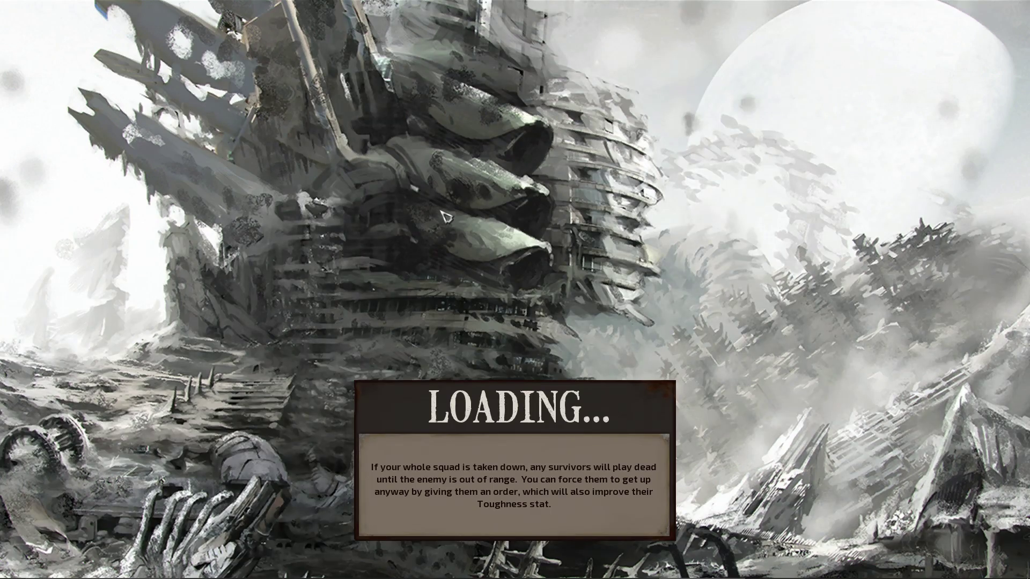
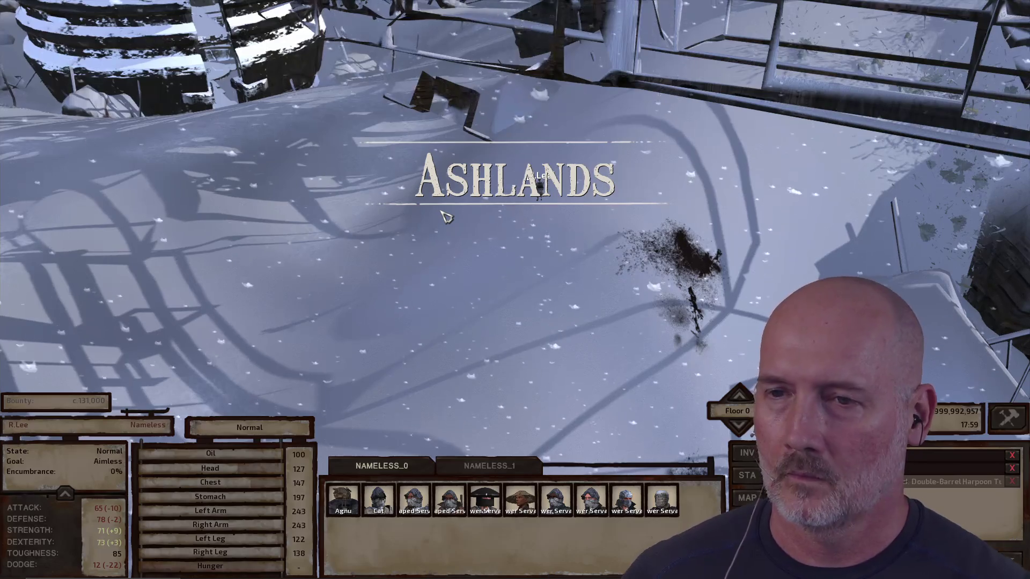
- Toggle the pause and zoom the camera in close behind the armored character
key(Escape)
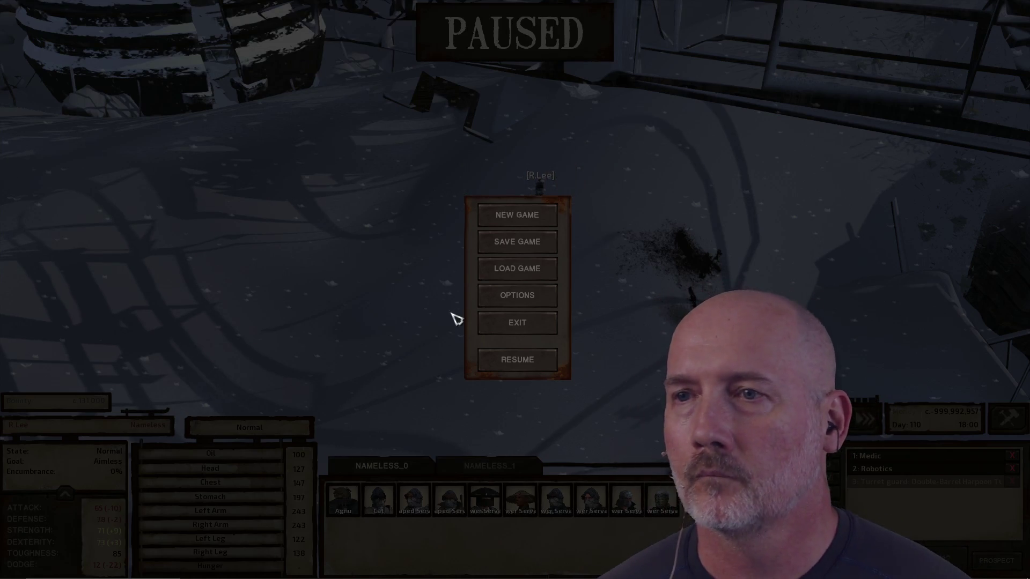
key(Escape)
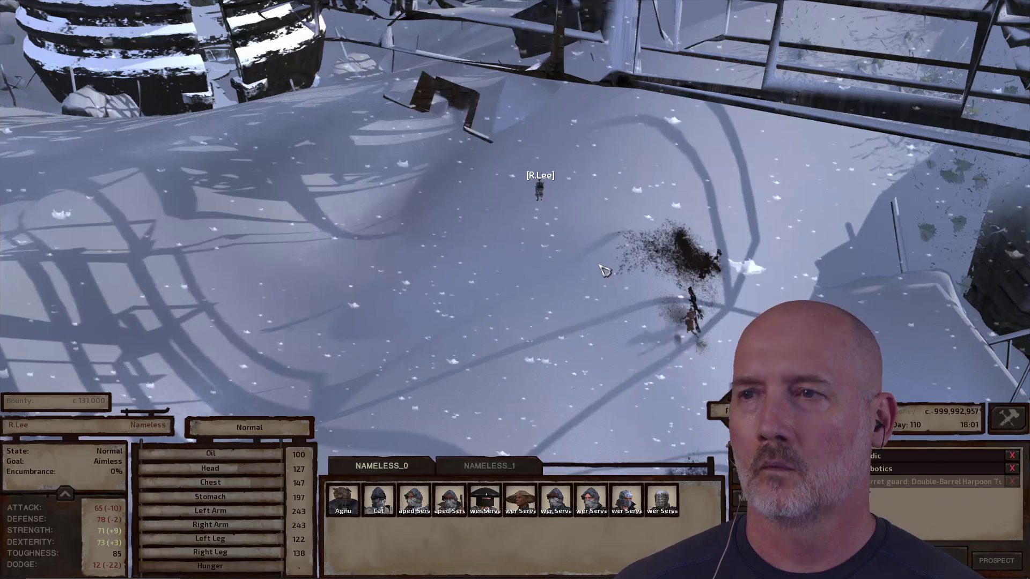
key(Escape)
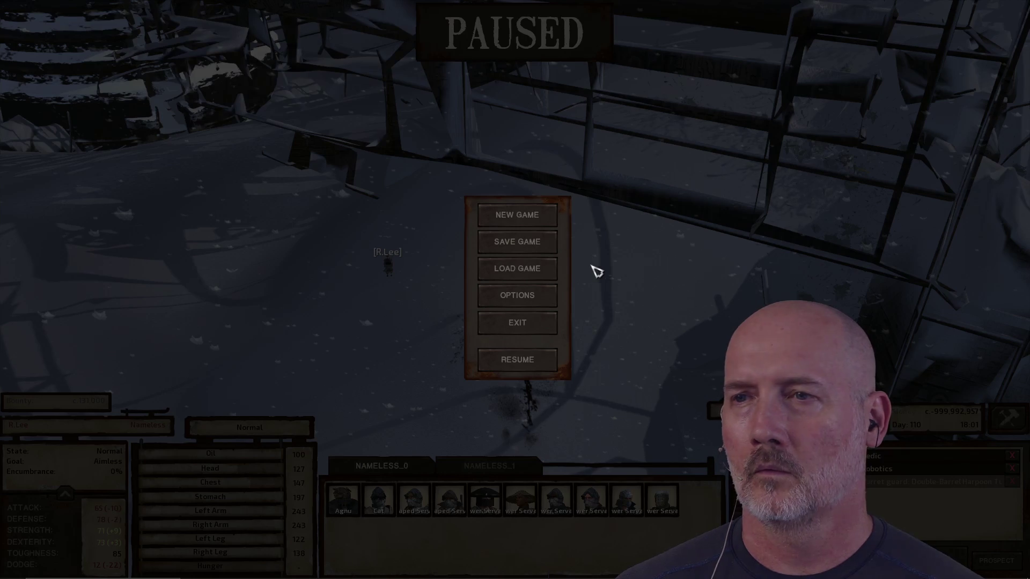
key(Escape)
scroll(455, 290, up, 3)
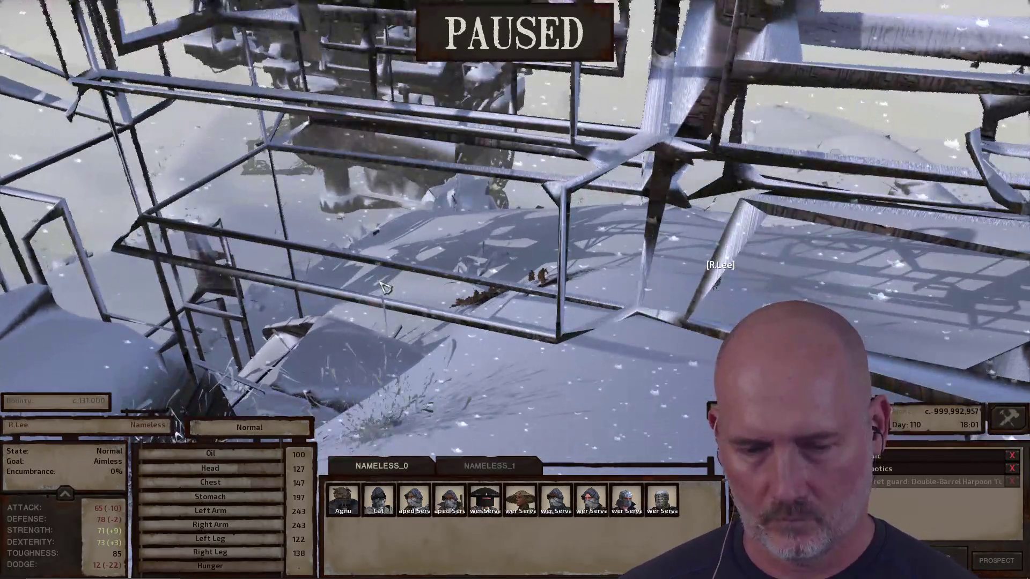
scroll(384, 288, up, 2)
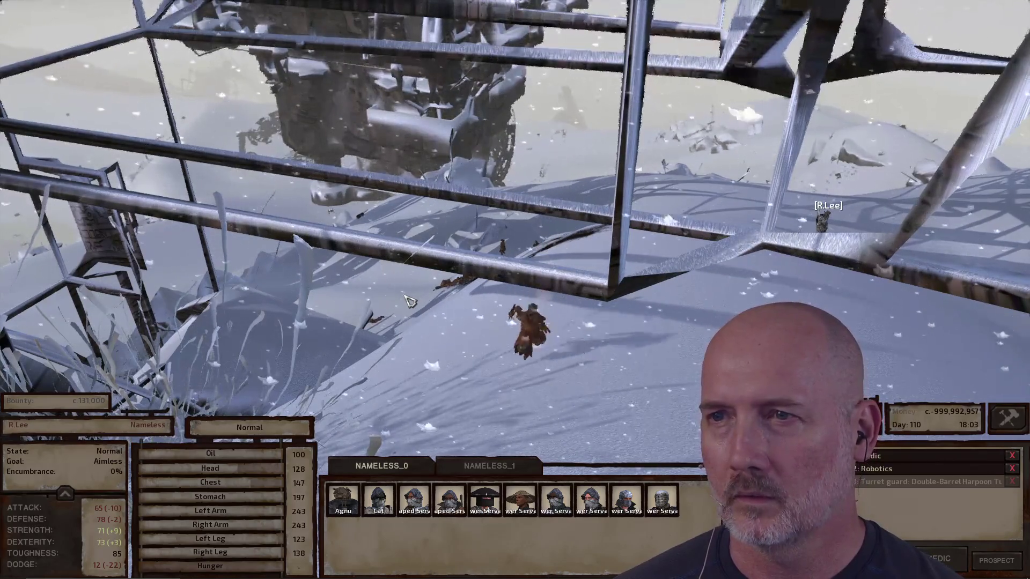
- Pause the game, hide the HUD with F12, and start a Win+Shift+S screen capture
key(space)
key(F12)
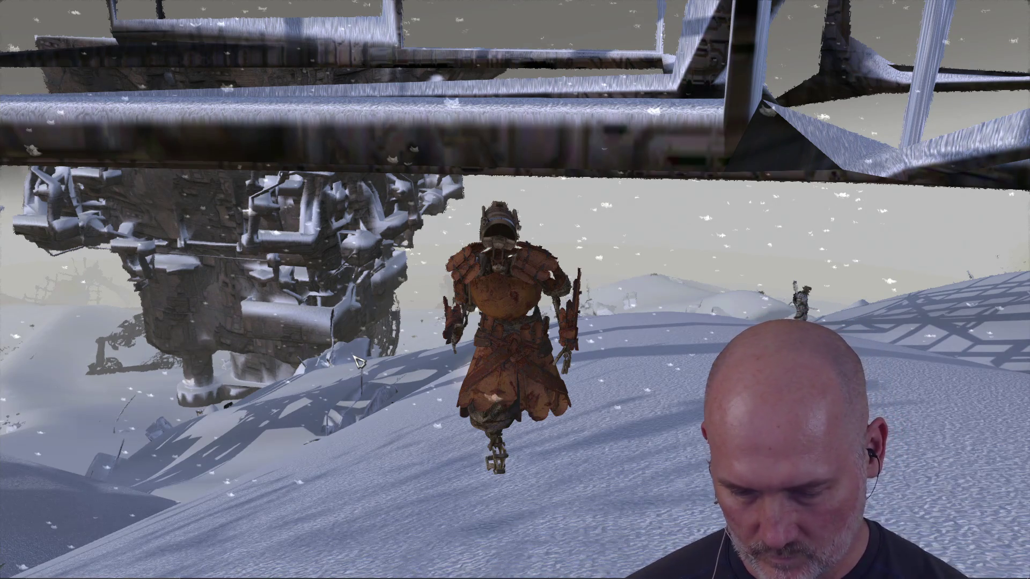
key(alt+Tab)
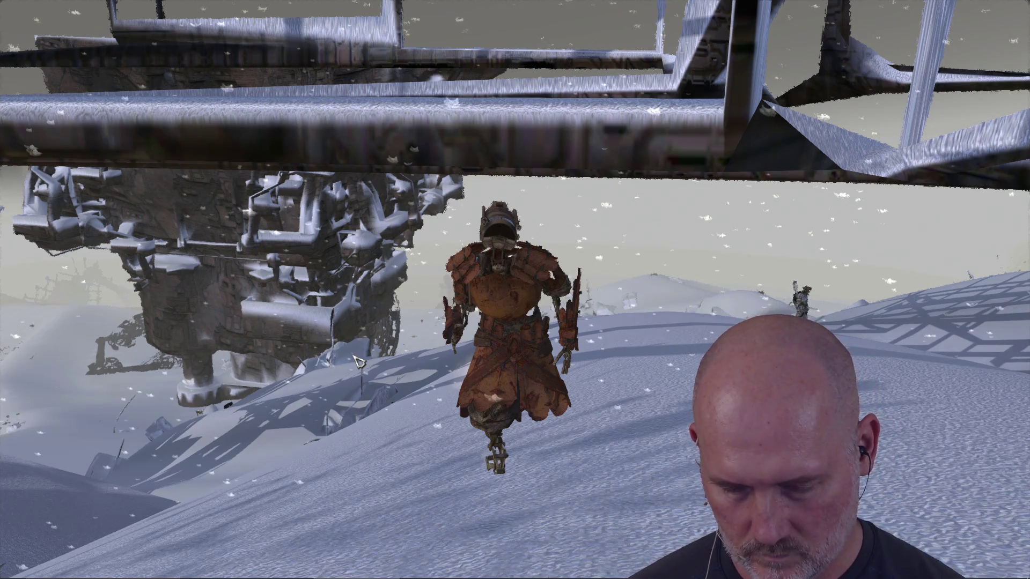
key(super+shift+s)
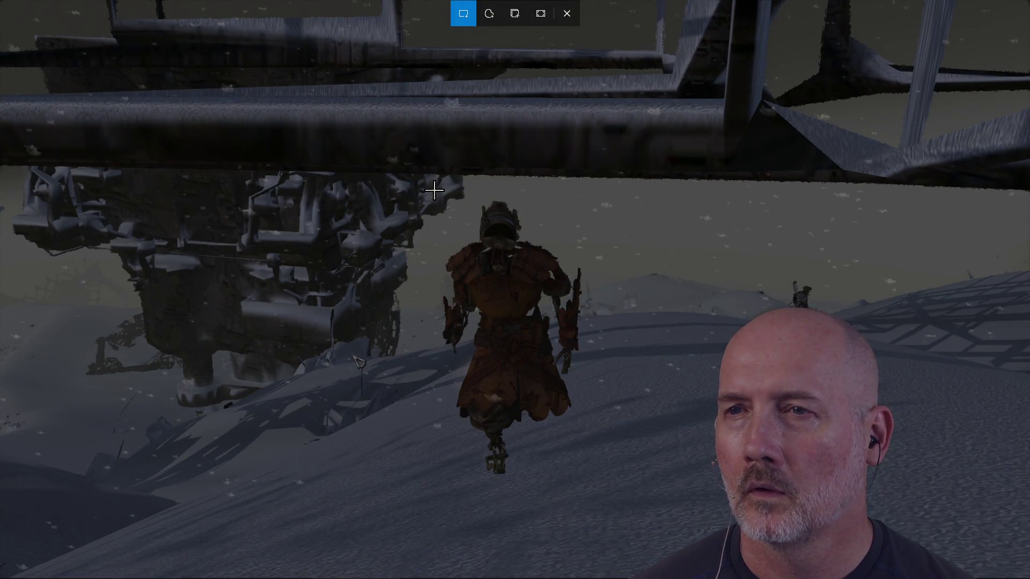
- Snip a rectangle around the armored character, then launch Paint.NET from Windows search
mouse_move(432, 189)
mouse_down()
mouse_move(504, 340)
mouse_move(594, 484)
mouse_up()
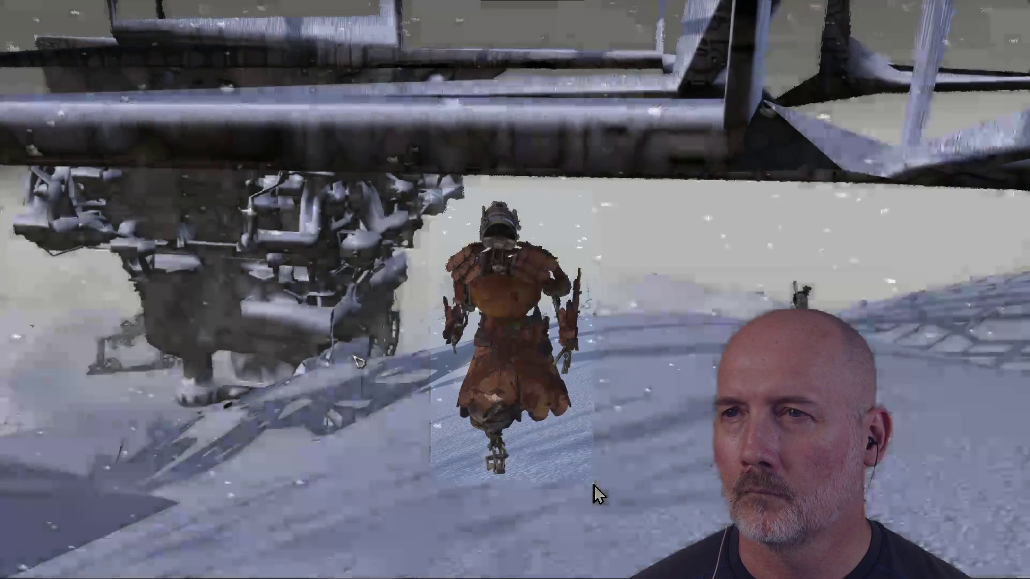
key(alt+Tab)
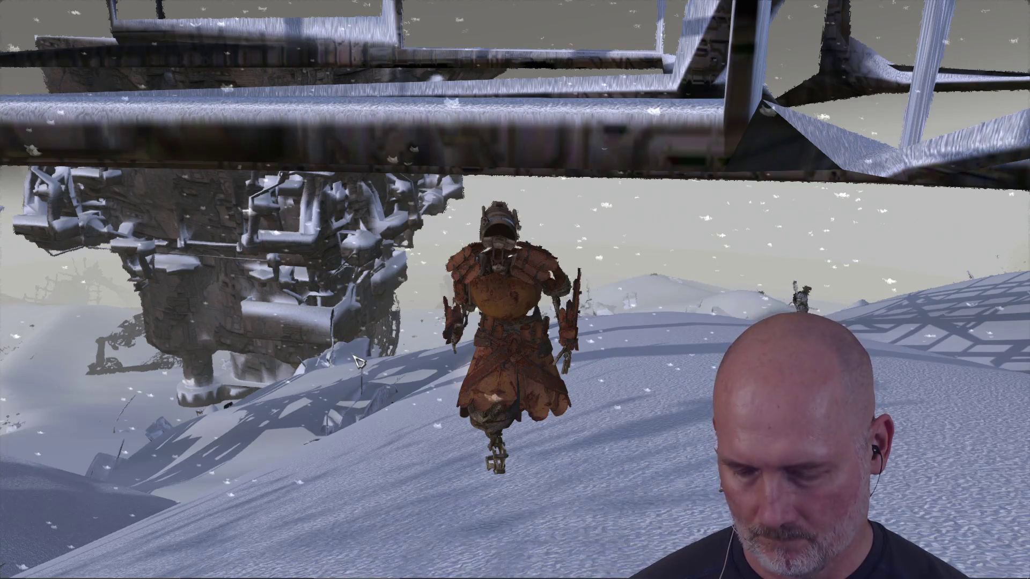
key(super)
text(paint)
key(Return)
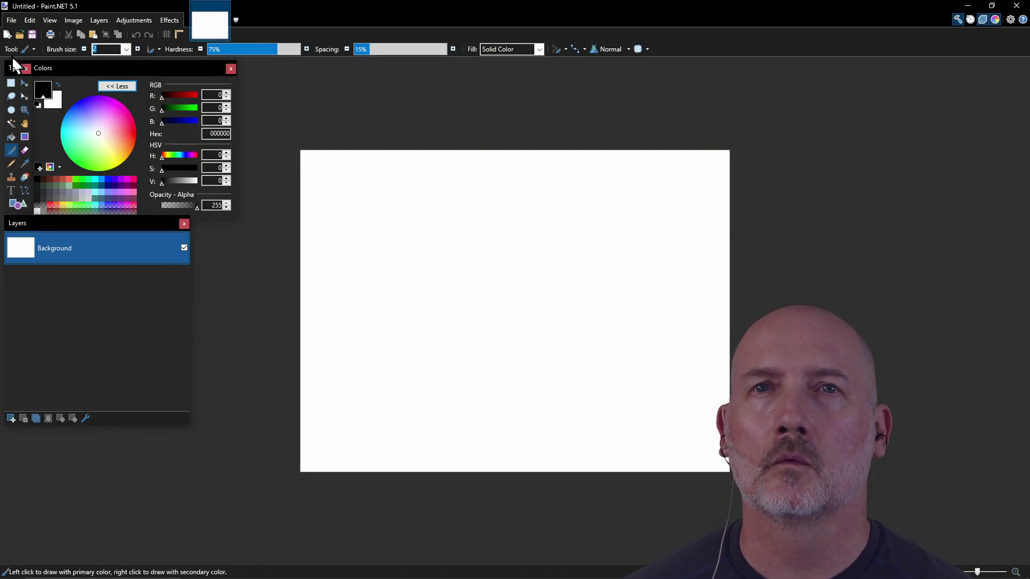
- Create a new 304×551 image and paste the character capture into it
click(11, 20)
click(35, 35)
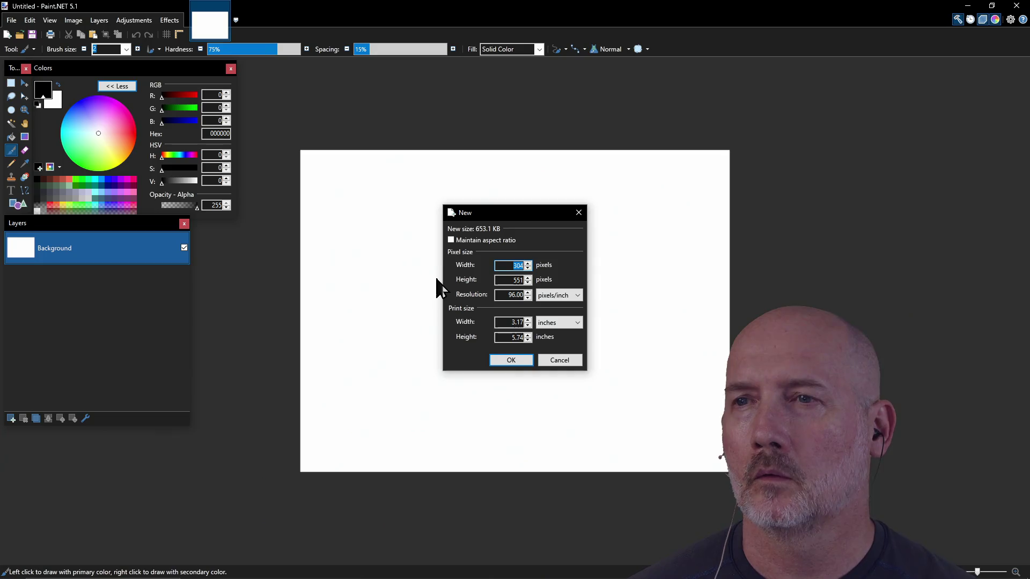
click(521, 360)
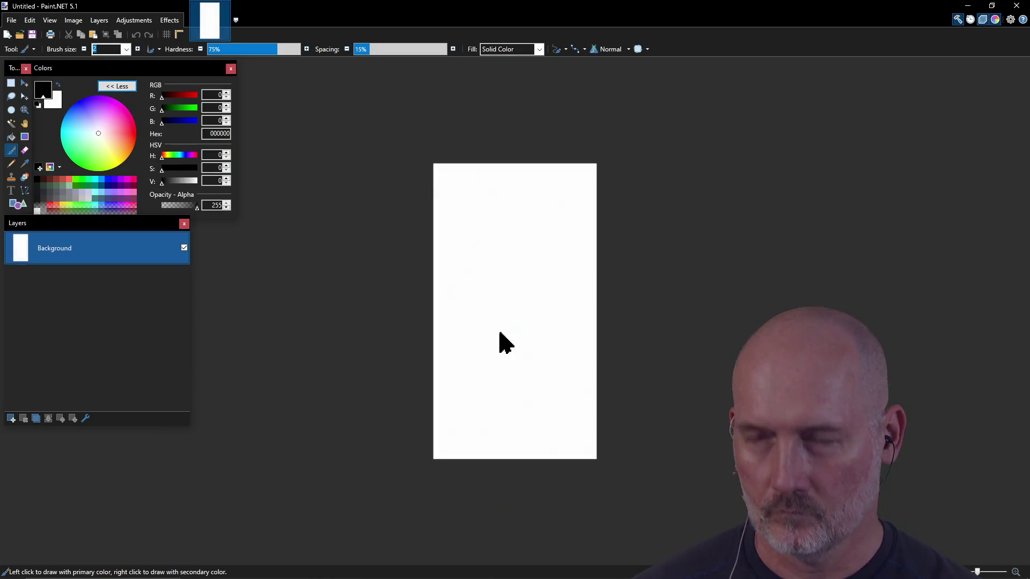
key(ctrl+v)
- Save the image as legion_or_player_inspo.png and close Paint.NET
key(ctrl+s)
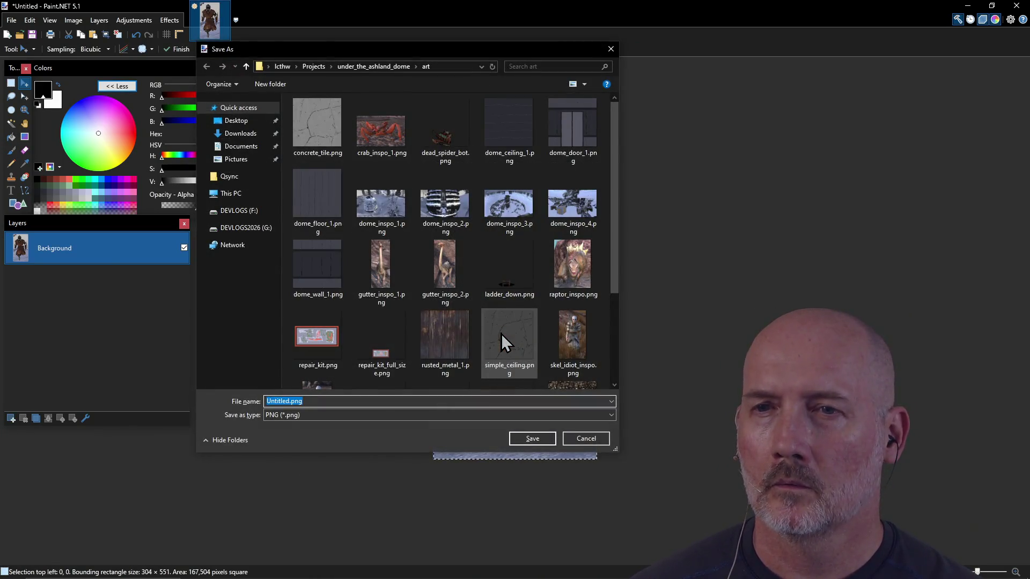
text(legion_)
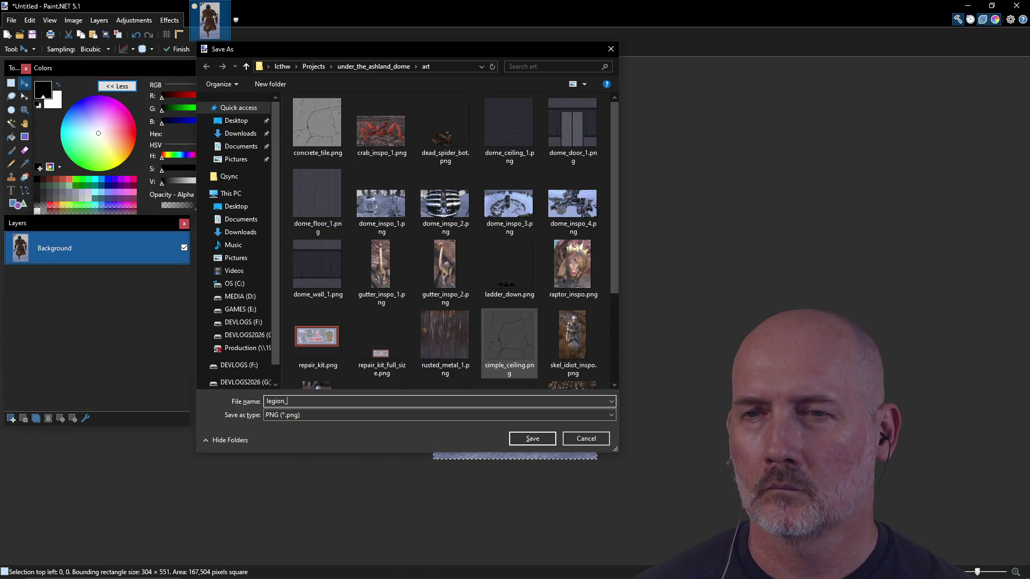
text(or_player_inspo)
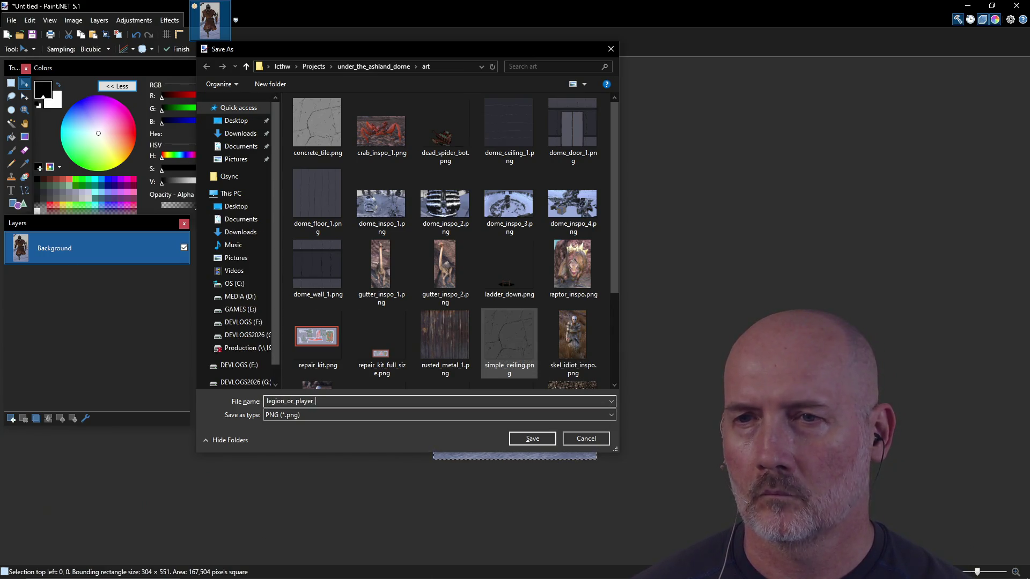
key(Return)
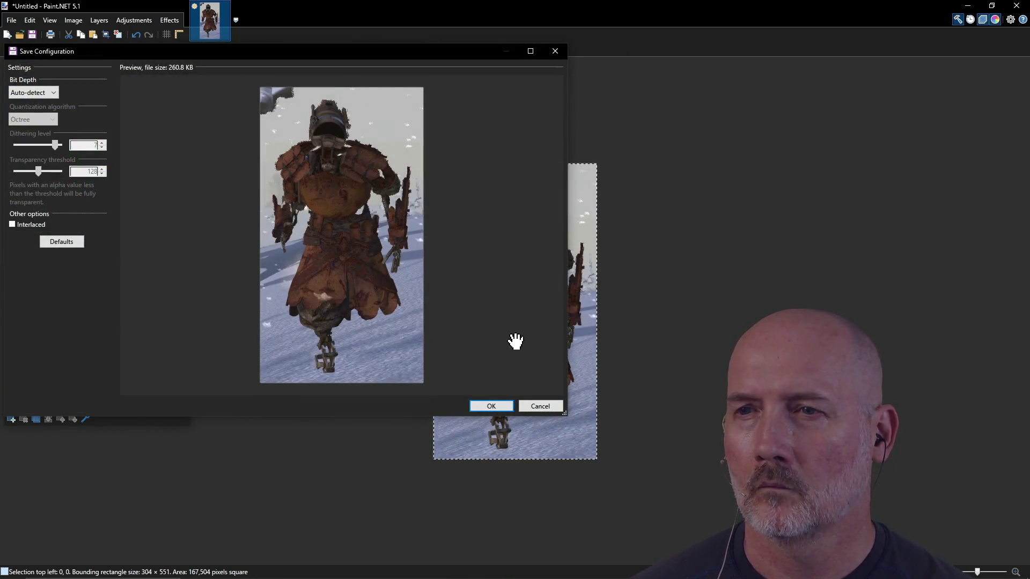
click(494, 405)
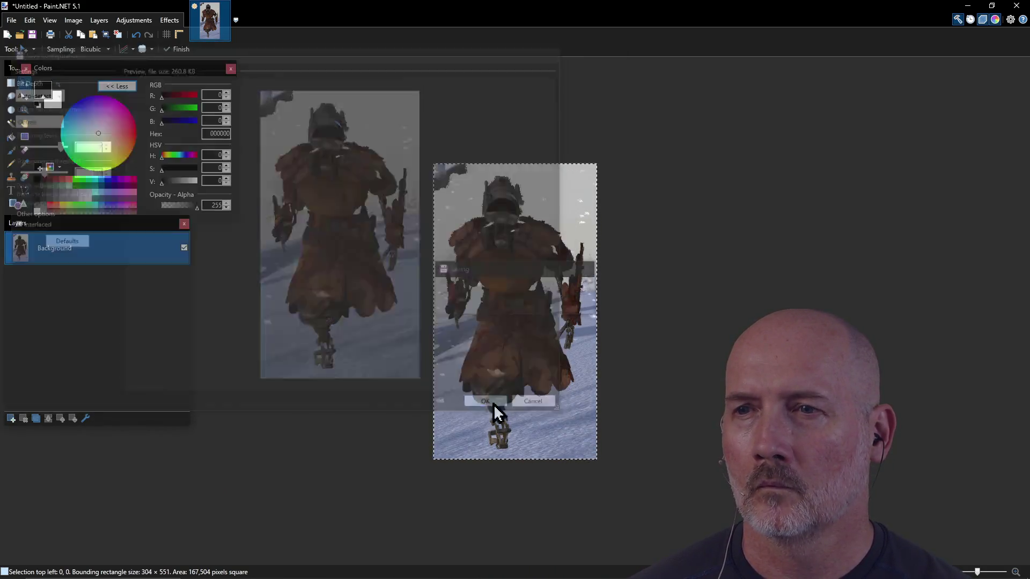
click(1017, 6)
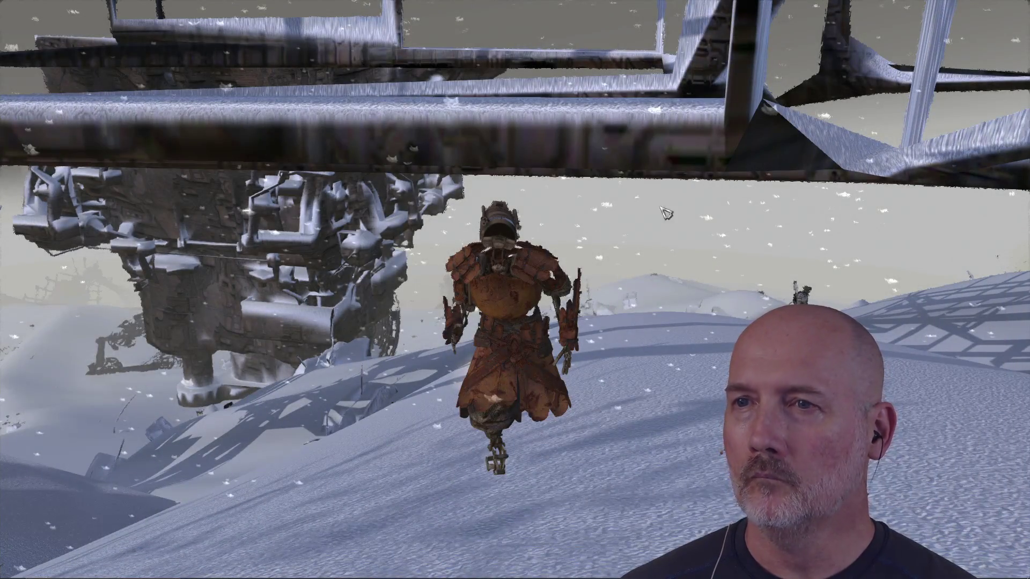
- Exit Kenshi from the pause menu and confirm quitting
key(Escape)
click(520, 331)
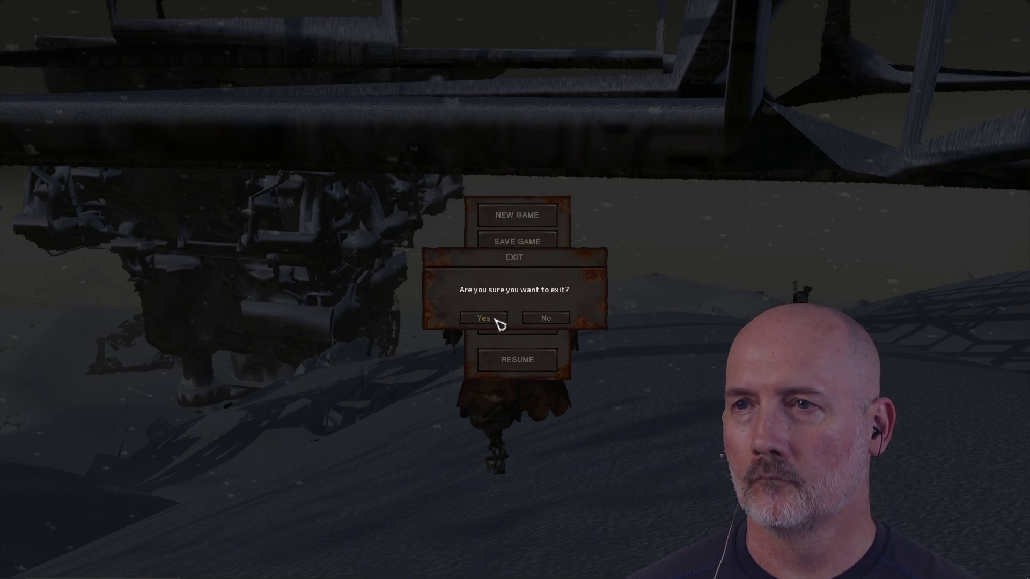
click(494, 320)
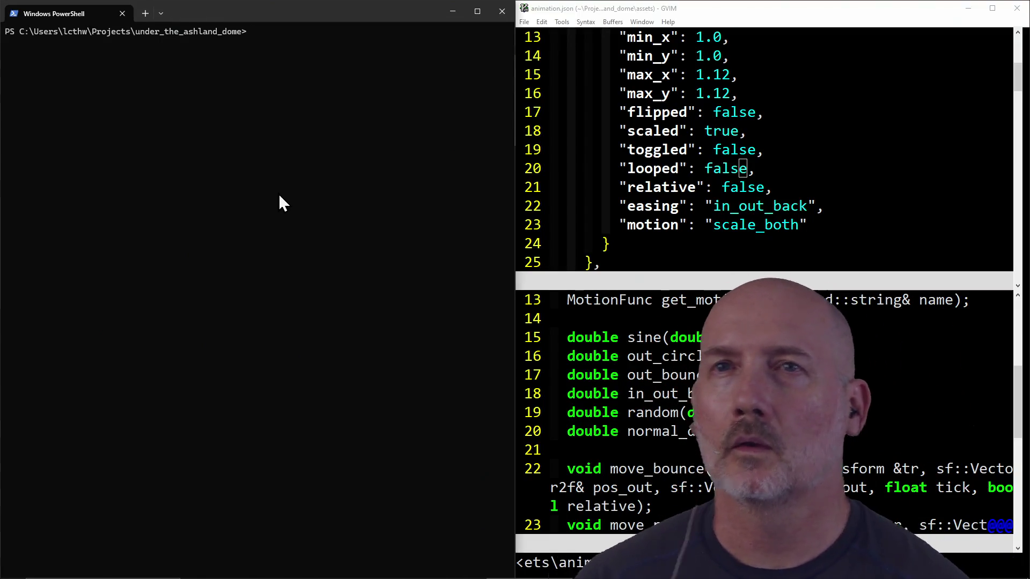
- Clear the PowerShell console with cls
text(cls)
key(Return)
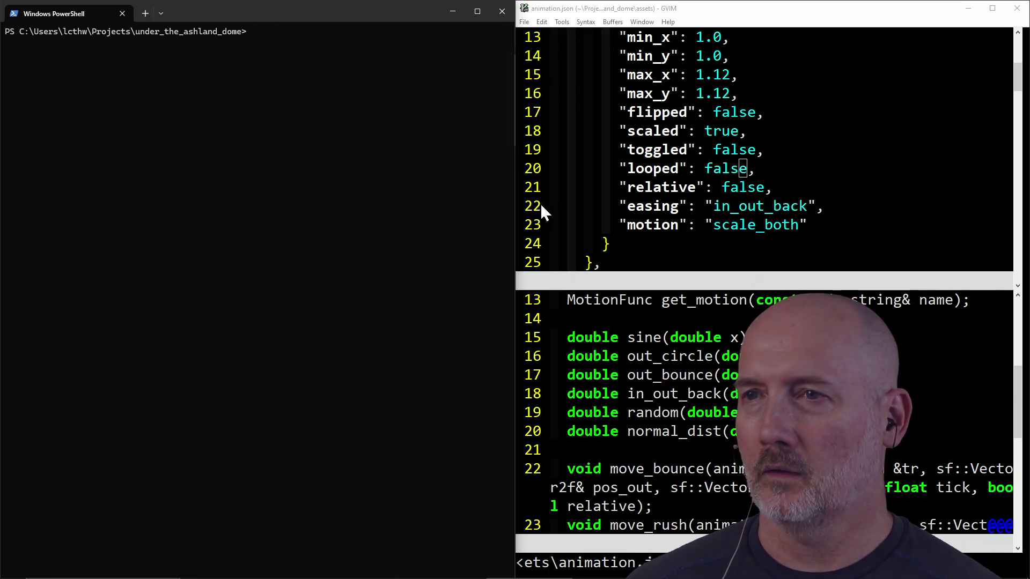
click(579, 206)
click(380, 239)
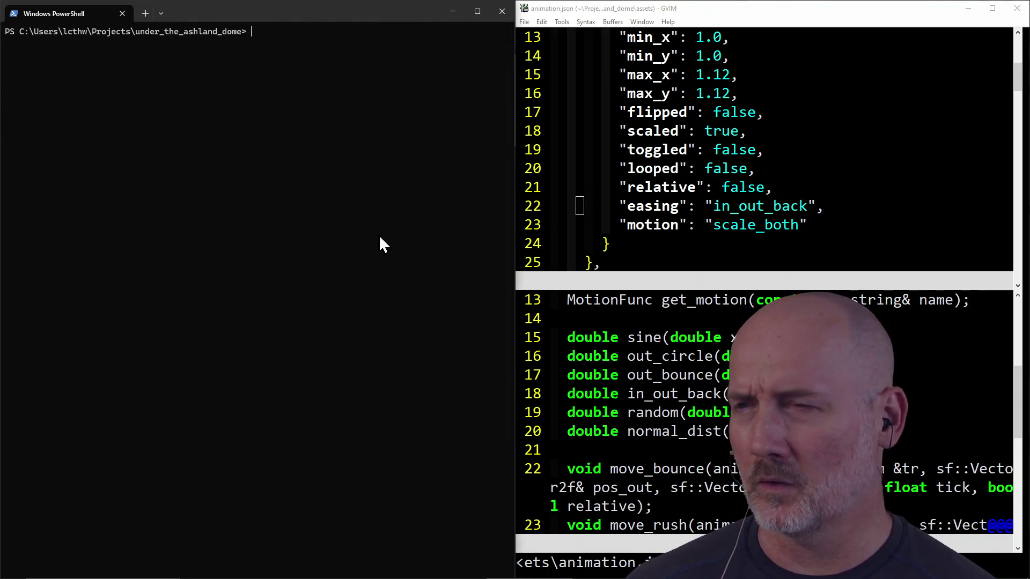
- Move the File Explorer art folder window over to the left side of the screen
key(alt+Tab)
key(alt+Tab)
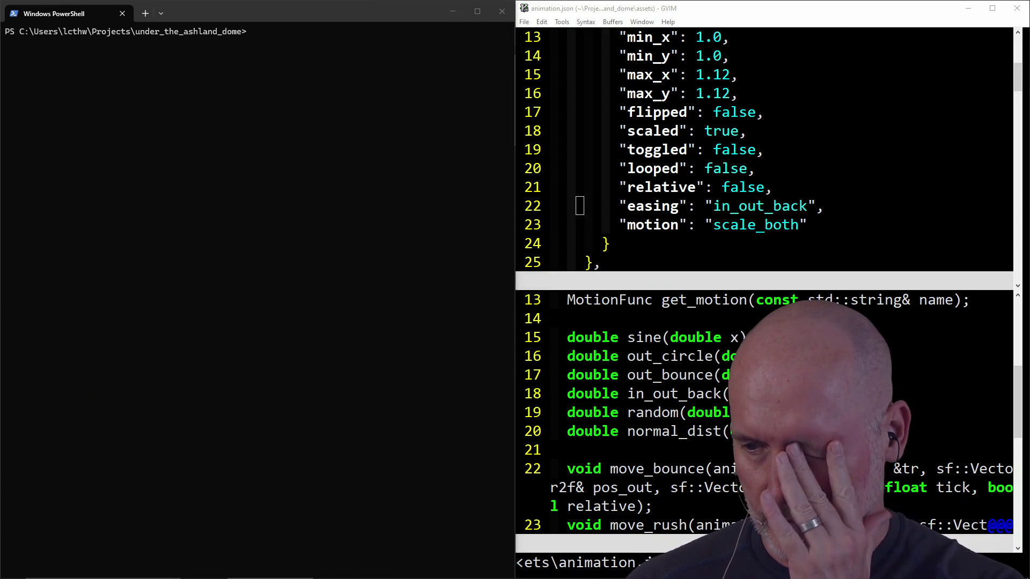
mouse_move(1029, 38)
mouse_down()
mouse_move(507, 56)
mouse_move(484, 42)
mouse_up()
scroll(384, 313, down, 3)
scroll(384, 312, up, 3)
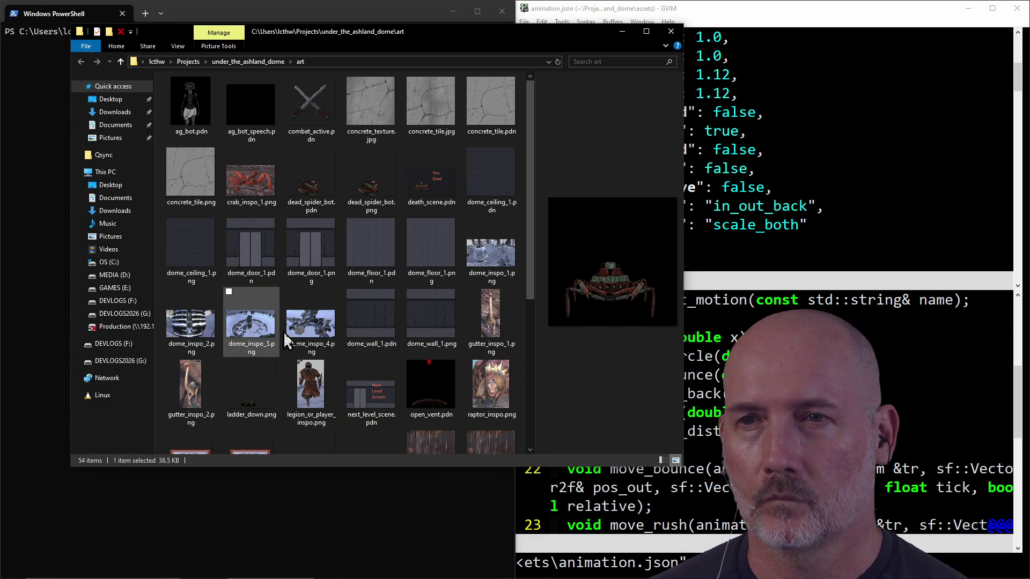
click(489, 271)
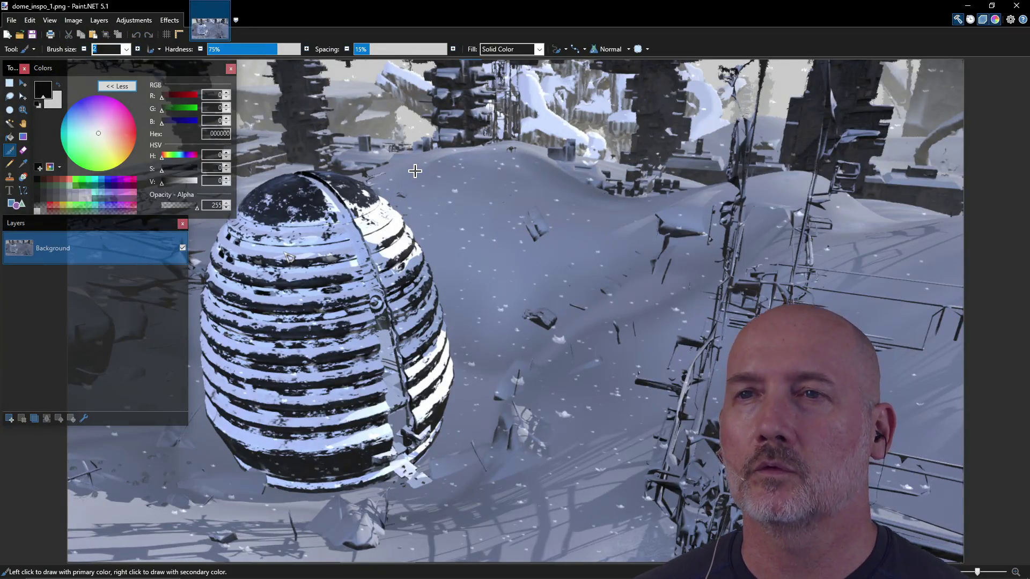
scroll(504, 213, down, 3)
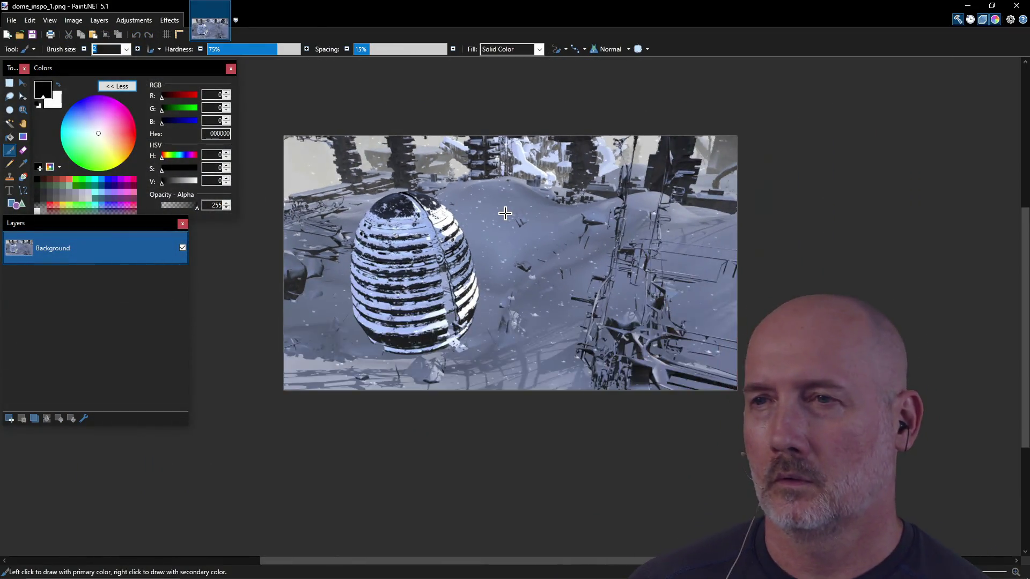
scroll(504, 213, up, 1)
scroll(504, 213, up, 1)
scroll(504, 213, down, 1)
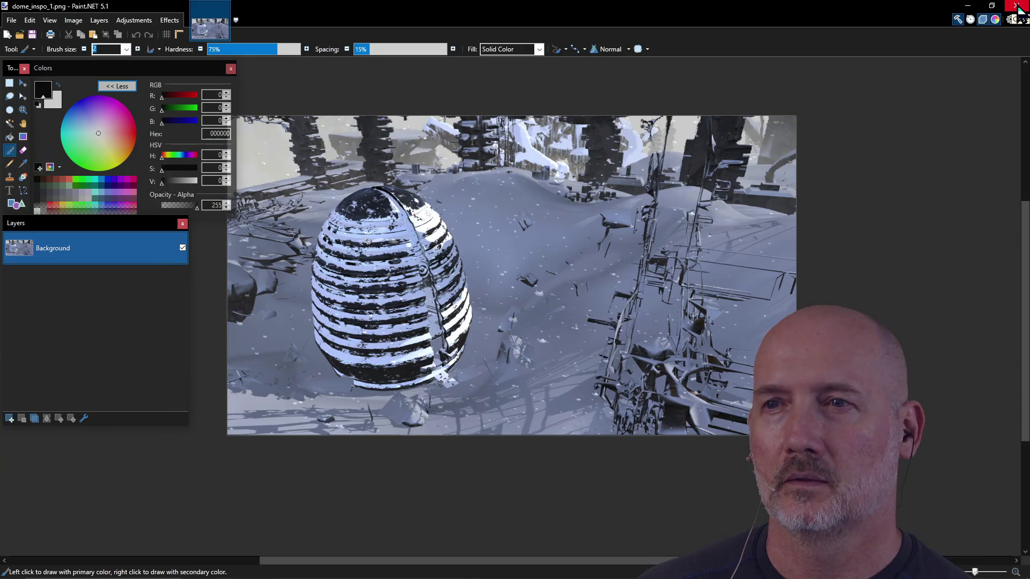
click(1017, 7)
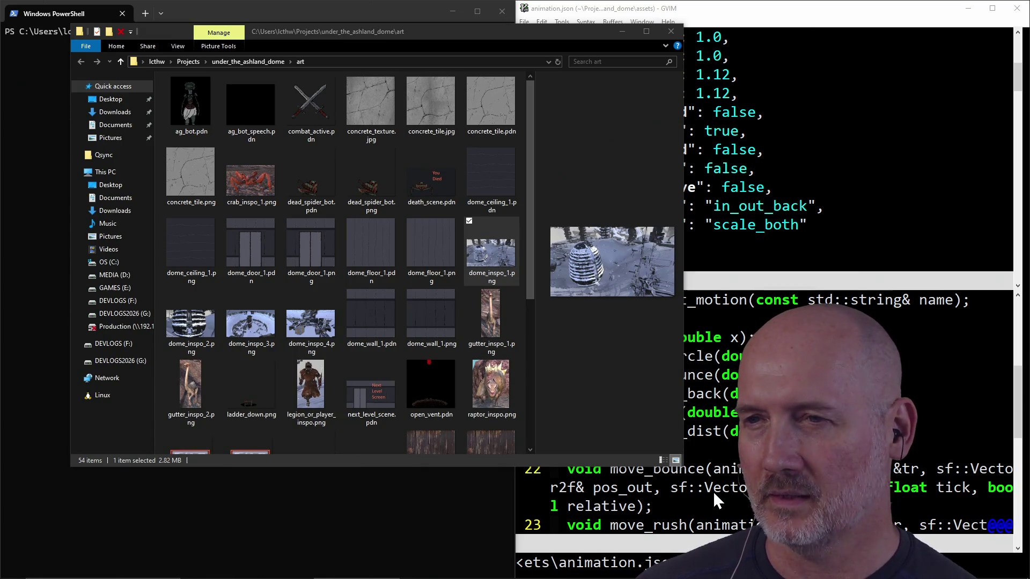
click(596, 410)
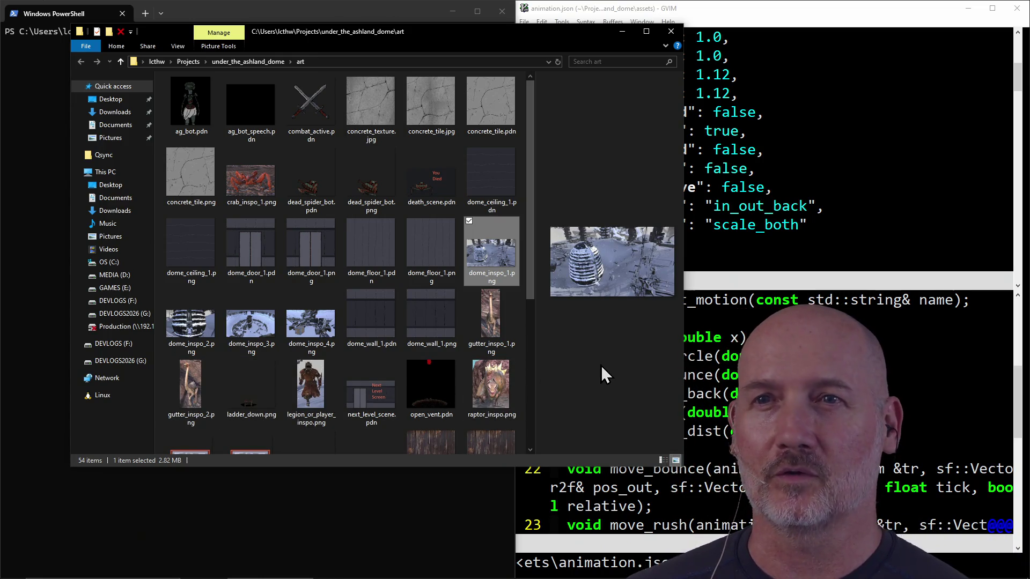
- Switch over to the PowerShell window
key(alt+Tab)
key(alt+Tab)
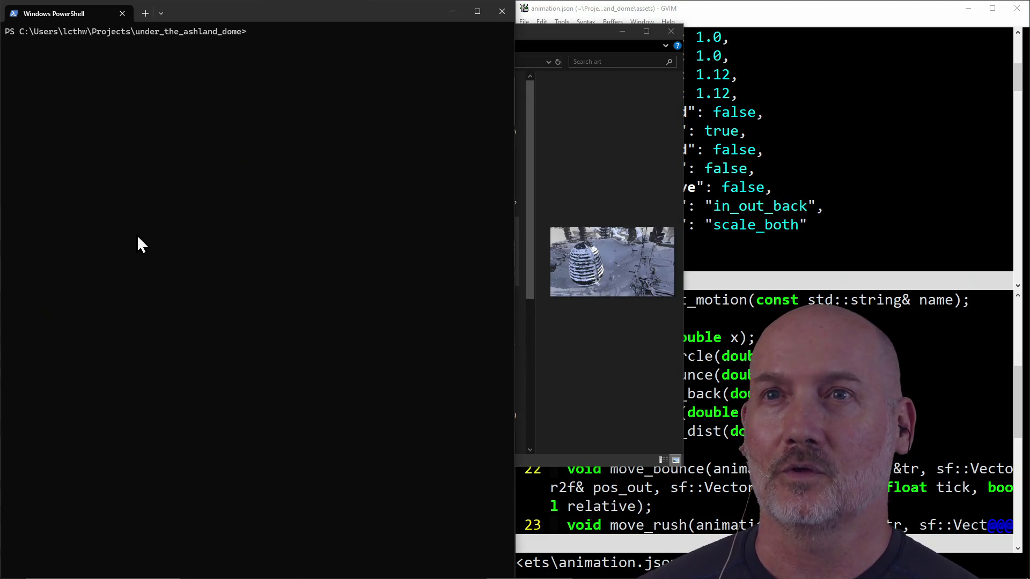
- Build and launch the raycaster with 'make run', then maximize the game window
text(run)
key(Return)
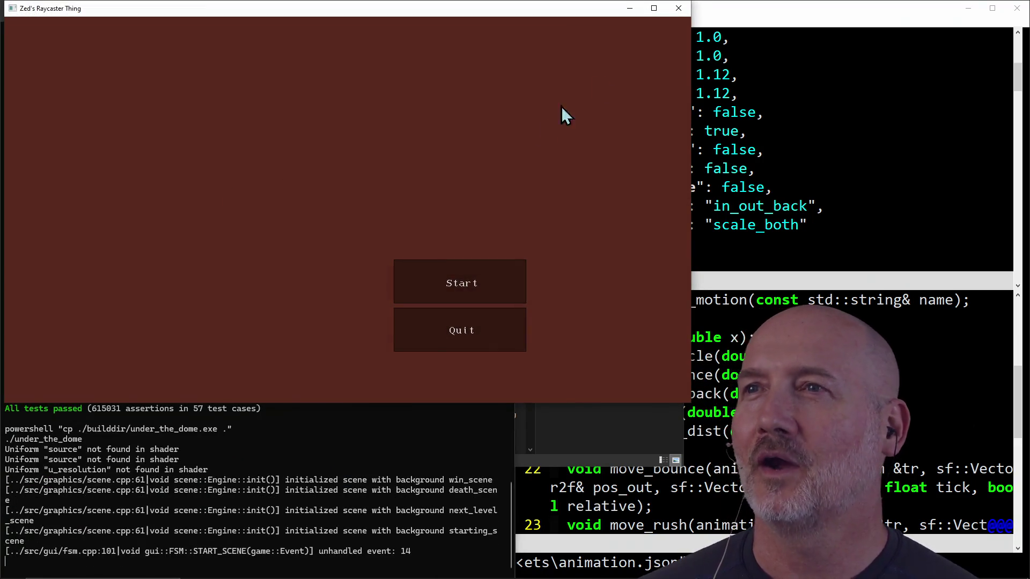
click(653, 9)
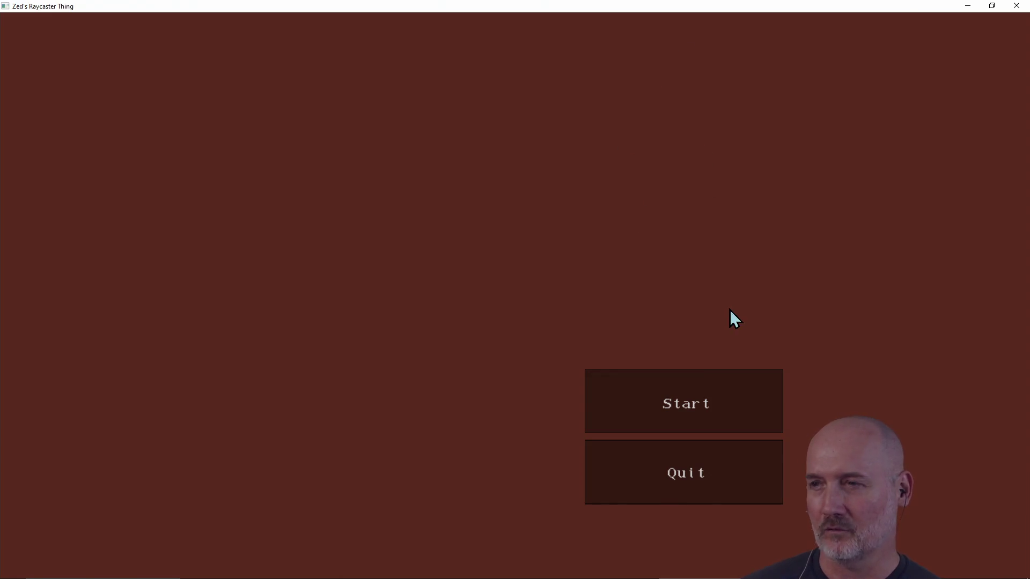
- Start a new game, step forward once, and switch to the art folder window
click(692, 406)
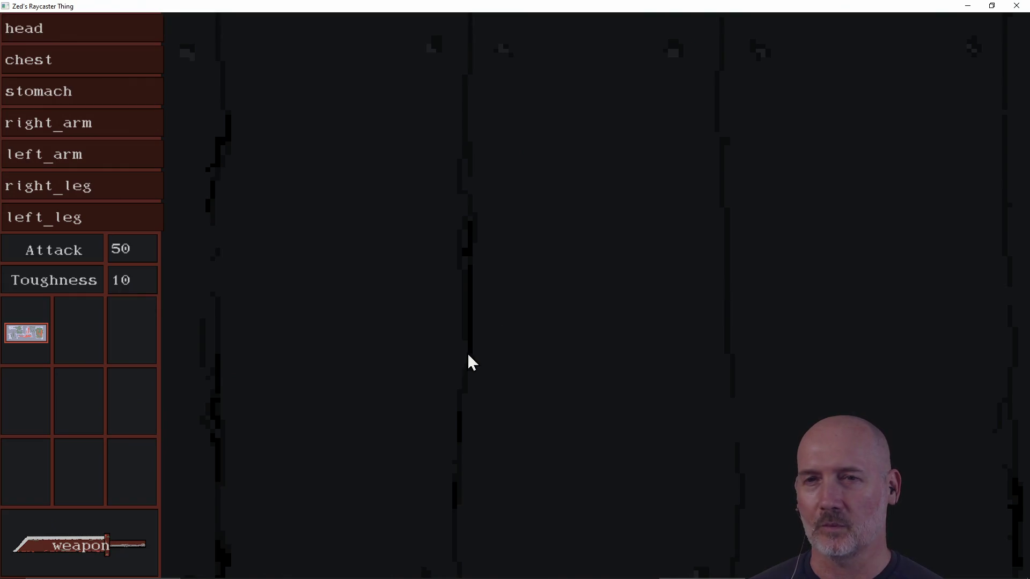
key(w)
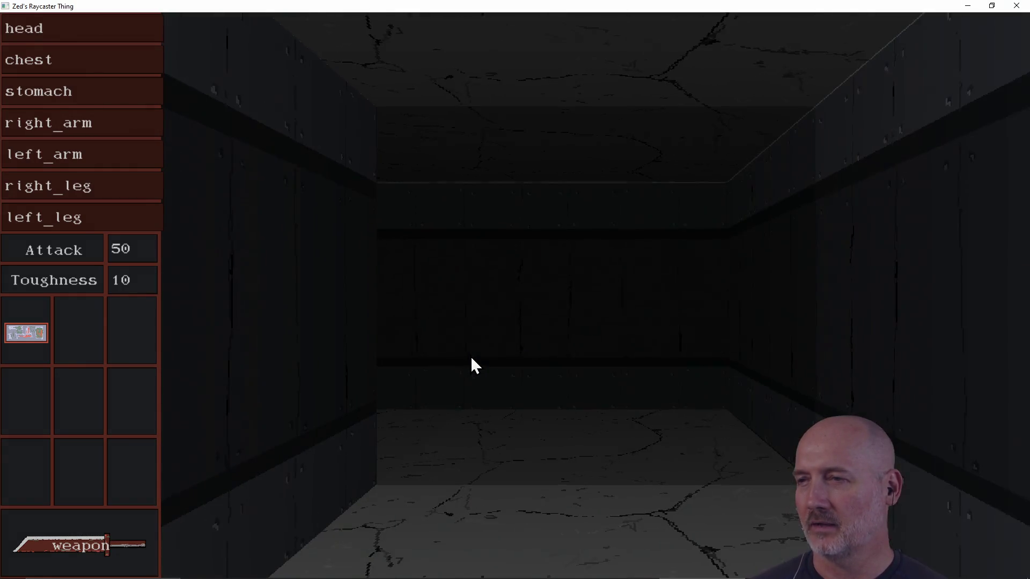
key(alt+Tab)
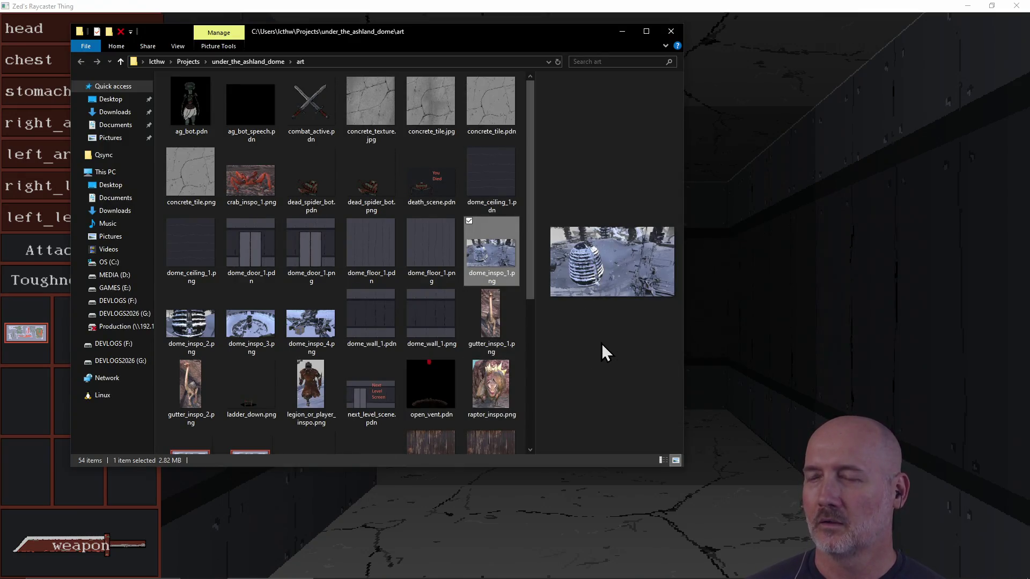
- View dome_inspo_1.png zoomed in Paint.NET, close it, and return to the game
key(Return)
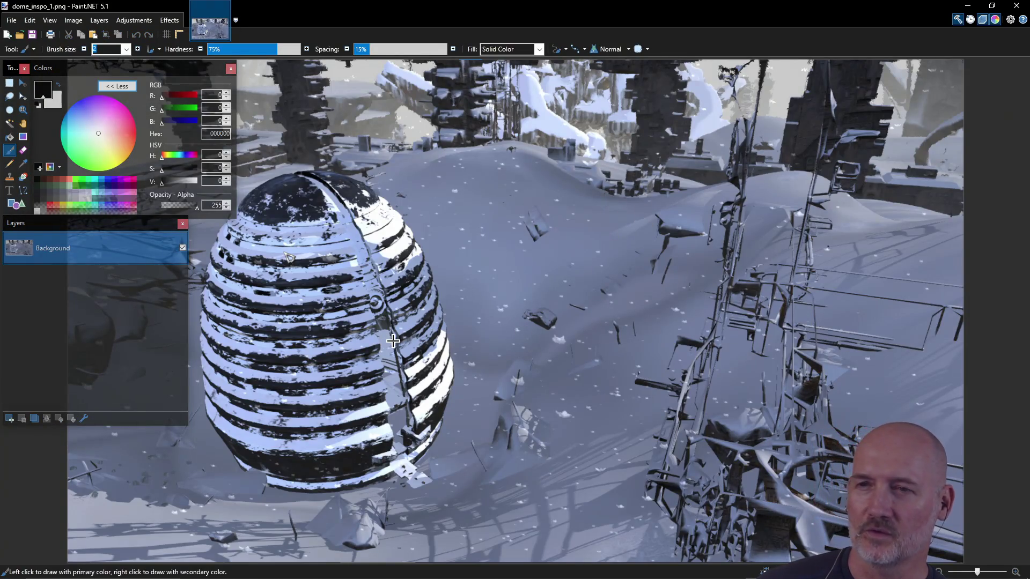
scroll(393, 340, up, 1)
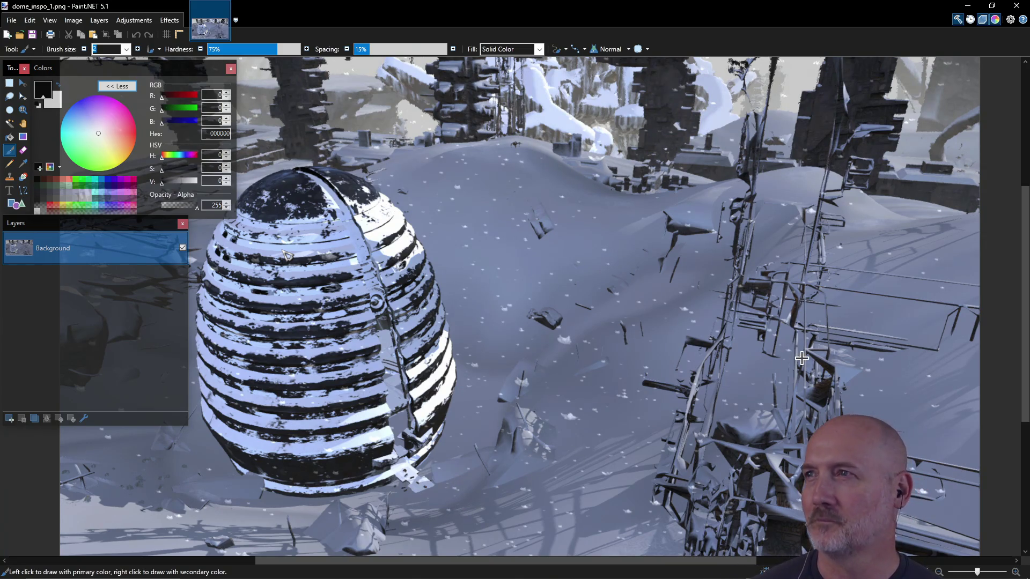
click(1016, 6)
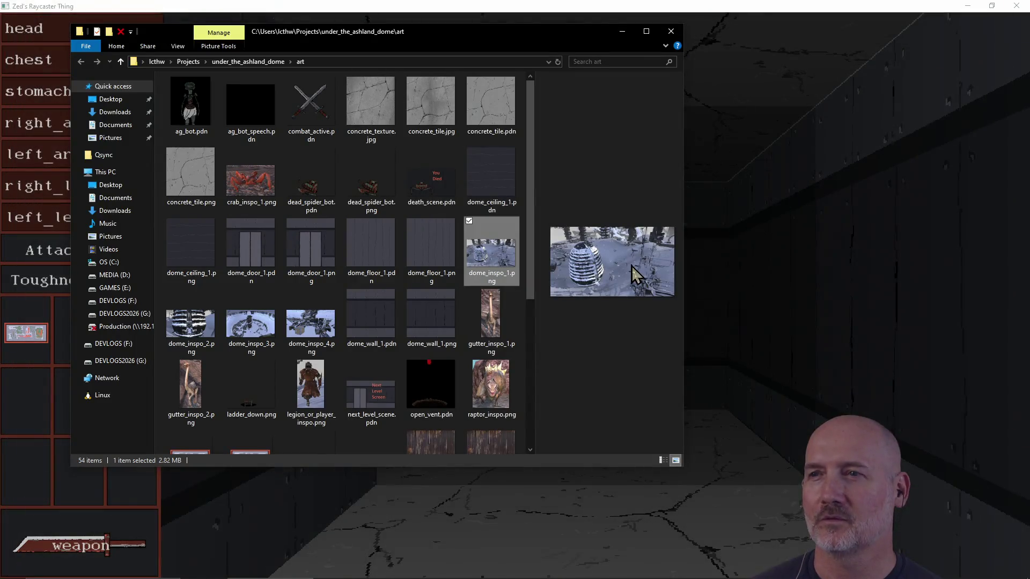
click(713, 22)
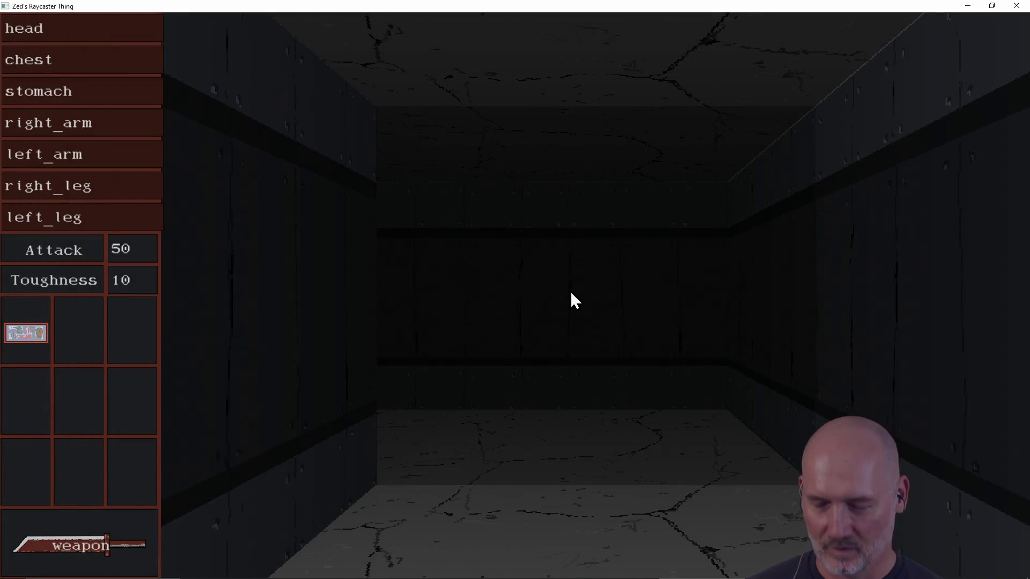
- Turn and attack the first spider, then head down the long corridor
key(a)
key(a)
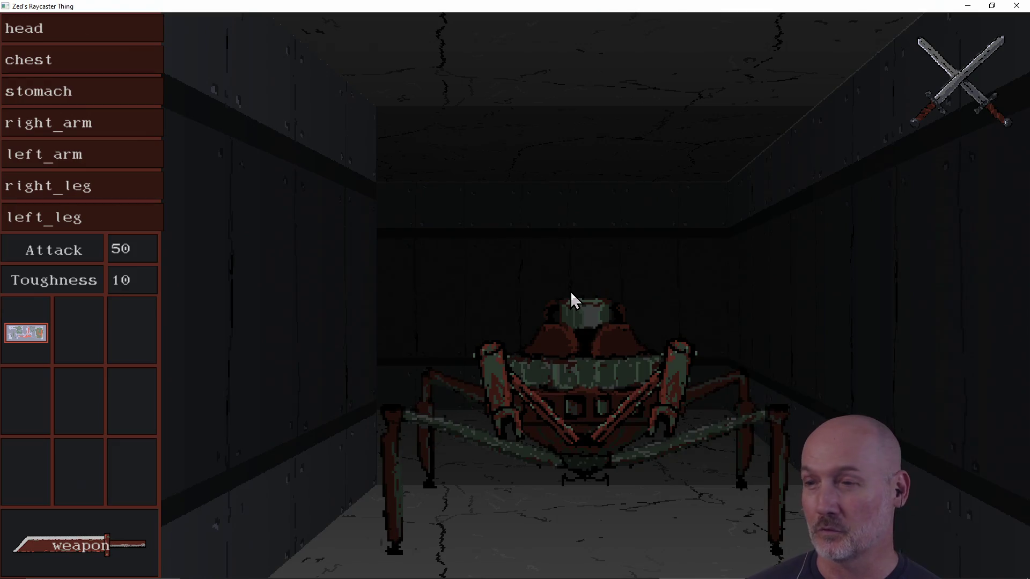
click(571, 291)
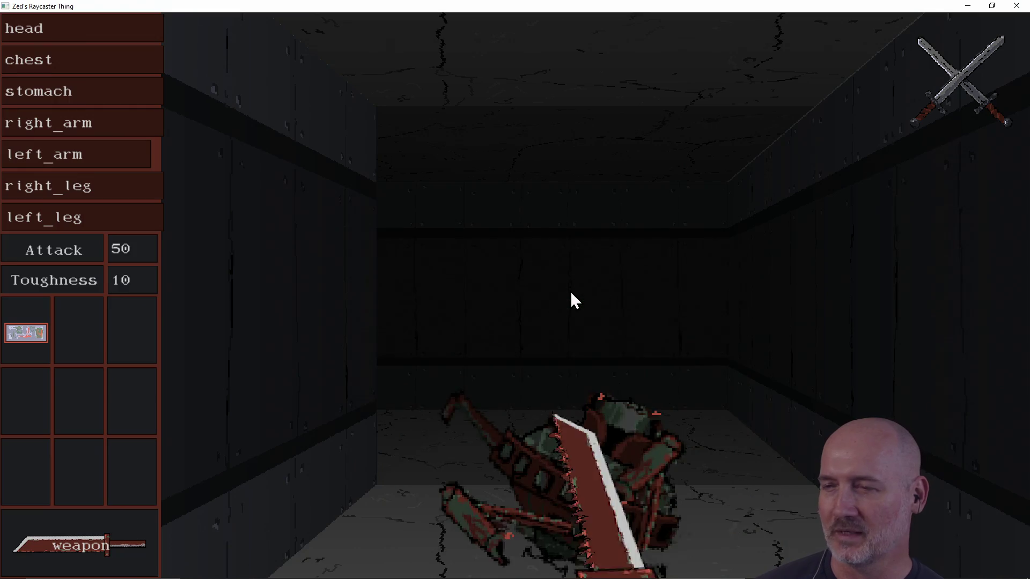
key(w)
key(w)
key(a)
key(a)
key(a)
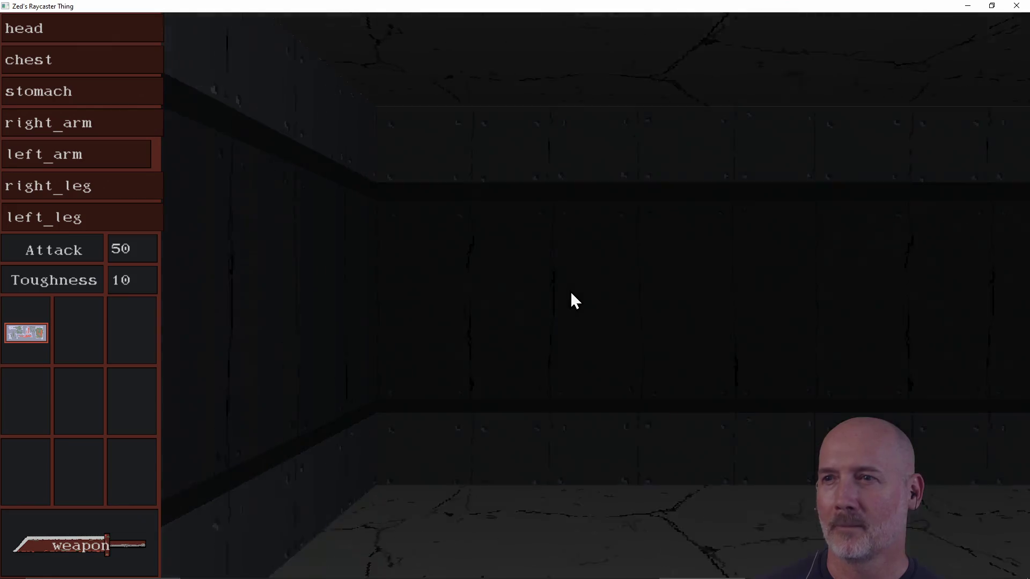
key(d)
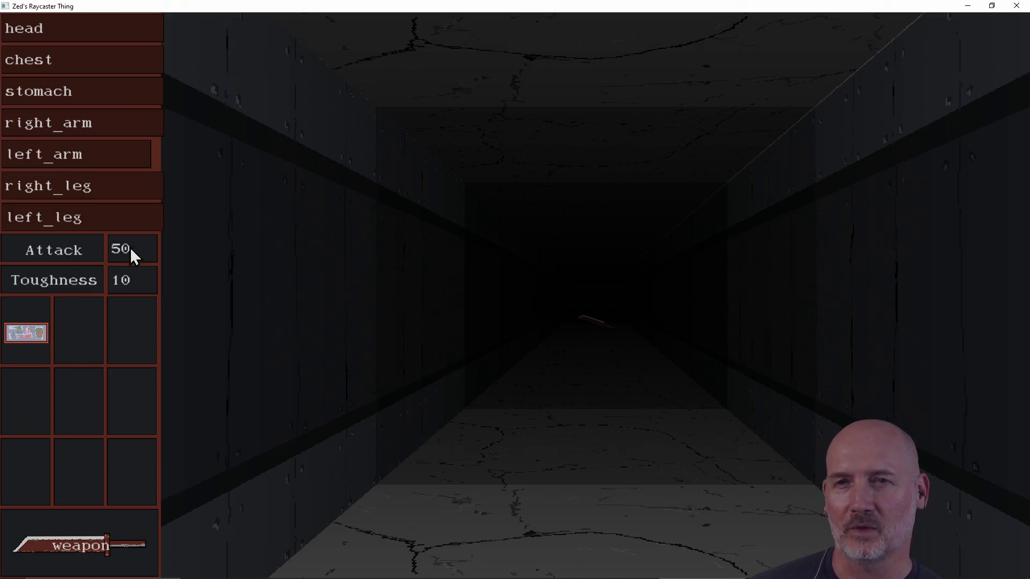
key(w)
key(w)
key(w)
- Navigate along the corridor up to the end wall
key(a)
key(a)
key(a)
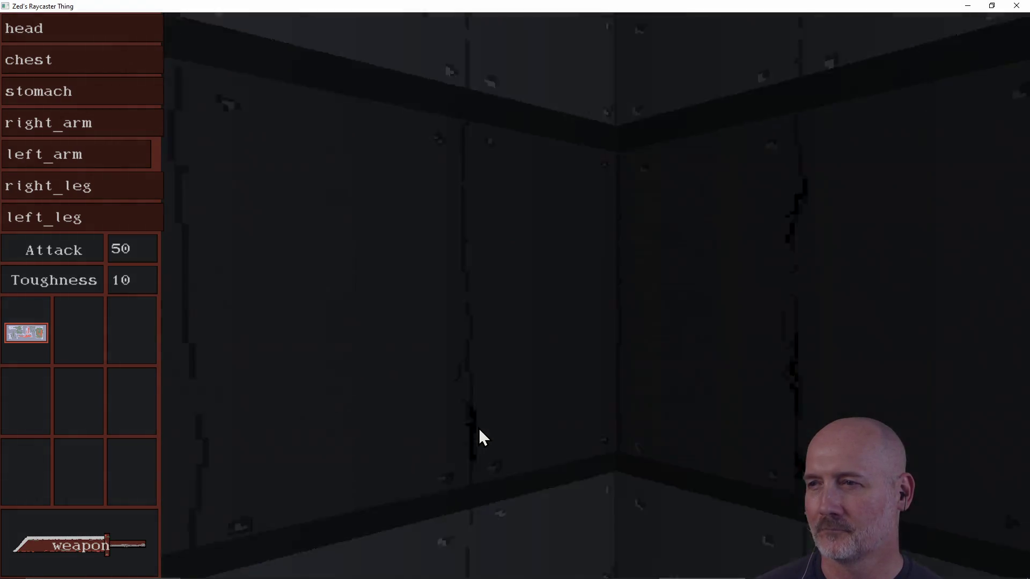
key(a)
key(w)
key(w)
key(w)
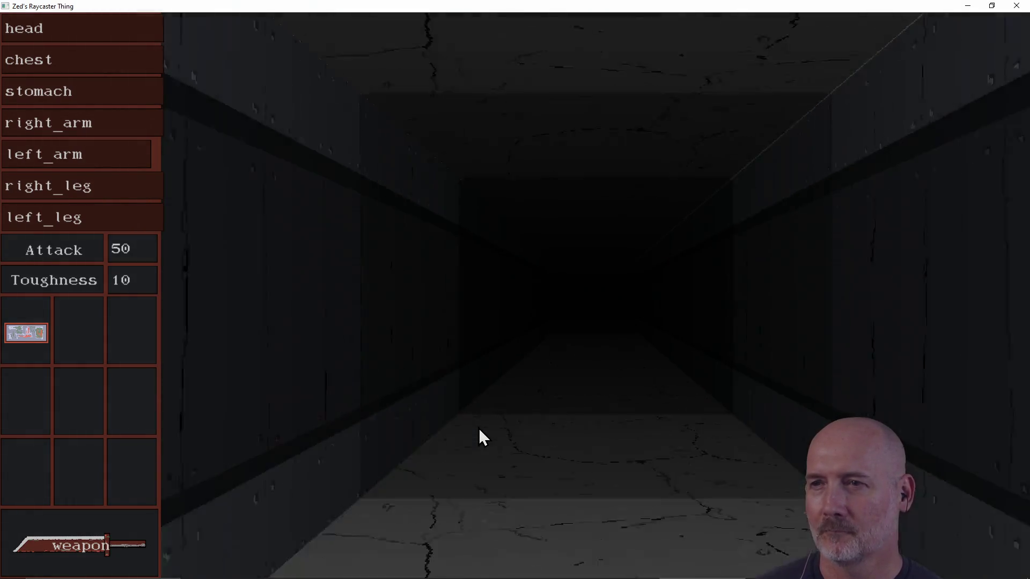
key(a)
key(a)
key(a)
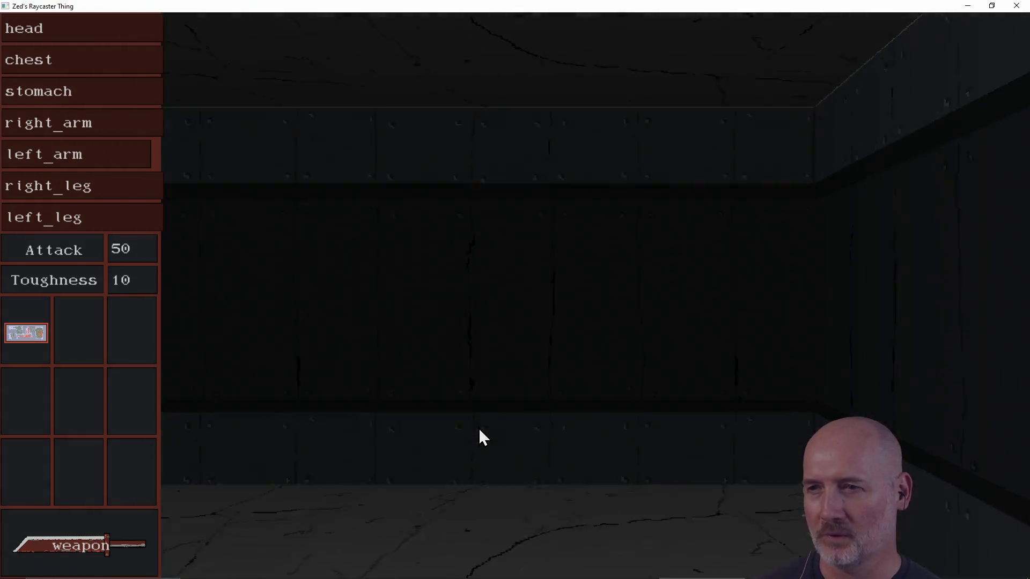
key(a)
key(a)
key(a)
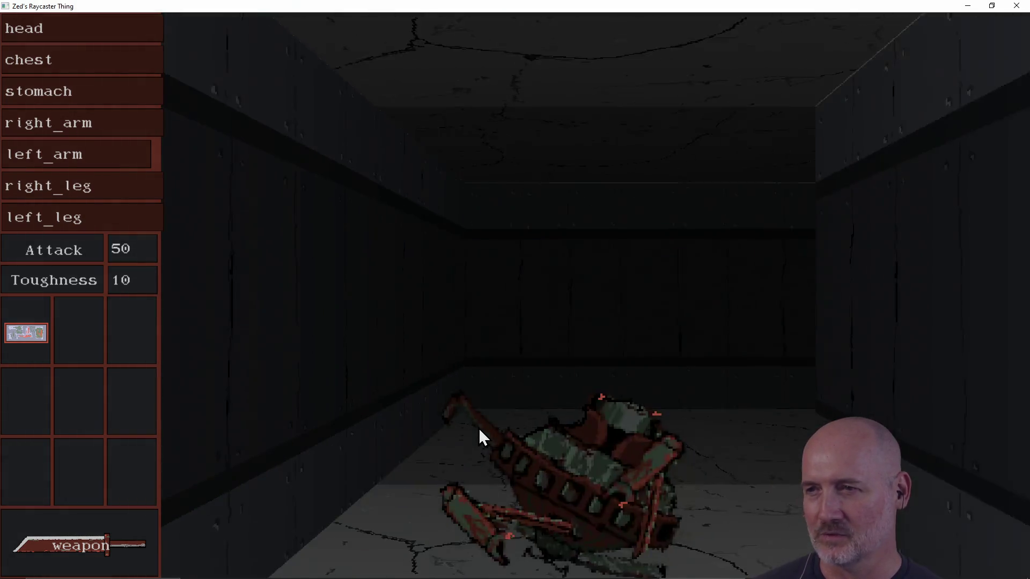
key(w)
key(w)
key(w)
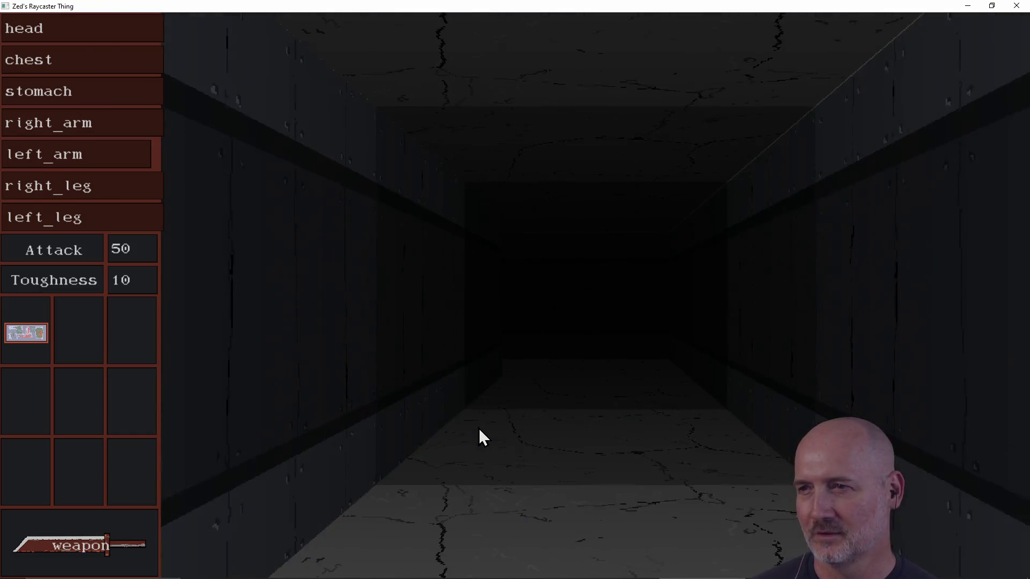
- Approach the second spider and strike it repeatedly until it is defeated
key(a)
key(a)
key(a)
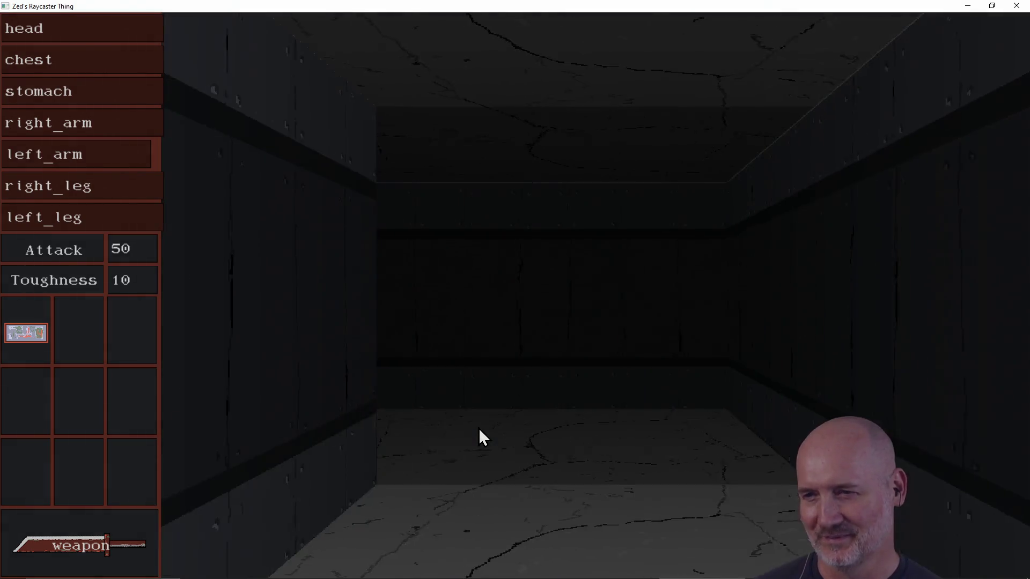
key(w)
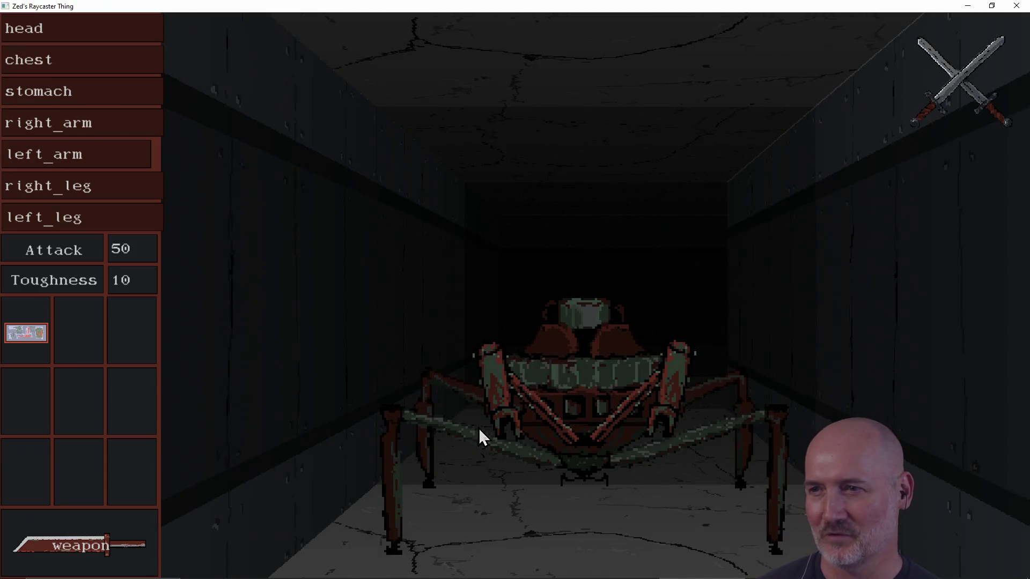
key(w)
key(w)
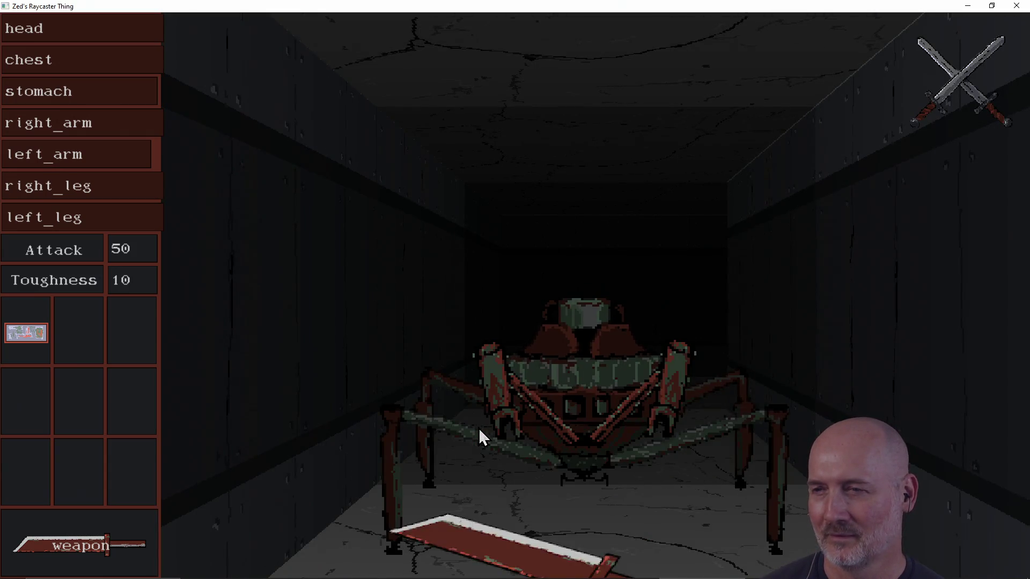
key(w)
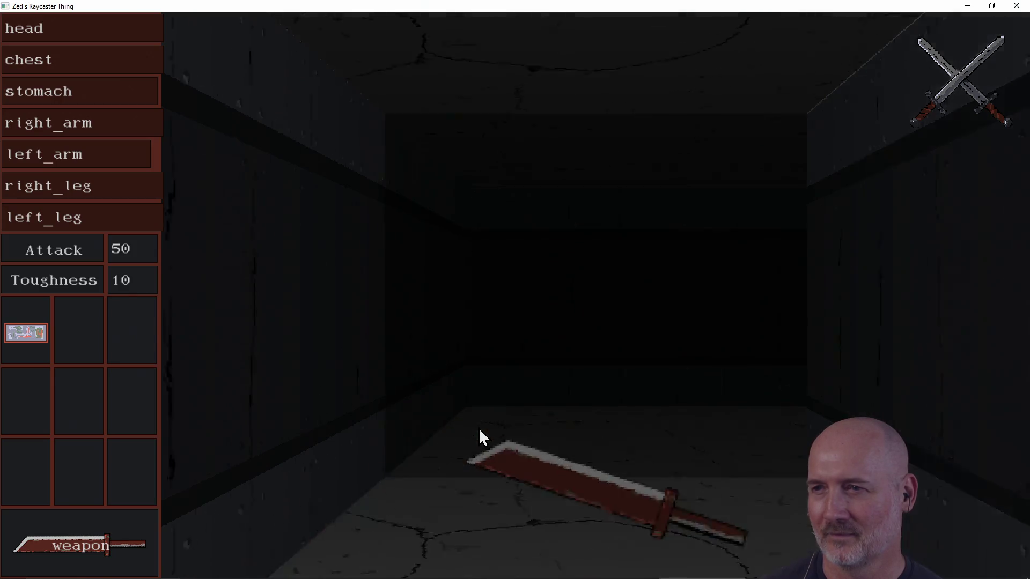
key(a)
key(d)
- Pick up the dropped sword and place it in inventory slot 2
key(w)
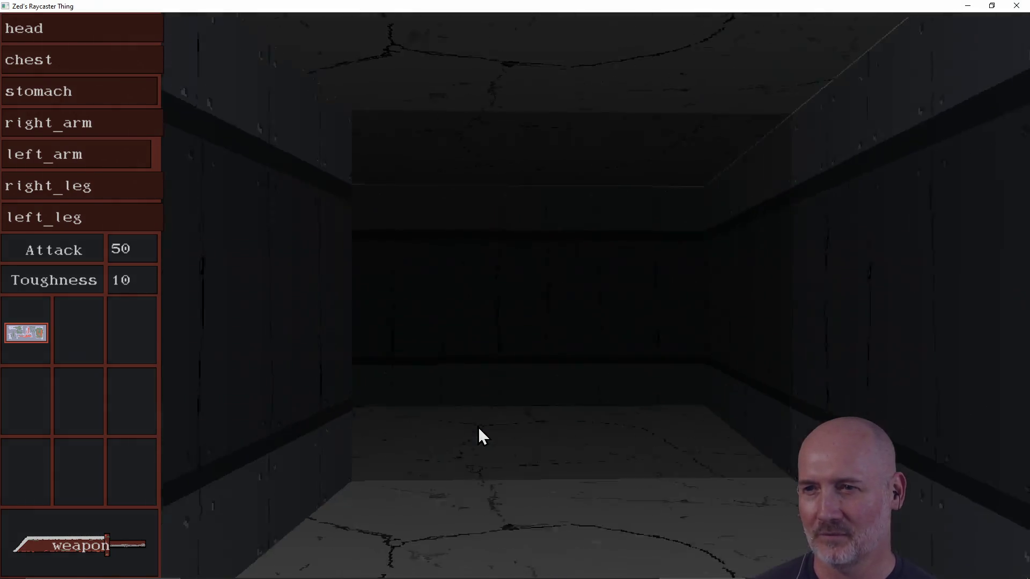
key(a)
key(d)
key(w)
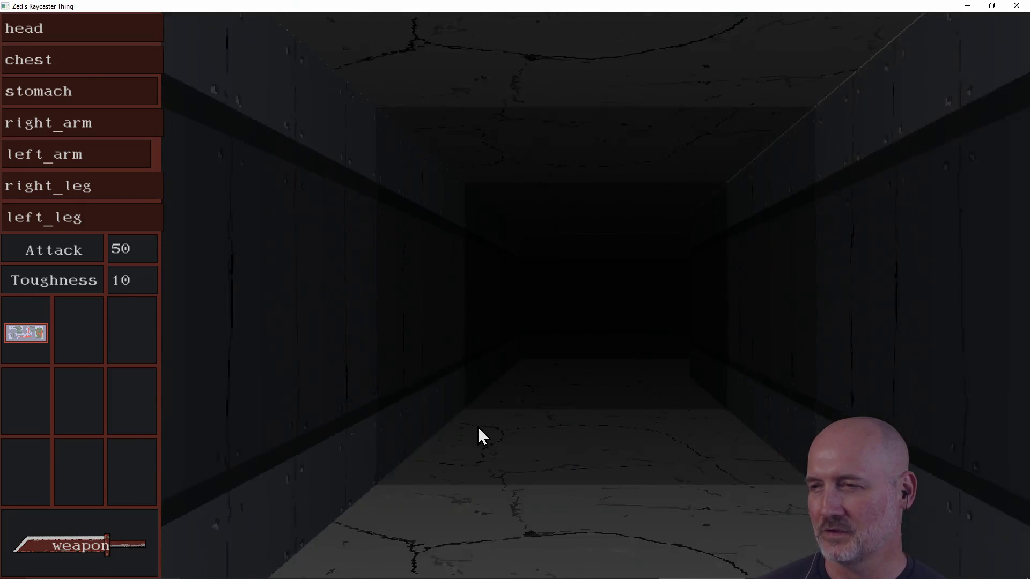
mouse_move(660, 502)
mouse_down()
mouse_move(200, 404)
mouse_move(89, 339)
mouse_up()
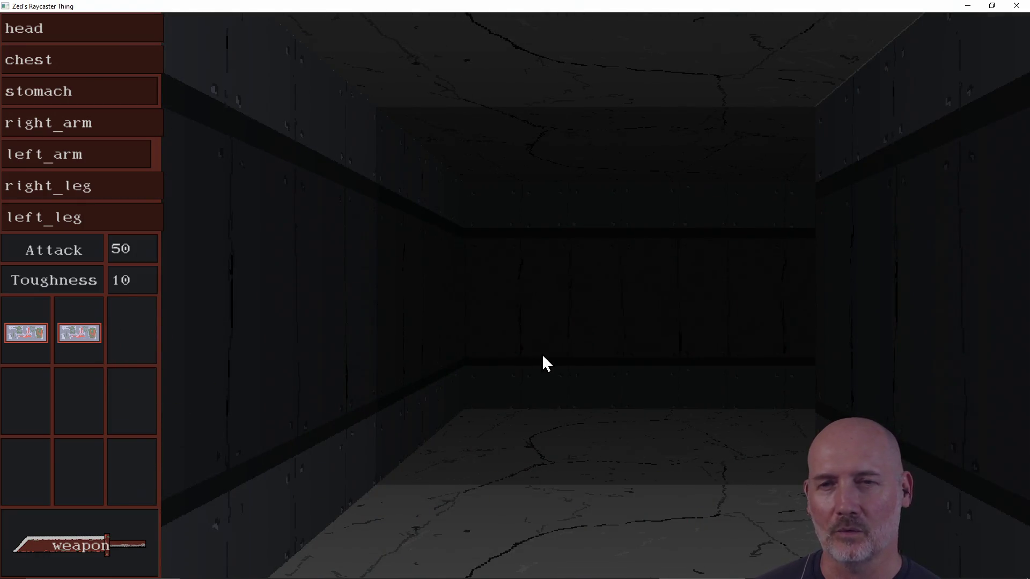
- Walk down the corridor and line up facing the double door
key(a)
key(w)
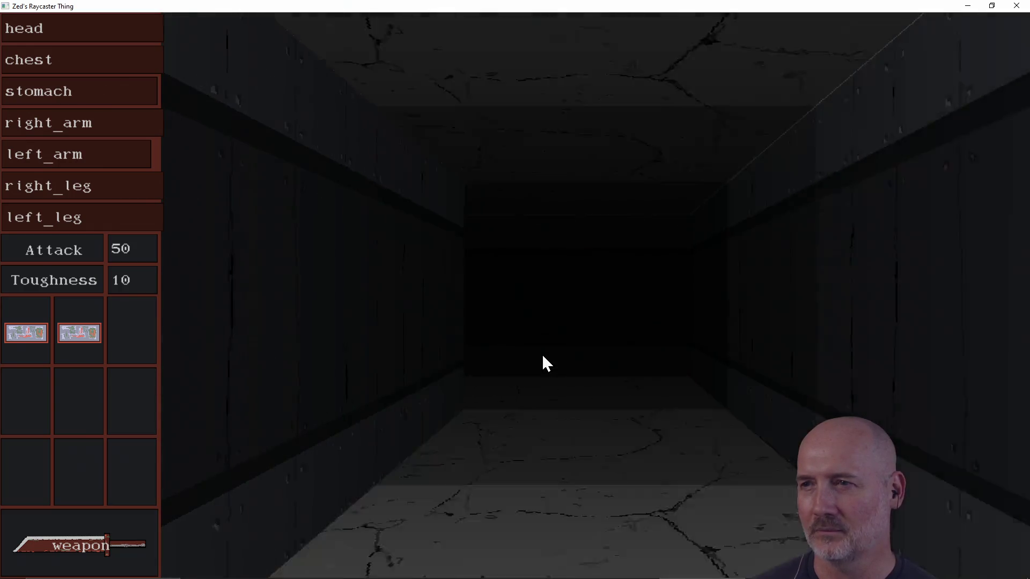
key(a)
key(a)
key(w)
key(d)
key(s)
key(w)
key(w)
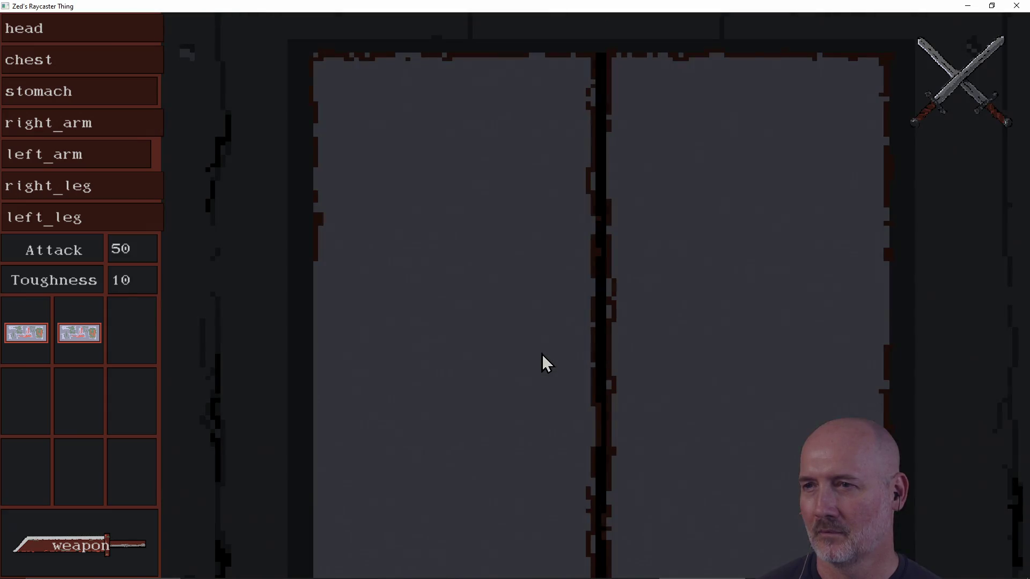
- Strike the spider behind the door repeatedly with the sword until it falls
click(546, 364)
click(546, 363)
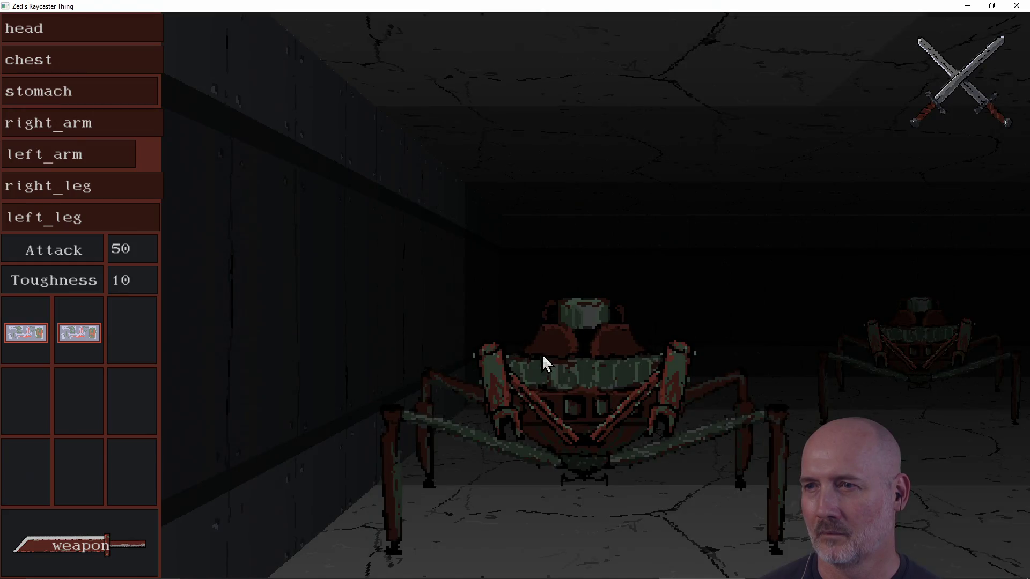
click(543, 357)
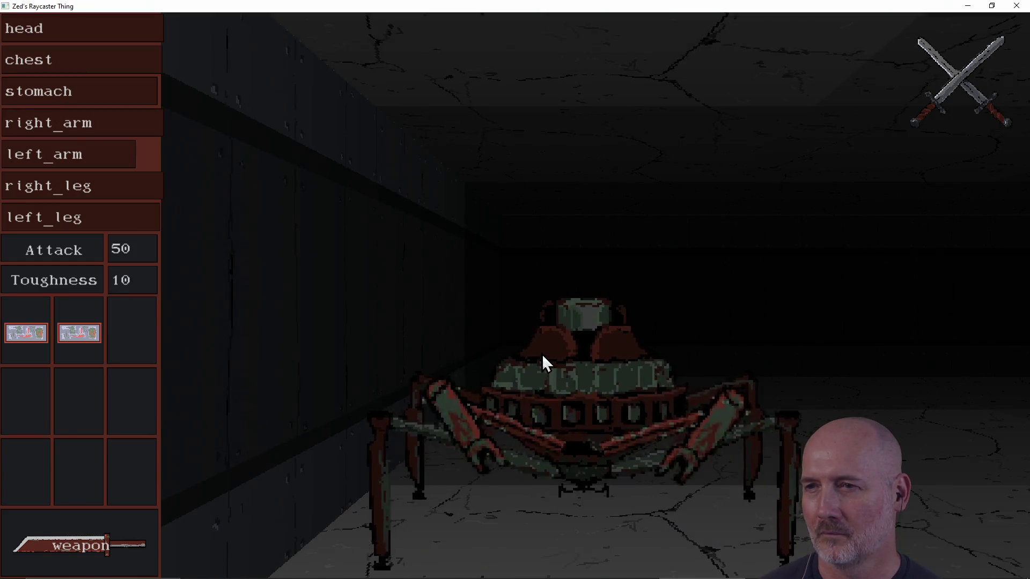
click(543, 358)
click(543, 358)
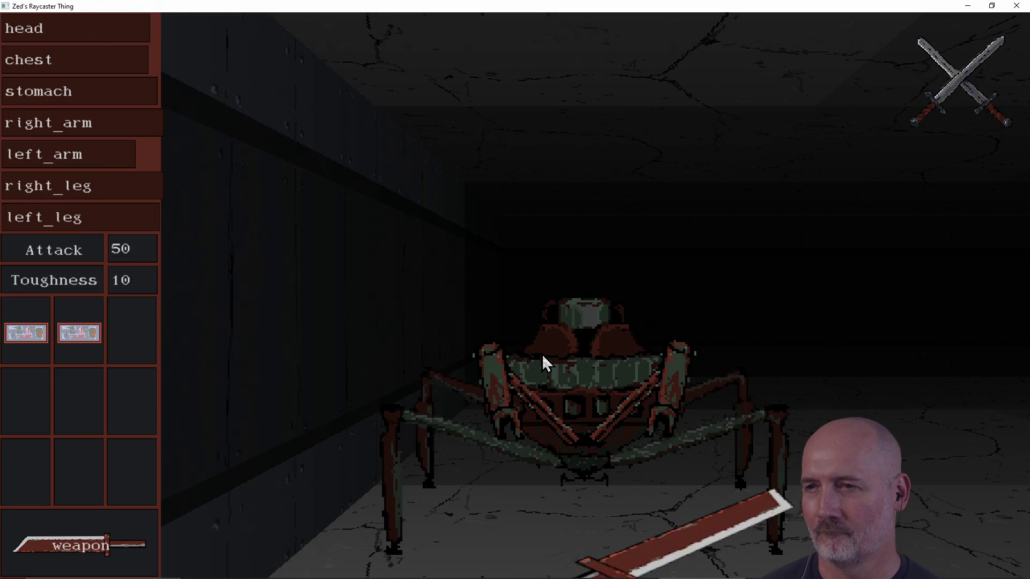
click(543, 357)
click(543, 356)
click(543, 357)
click(543, 357)
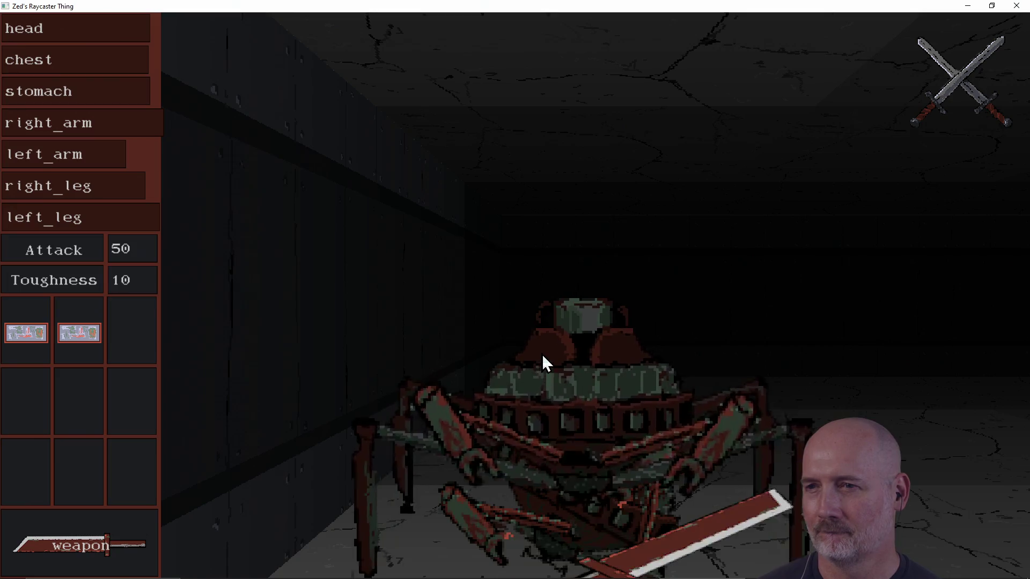
click(542, 357)
click(543, 357)
click(543, 358)
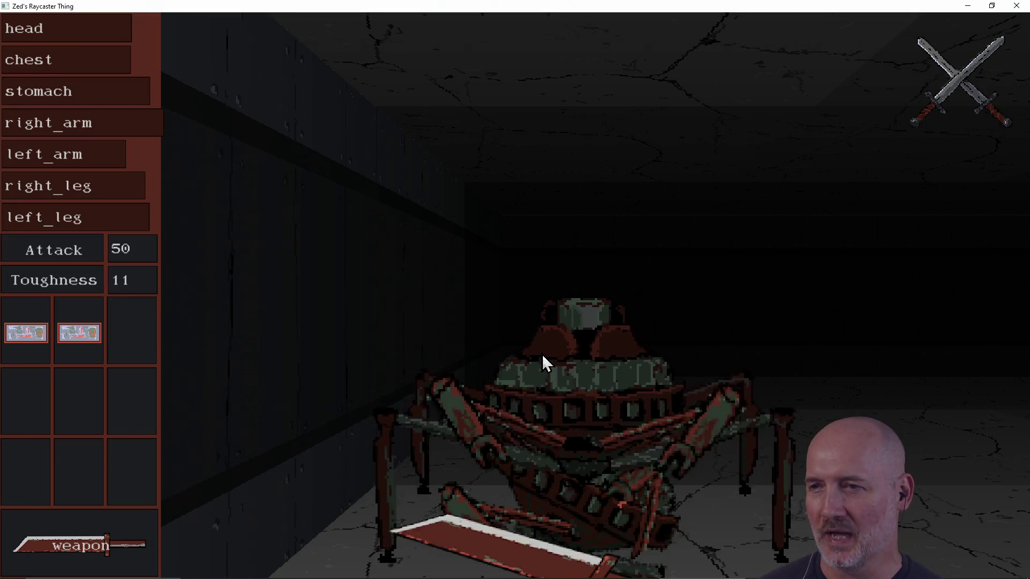
- Use the inventory healing potion, face the long corridor and show the controls help
key(w)
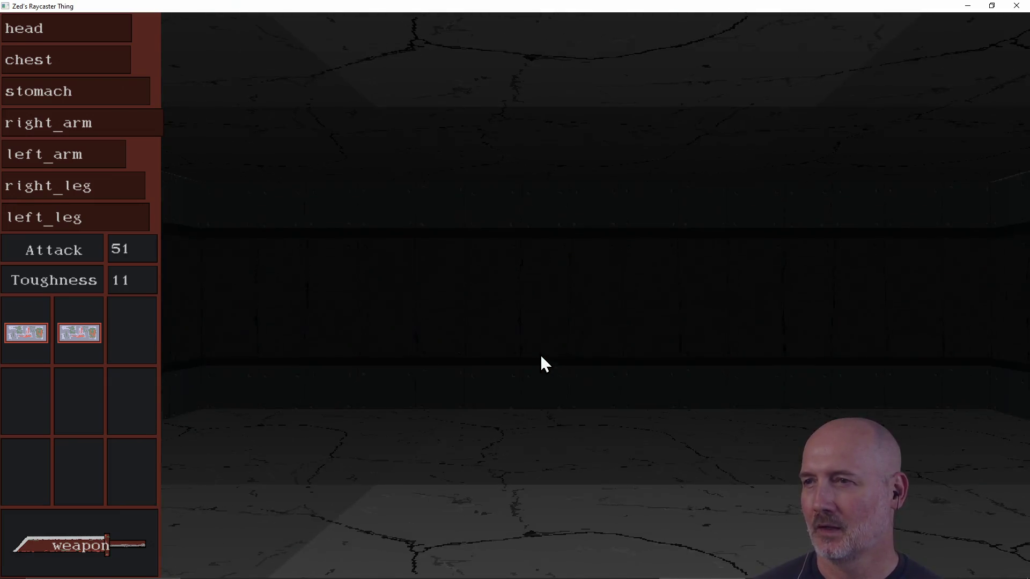
click(84, 339)
key(w)
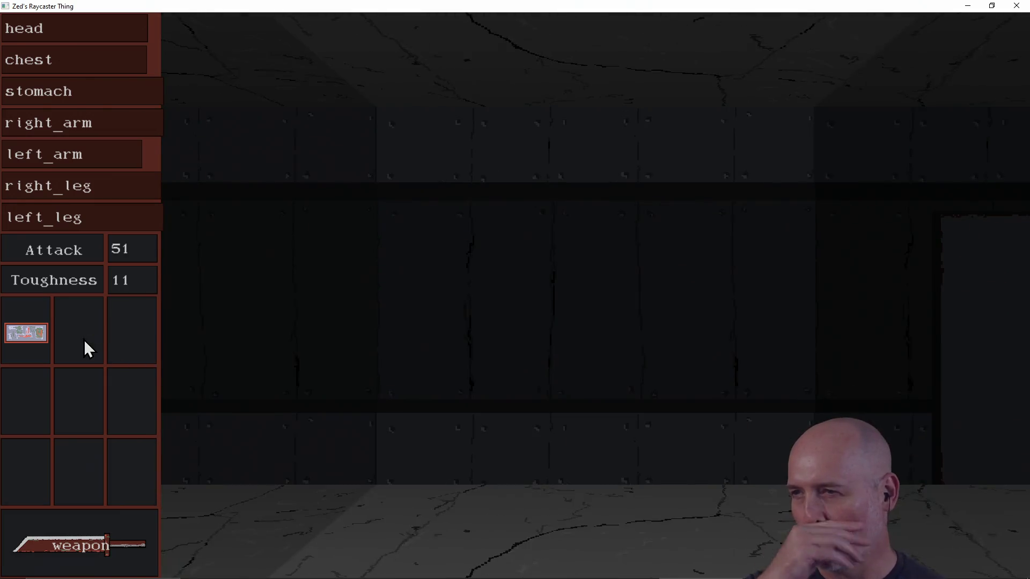
key(a)
key(a)
key(a)
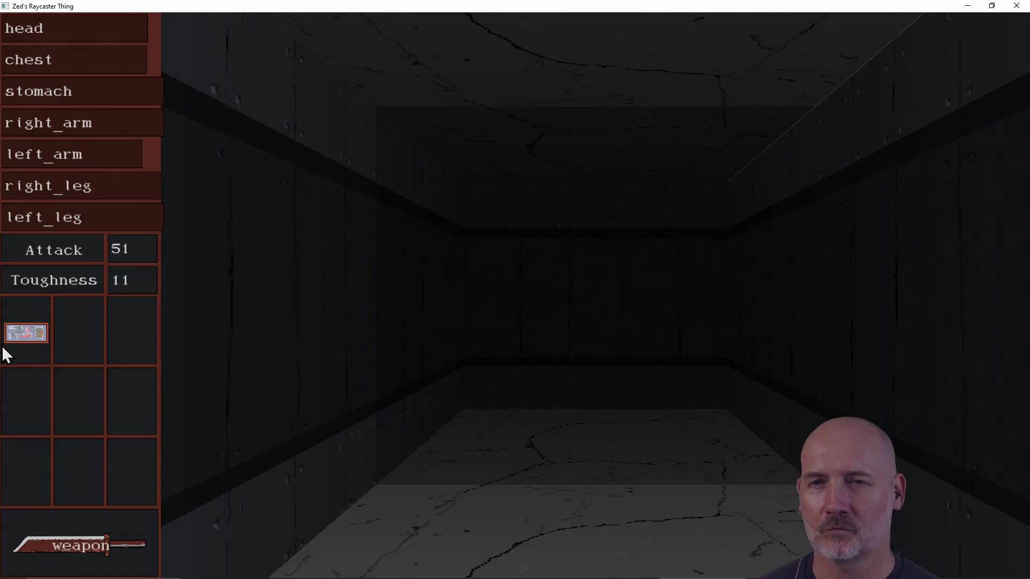
key(h)
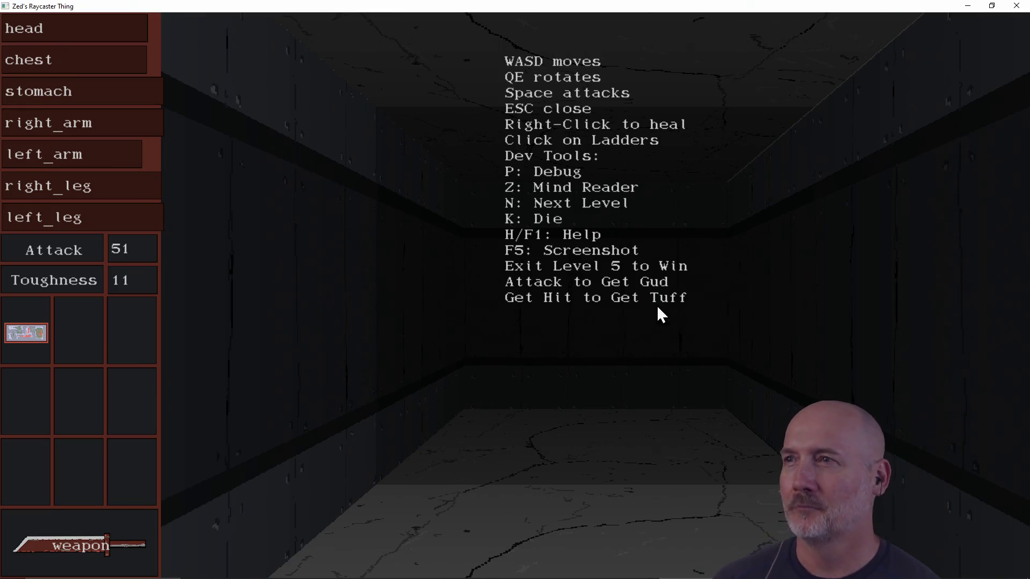
- Close the game, look over its PowerShell log, and bring back the art folder's dome image
click(1016, 6)
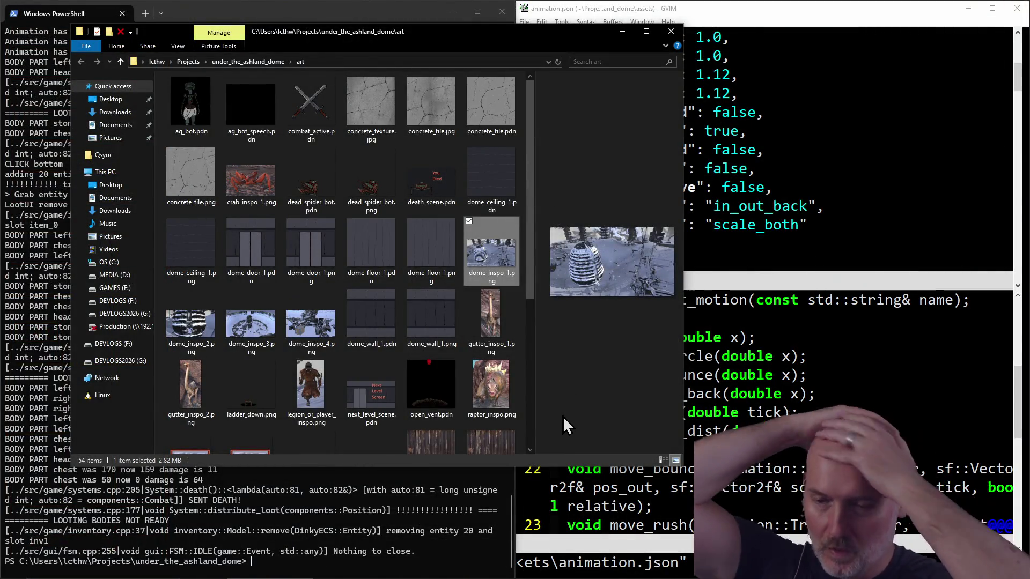
click(355, 526)
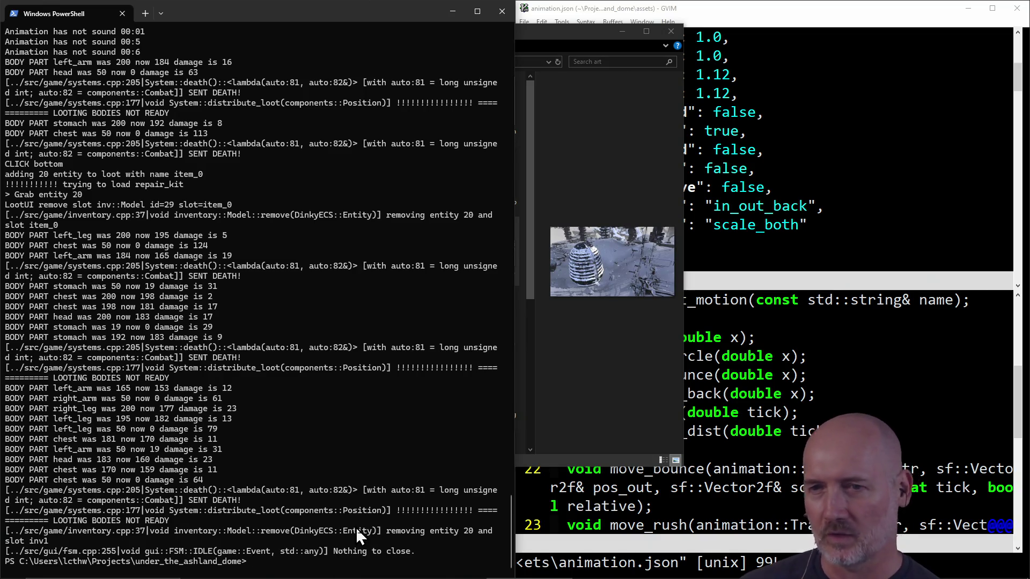
click(602, 378)
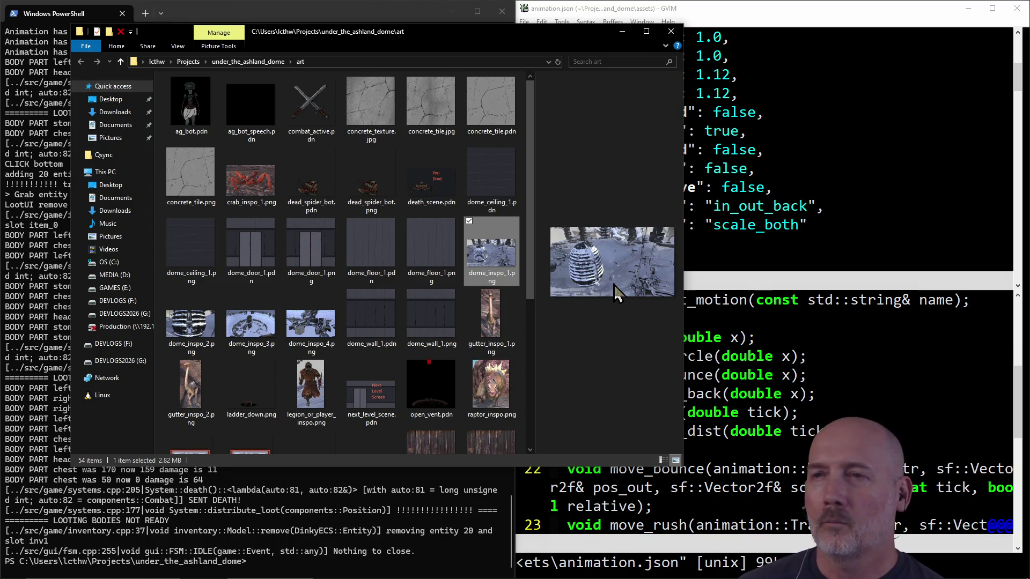
right_click(596, 279)
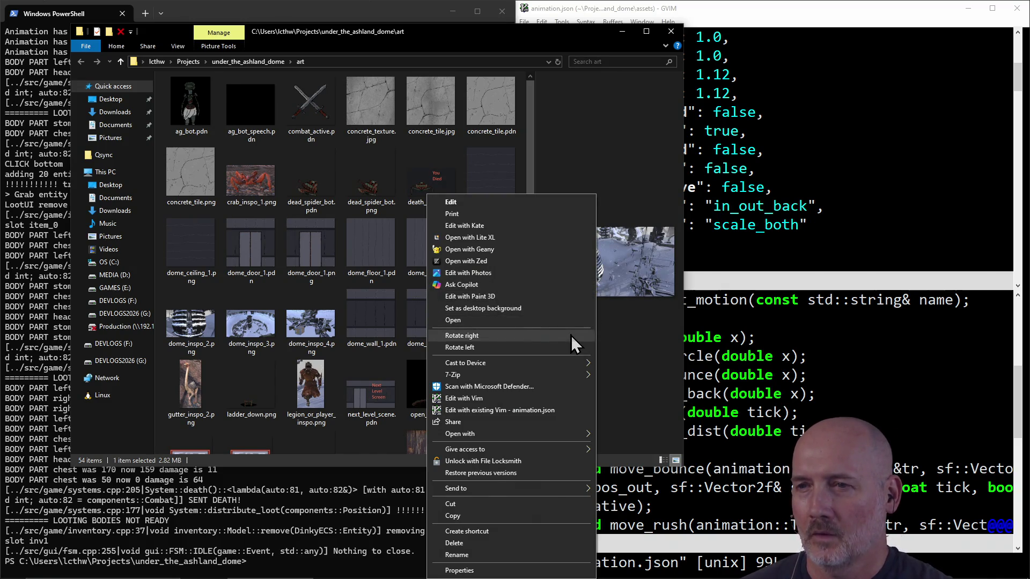
- Open dome_inspo_1.png full size in Photos and shuffle the editor and art folder windows
mouse_move(551, 434)
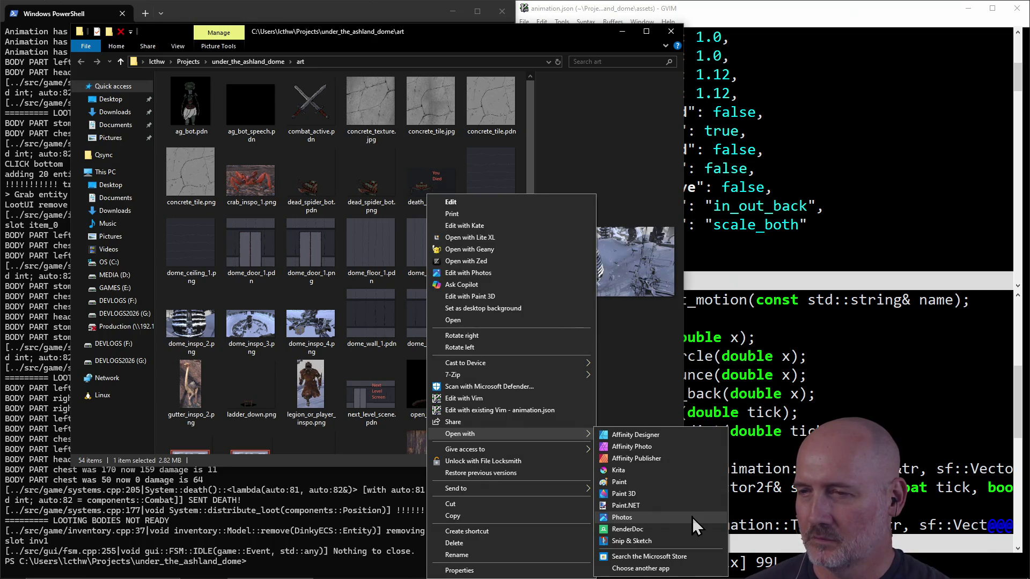
click(692, 517)
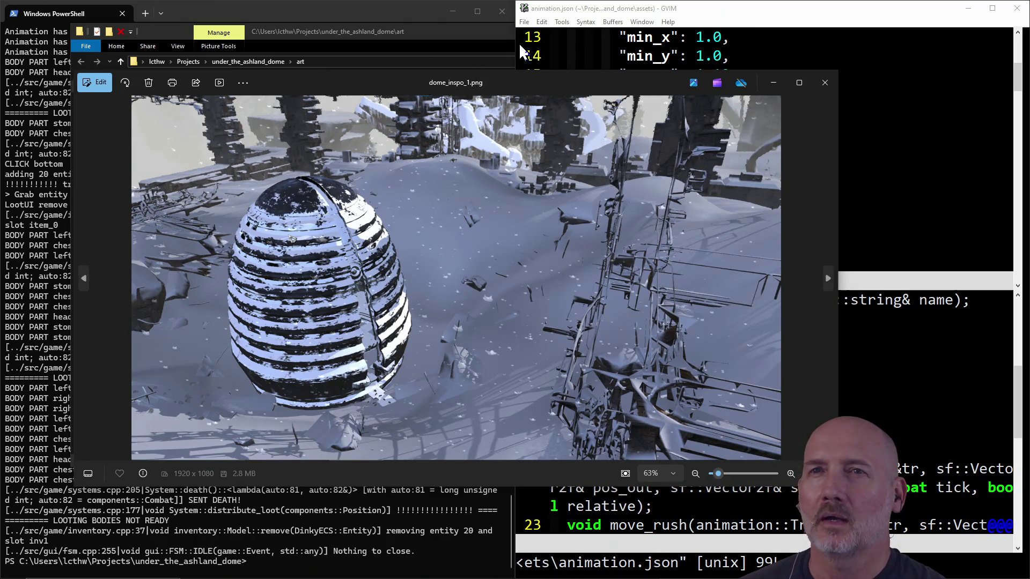
click(523, 54)
click(455, 42)
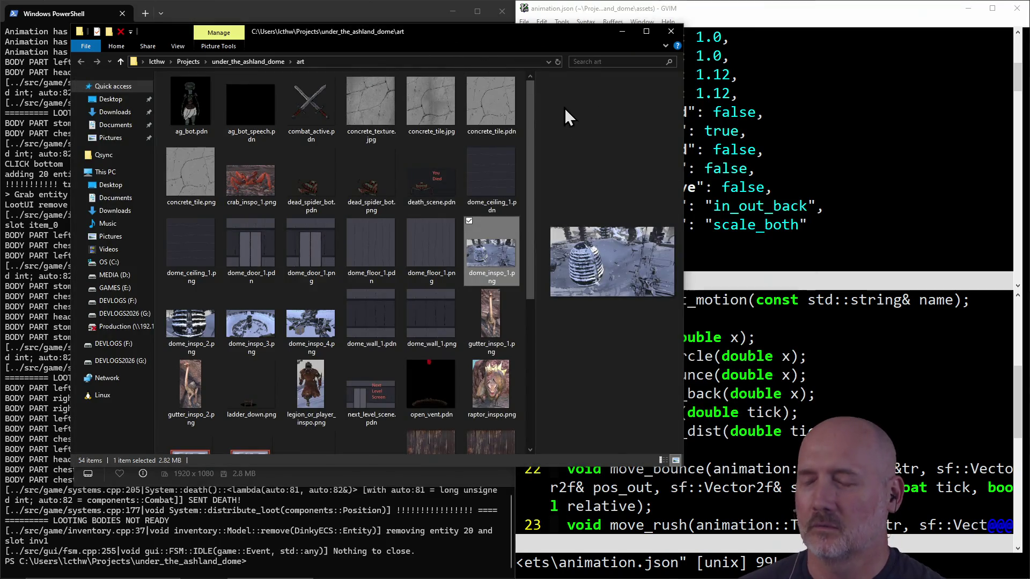
key(alt+Tab)
key(alt+Tab)
key(alt+Tab)
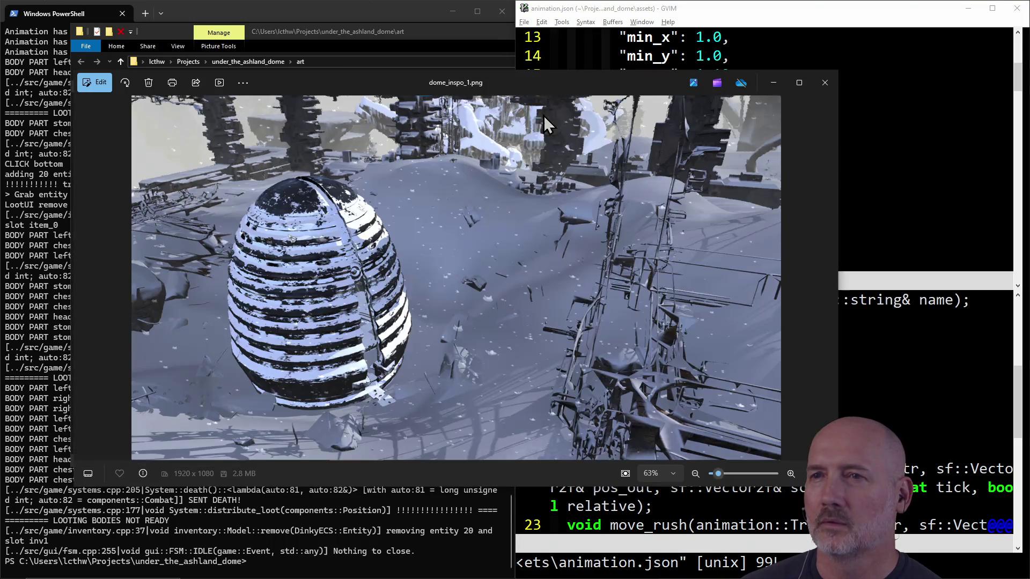
- Move the Photos viewer mostly off-screen and close it, then Alt+Tab to Windows PowerShell
mouse_move(541, 80)
mouse_down()
mouse_move(599, 123)
mouse_move(1008, 121)
mouse_move(1029, 110)
mouse_up()
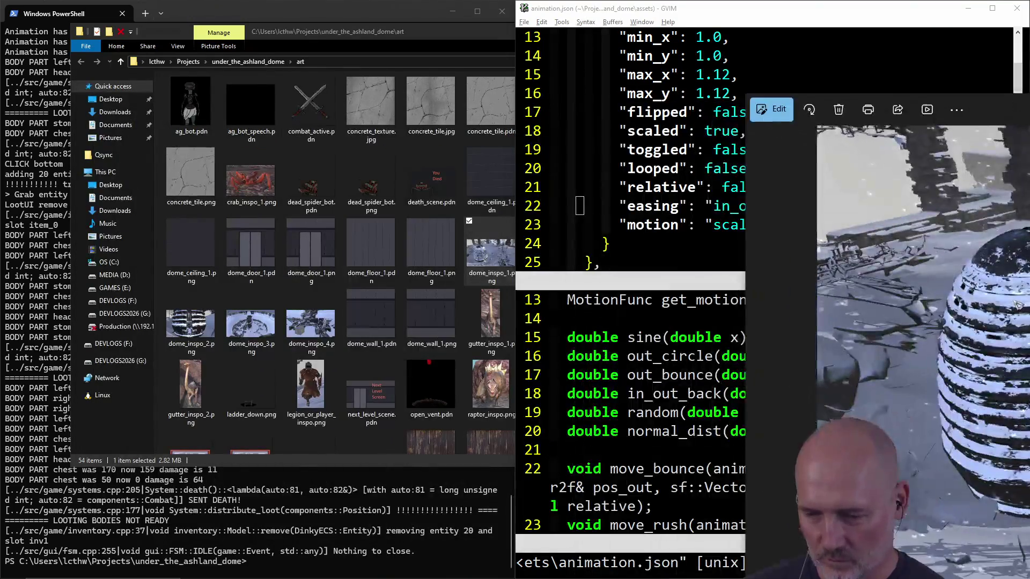
key(alt+Tab)
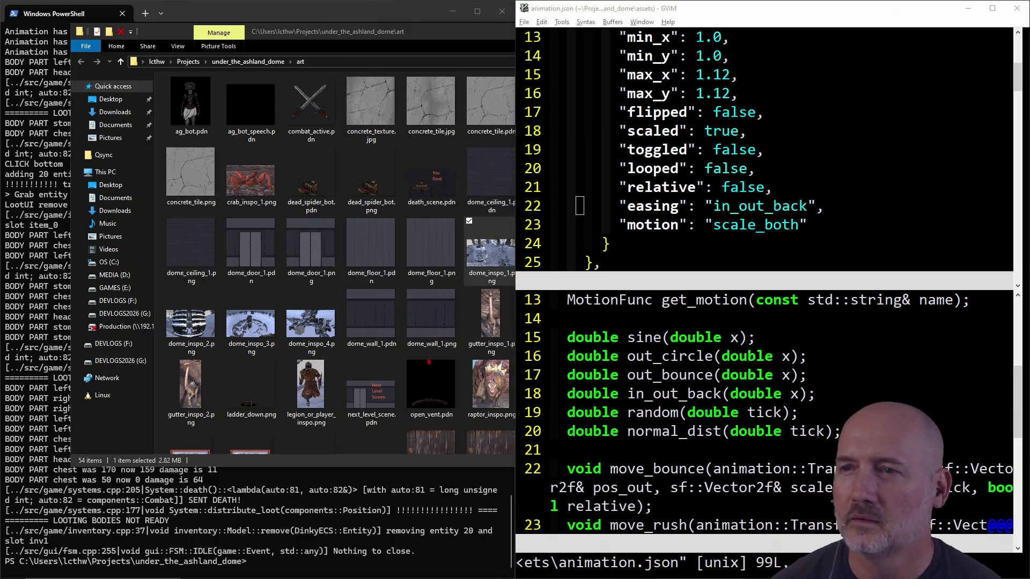
click(426, 57)
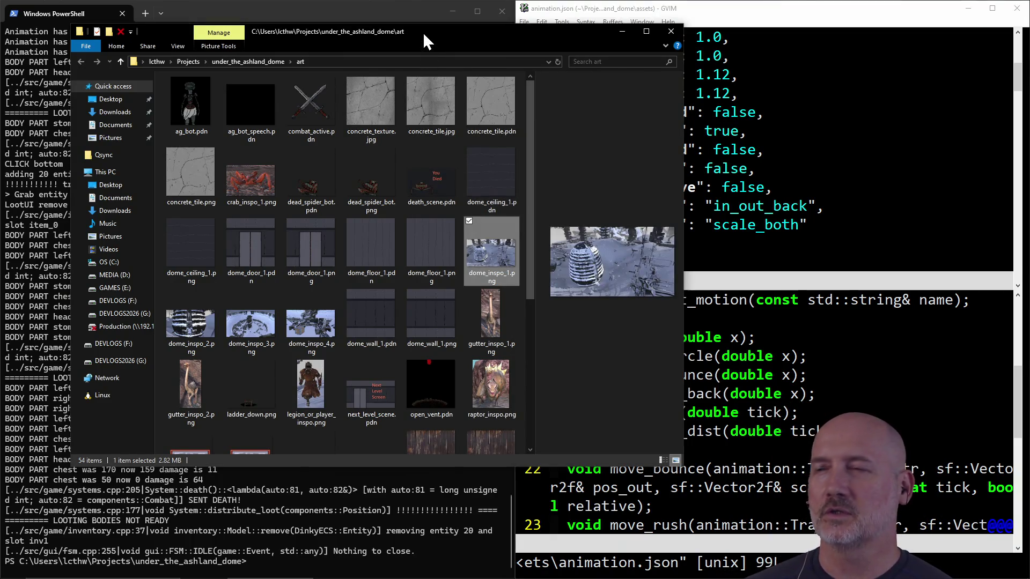
key(alt+Tab)
key(Tab)
key(Tab)
key(Tab)
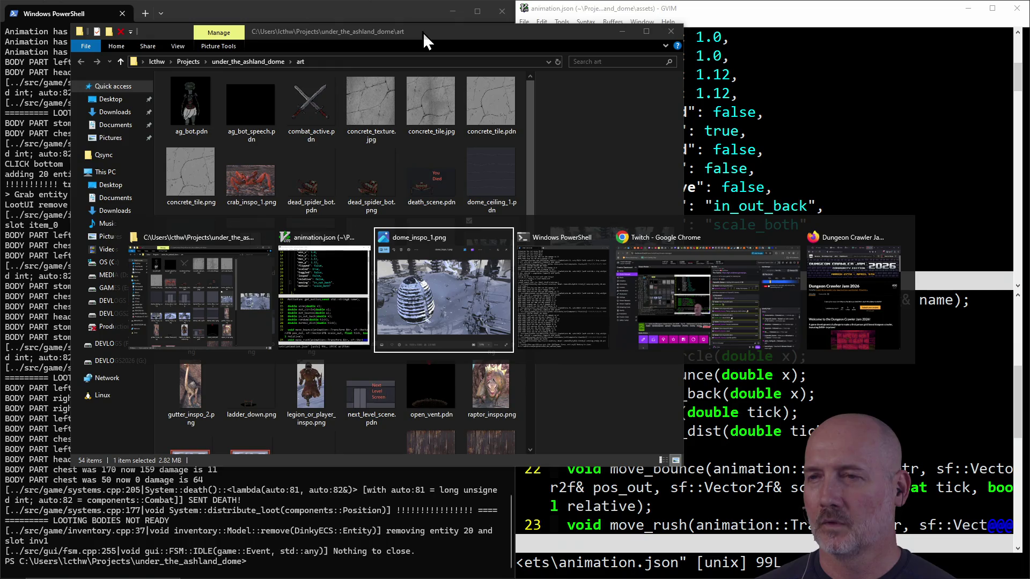
key(Tab)
key(Tab)
key(Tab)
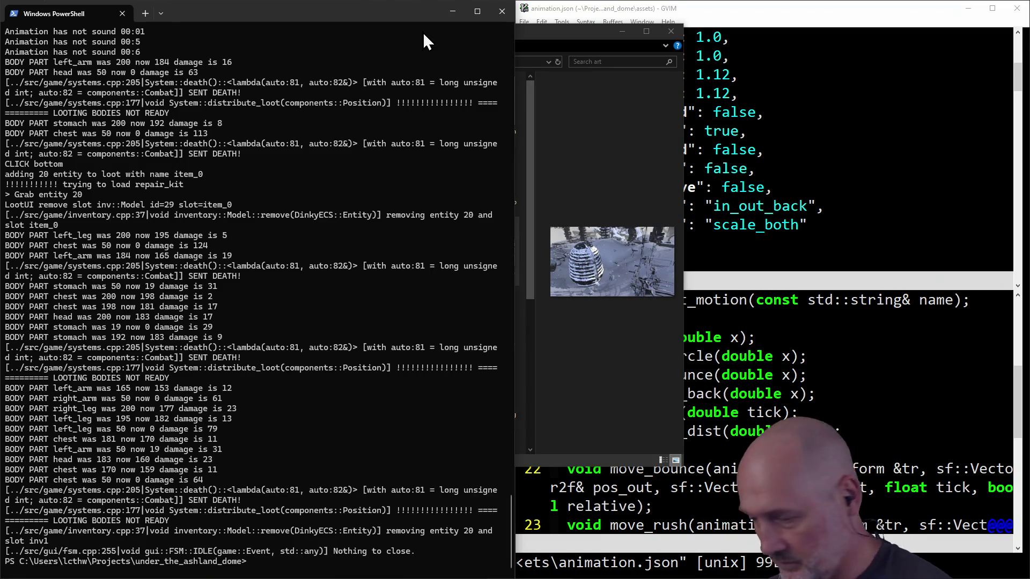
- Launch Paint.NET by searching 'paint' from the Start menu
key(super)
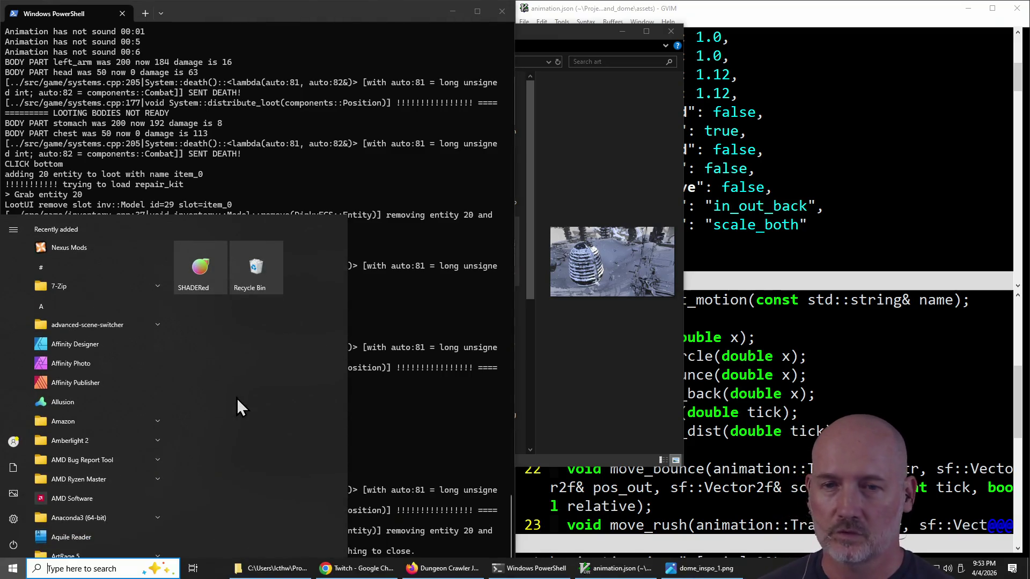
text(pa)
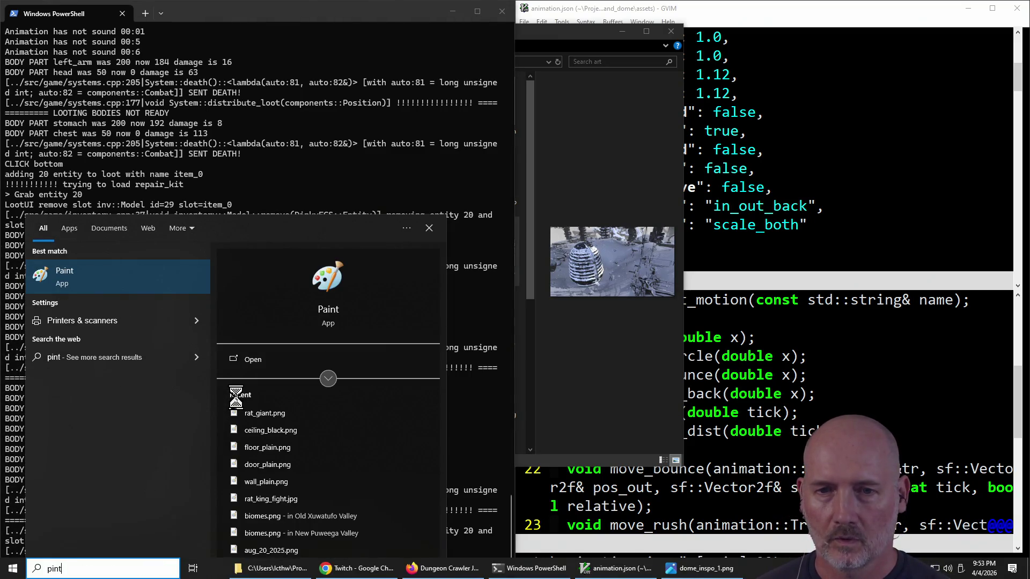
text(int)
key(Return)
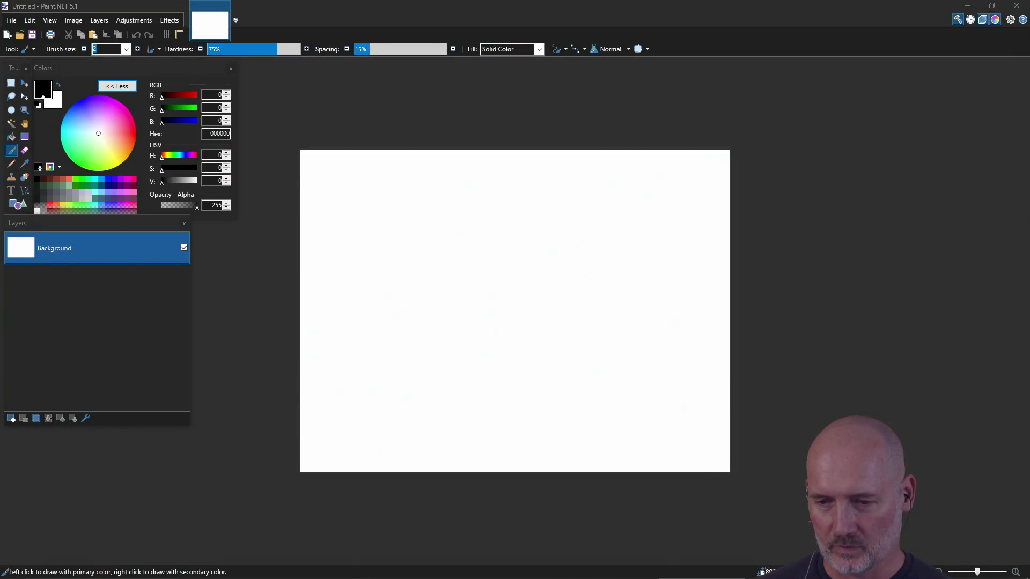
- Place the reference beside Paint.NET and create a new 1280 × 720 image
mouse_move(1008, 31)
mouse_down()
mouse_move(463, 89)
mouse_move(417, 127)
mouse_move(1029, 121)
mouse_up()
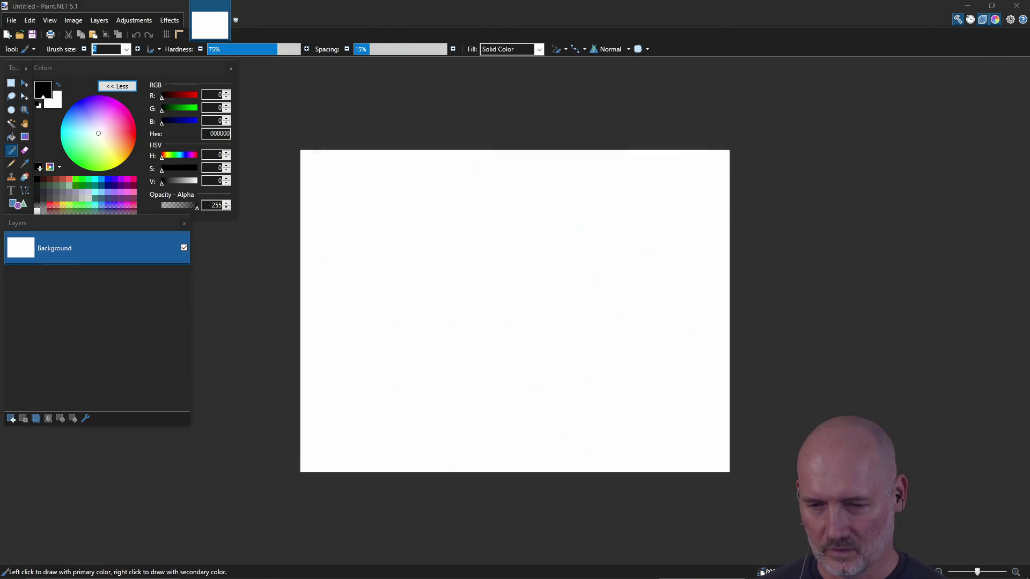
click(414, 148)
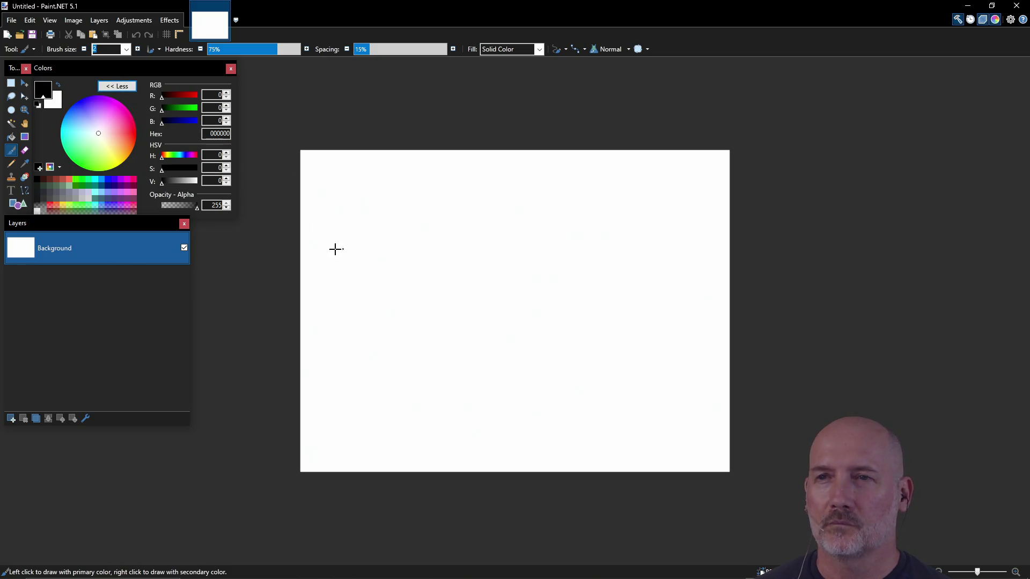
click(11, 20)
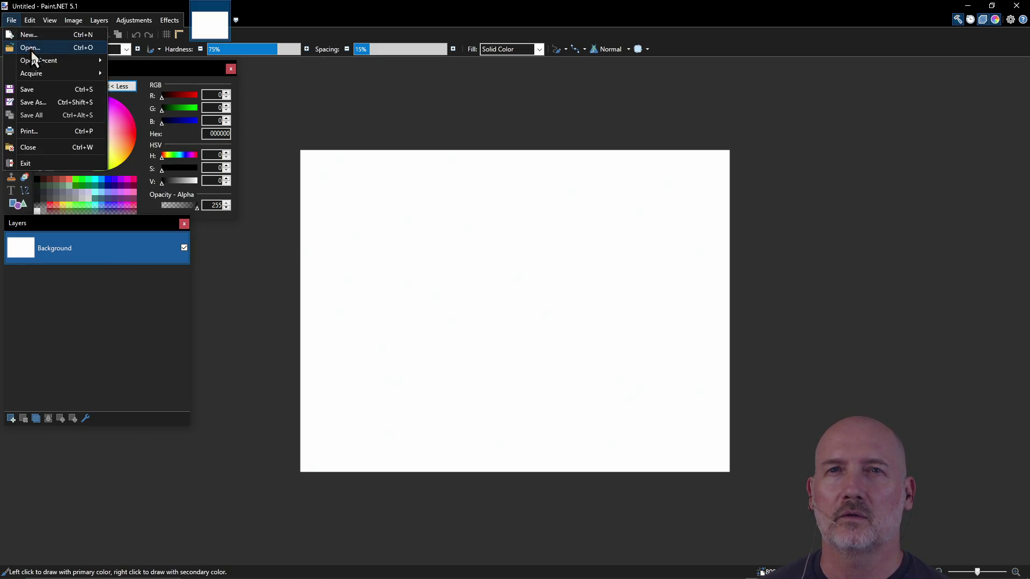
click(27, 35)
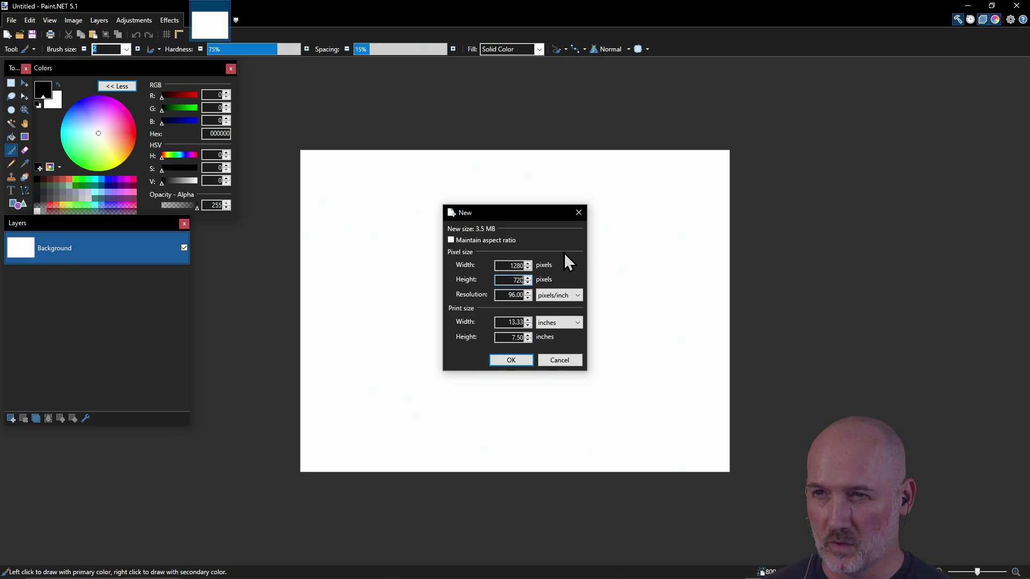
click(519, 265)
text(2320)
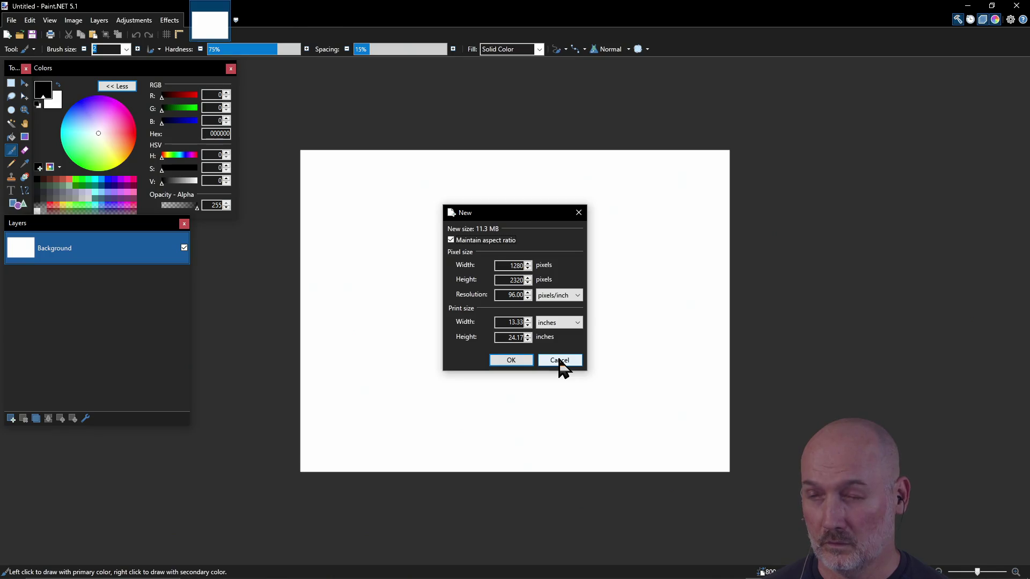
click(512, 280)
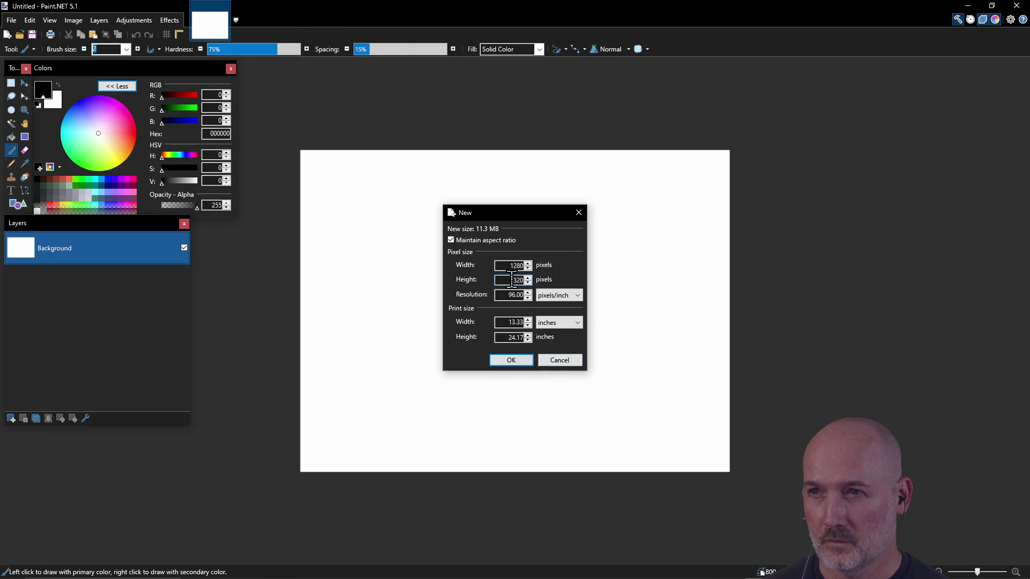
drag(512, 279, 462, 251)
click(451, 240)
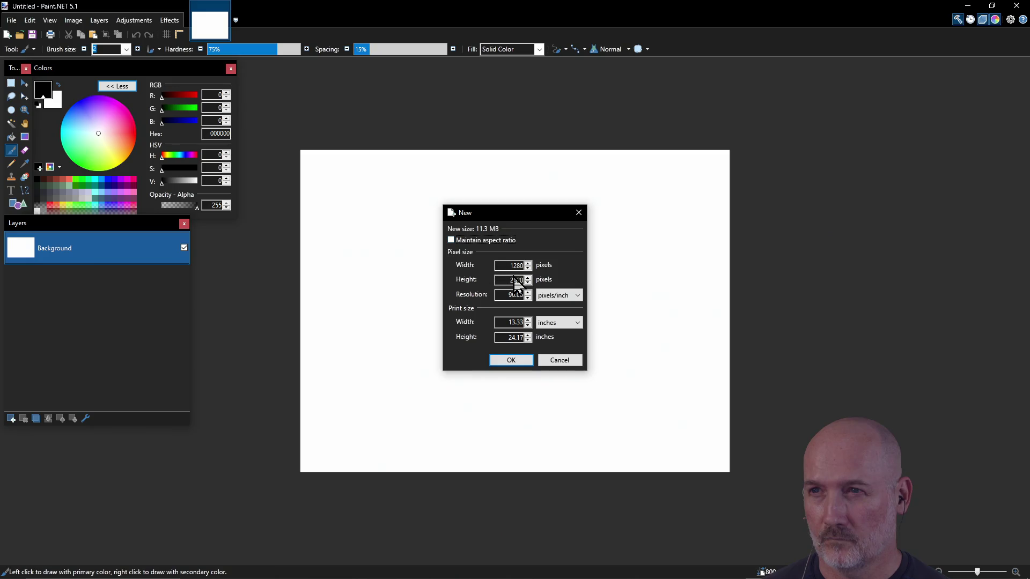
text(720)
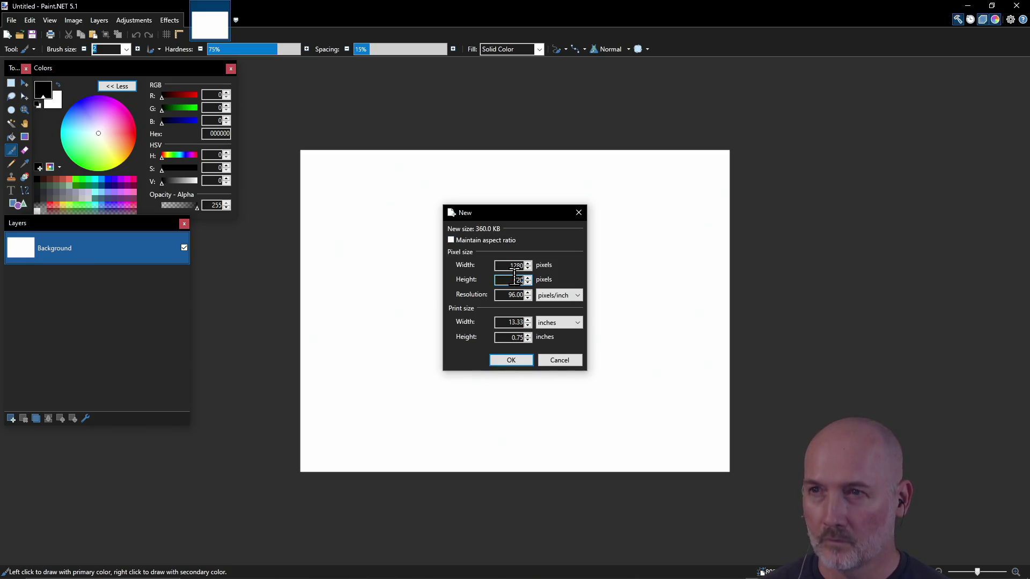
click(511, 360)
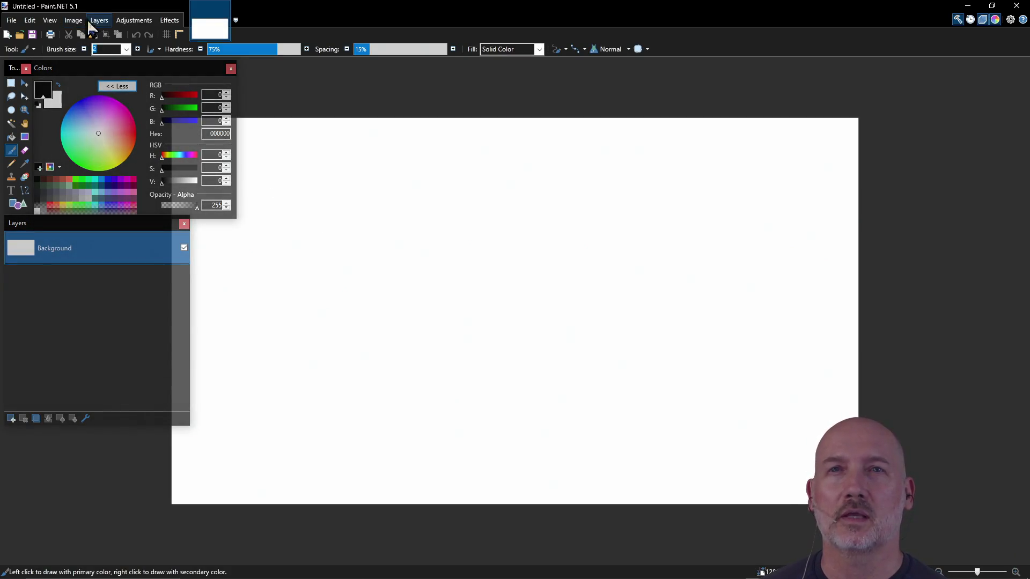
- Resize the image from 1280 × 720 to 512 × 288 by absolute size
click(69, 23)
click(83, 48)
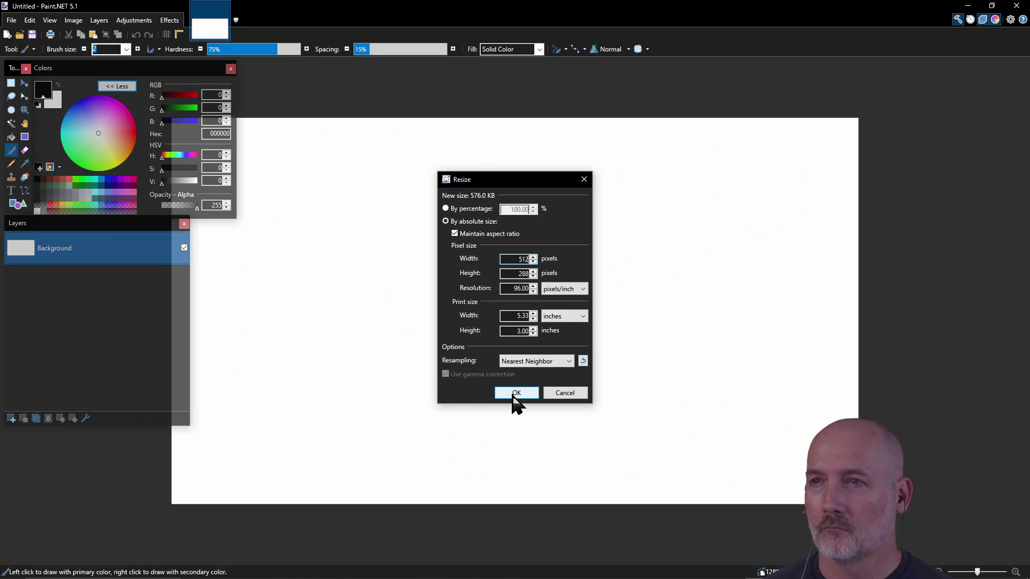
click(515, 394)
scroll(460, 321, up, 3)
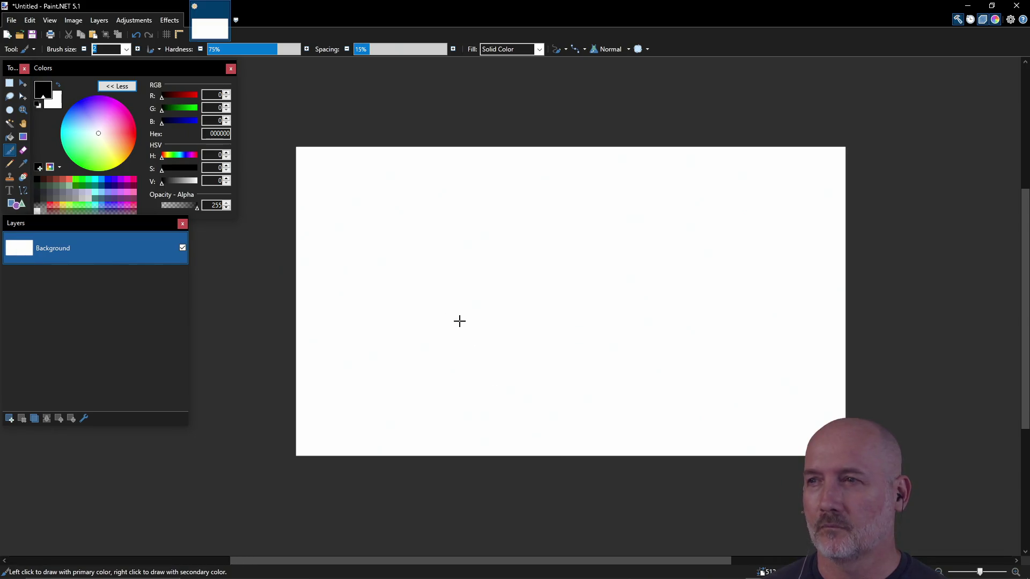
scroll(459, 321, up, 1)
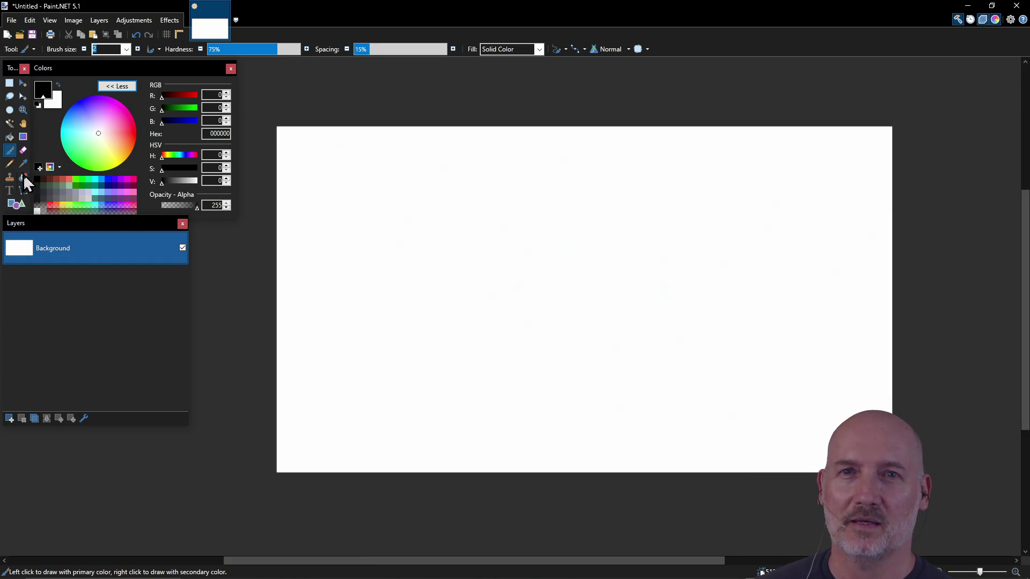
- Try a Pencil test stroke, then select all and delete to leave the 512 × 288 canvas transparent
click(10, 164)
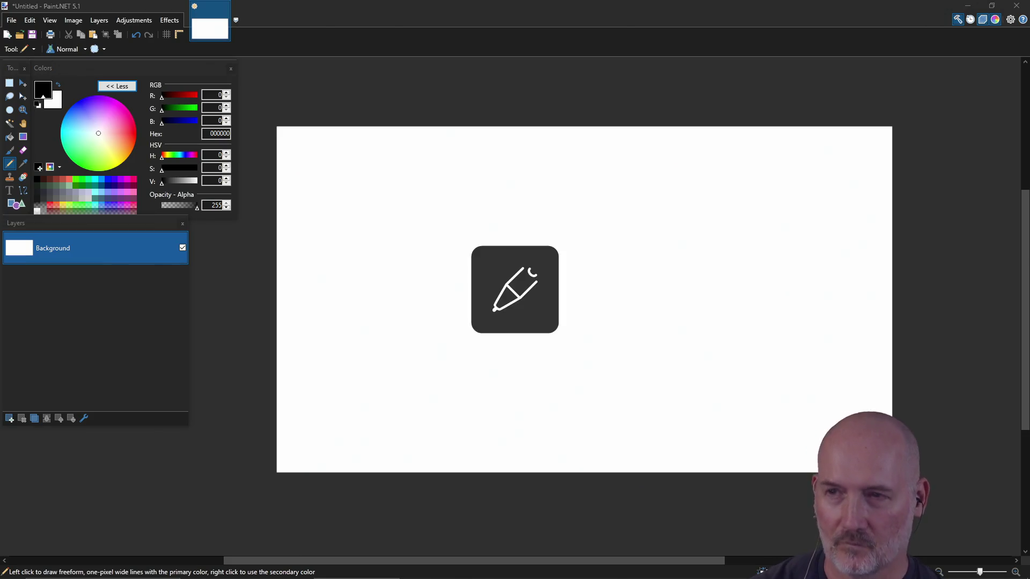
mouse_move(548, 220)
mouse_down()
mouse_move(531, 237)
mouse_move(565, 305)
mouse_up()
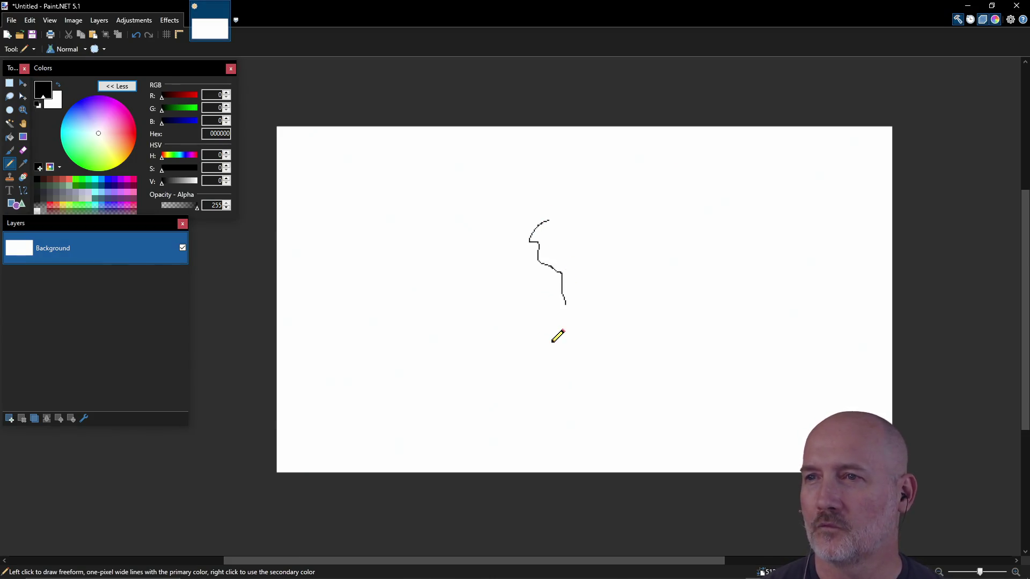
key(ctrl+a)
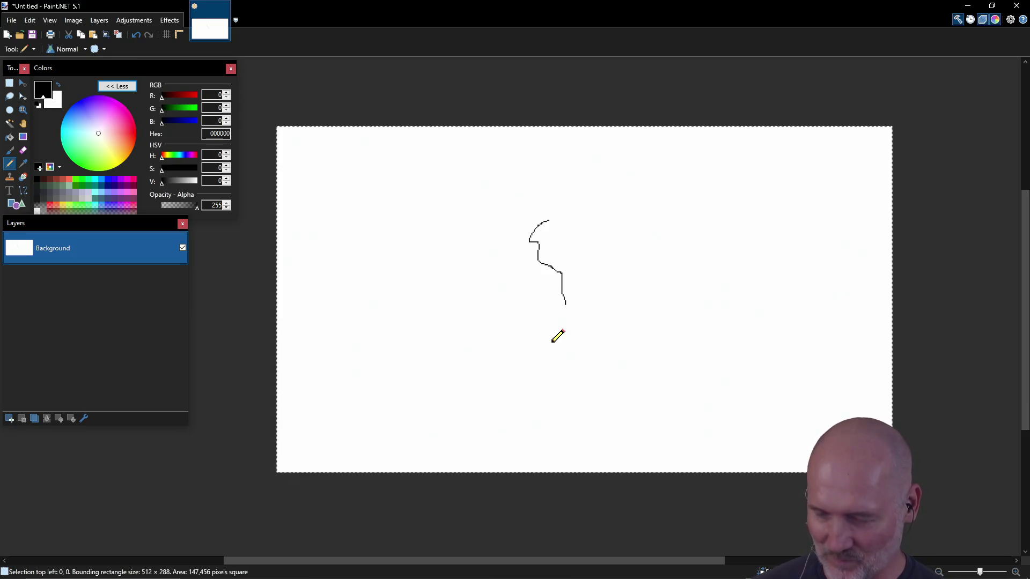
key(Delete)
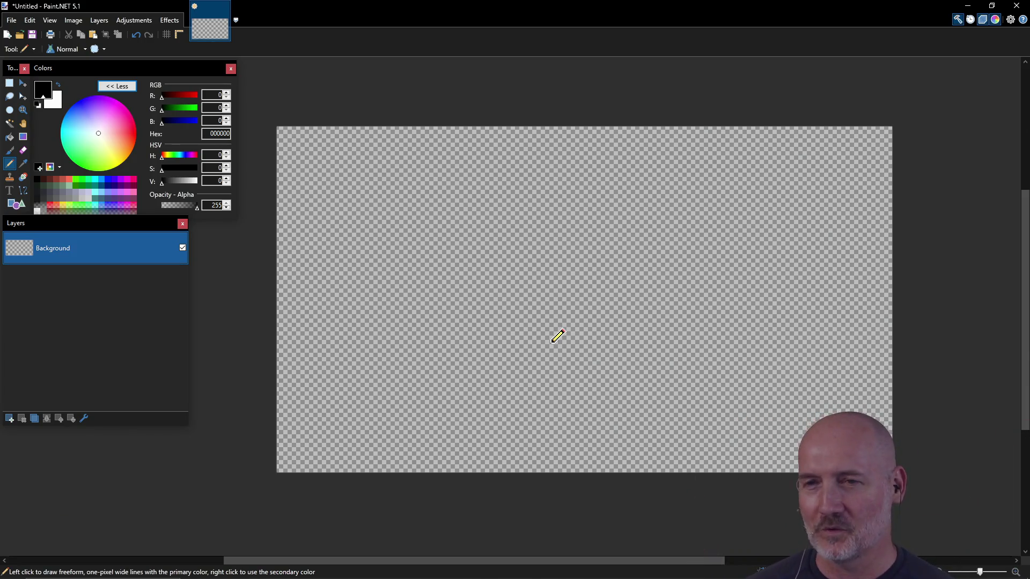
key(alt+Tab)
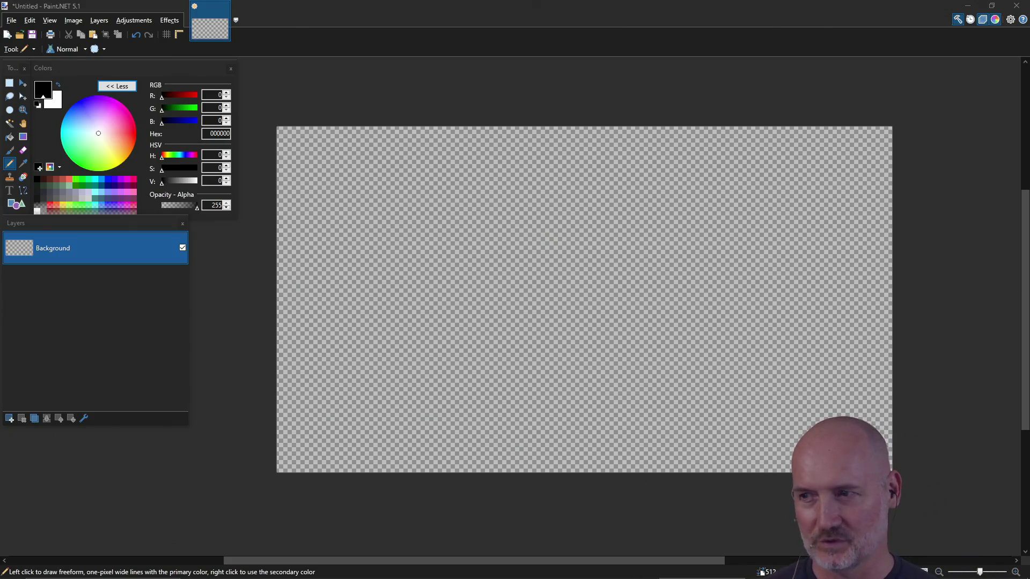
key(alt+Tab)
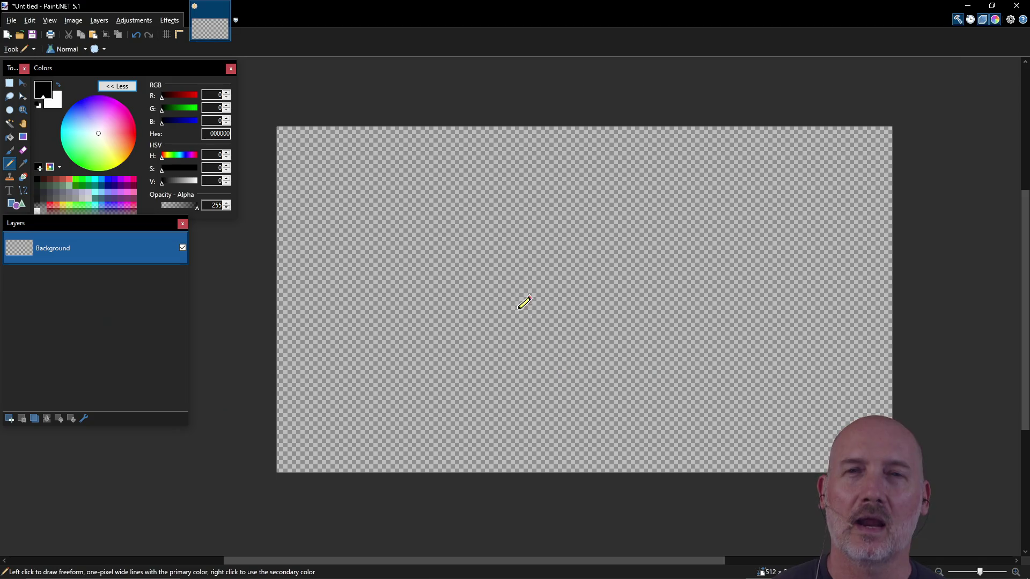
- Paint-bucket the canvas, settling on grey 6E707F, then set the Pencil colour to 1C1D21
click(10, 137)
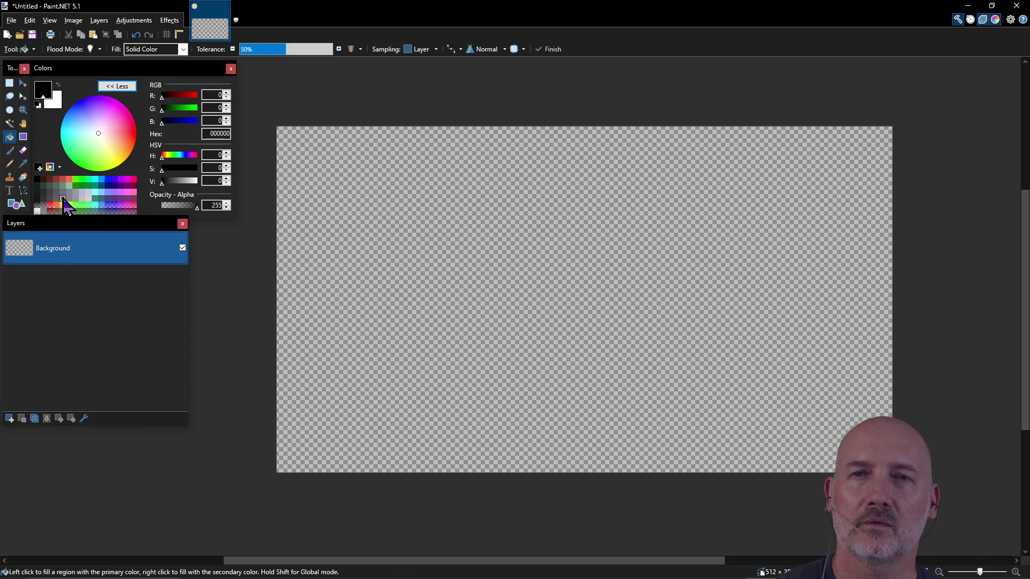
click(76, 199)
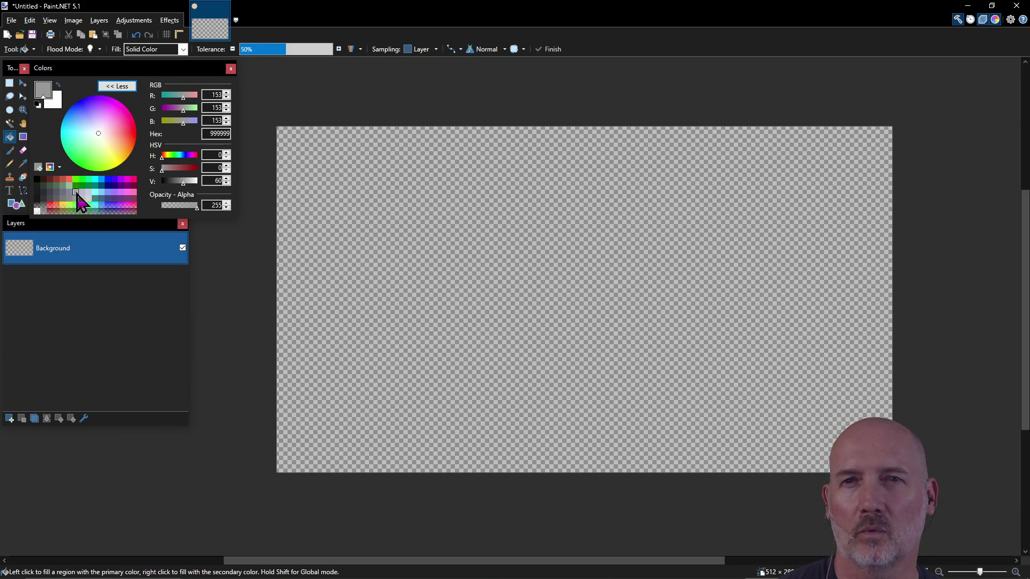
click(81, 201)
click(441, 298)
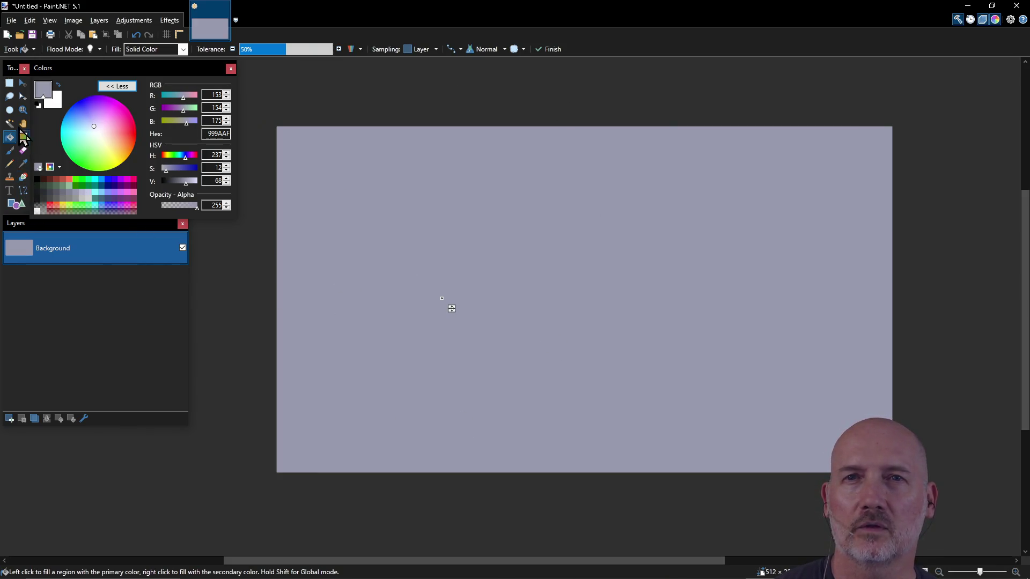
click(37, 192)
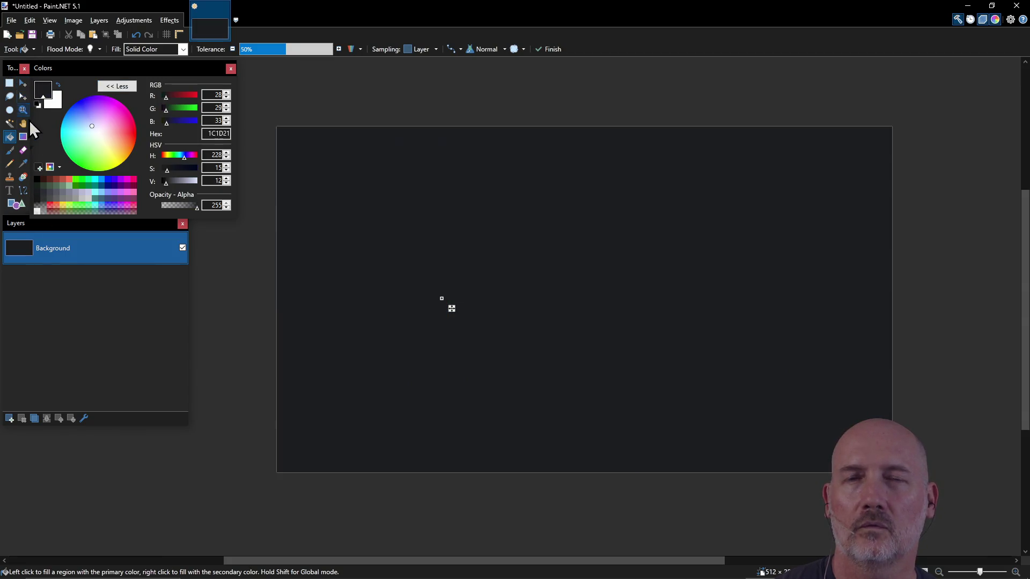
click(63, 192)
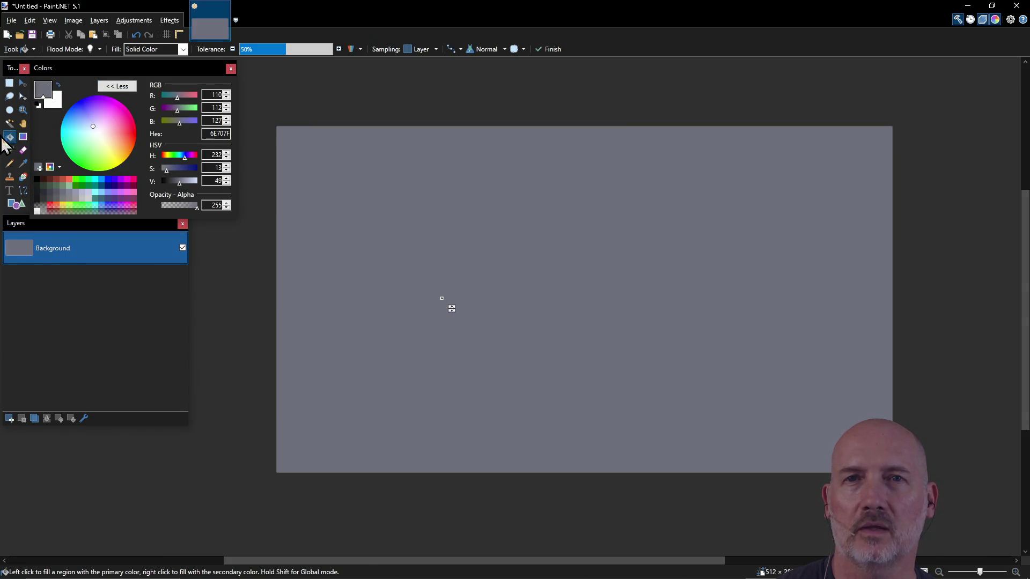
click(9, 164)
click(37, 193)
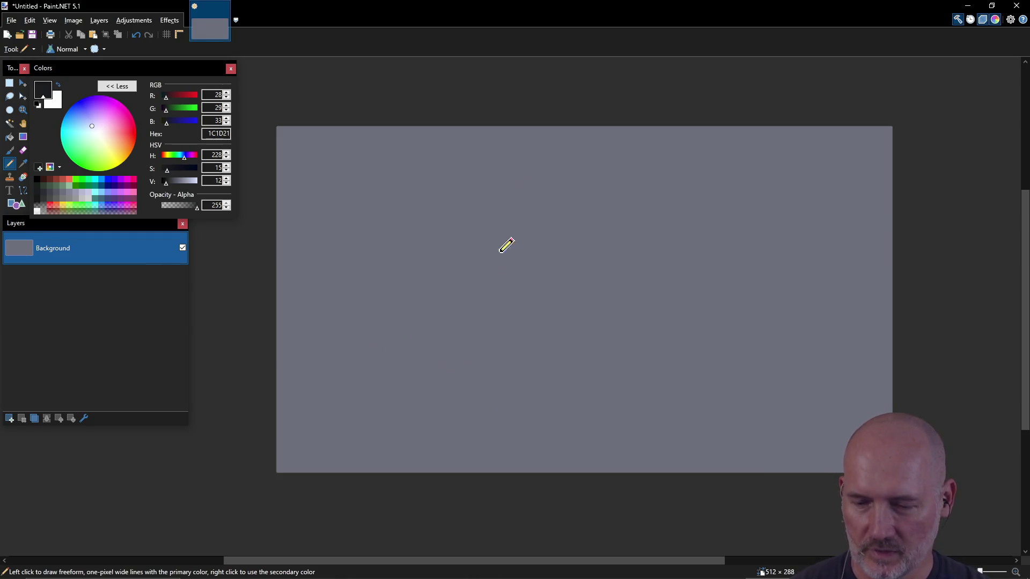
- On a new Layer 2, pencil a rough egg outline: top arc, both sides and base curve
drag(447, 270, 465, 349)
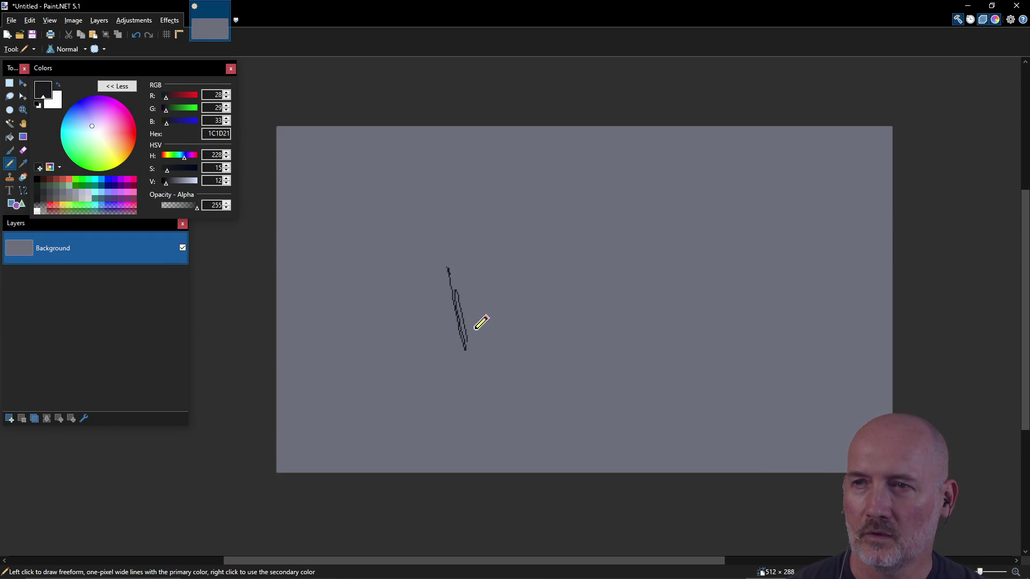
key(ctrl+z)
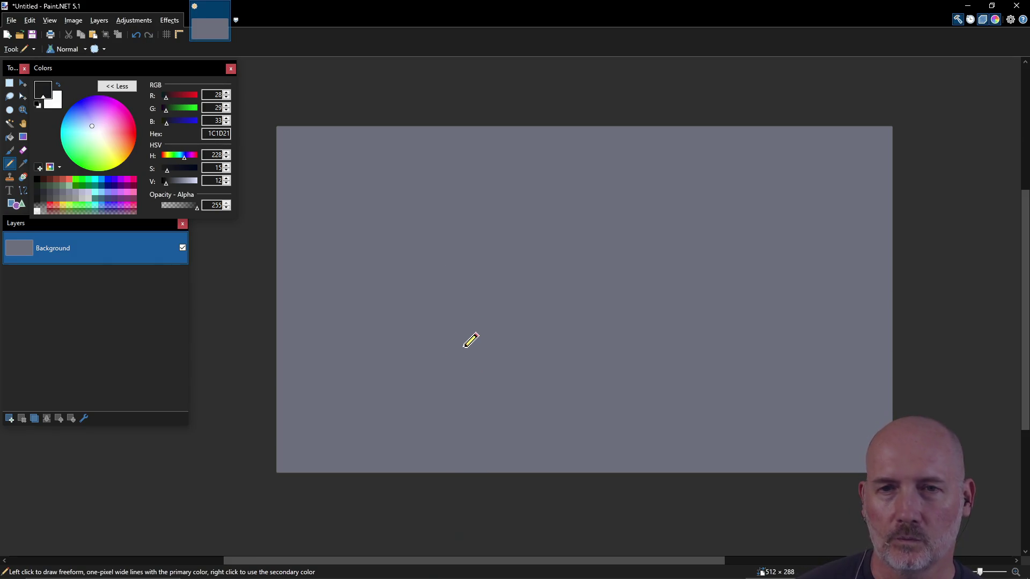
click(10, 419)
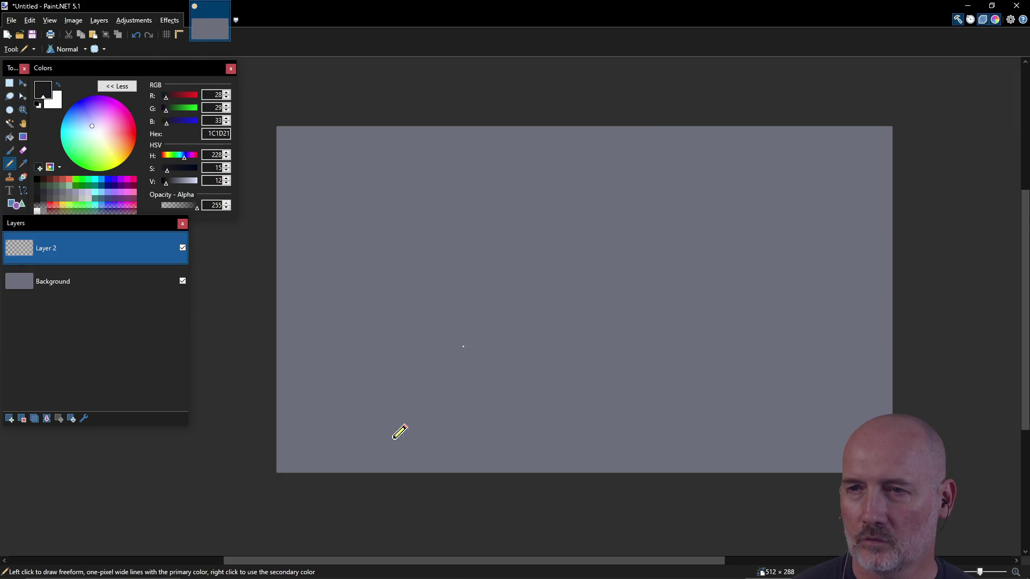
drag(384, 428, 461, 416)
drag(483, 221, 494, 226)
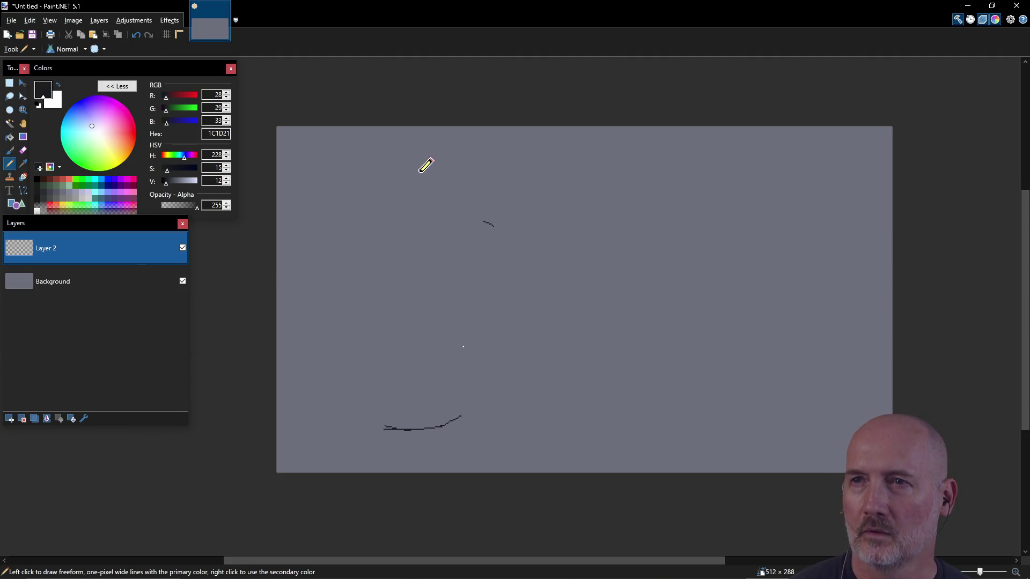
drag(411, 177, 475, 192)
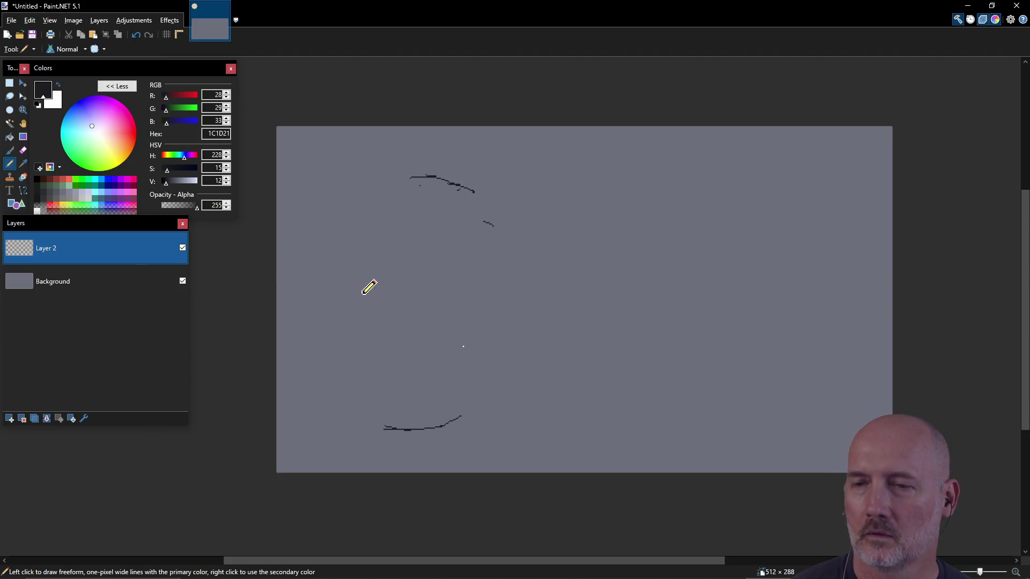
drag(352, 265, 346, 315)
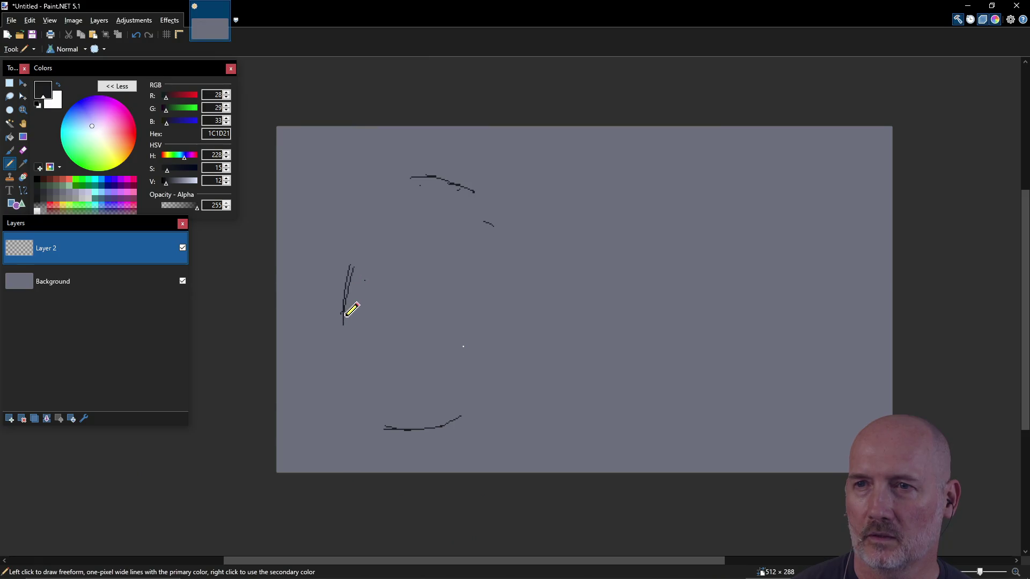
drag(537, 276, 547, 338)
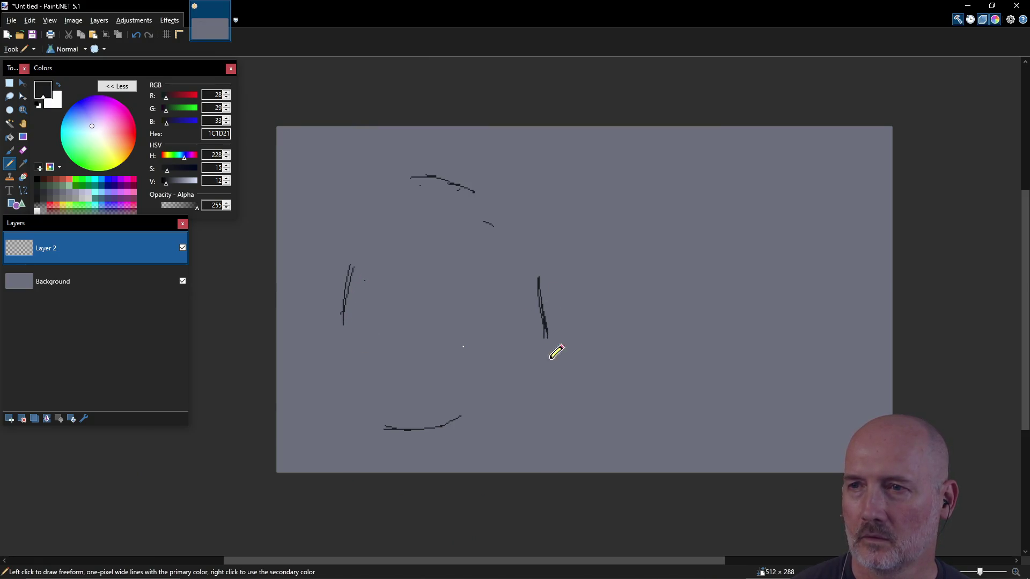
drag(424, 433, 482, 429)
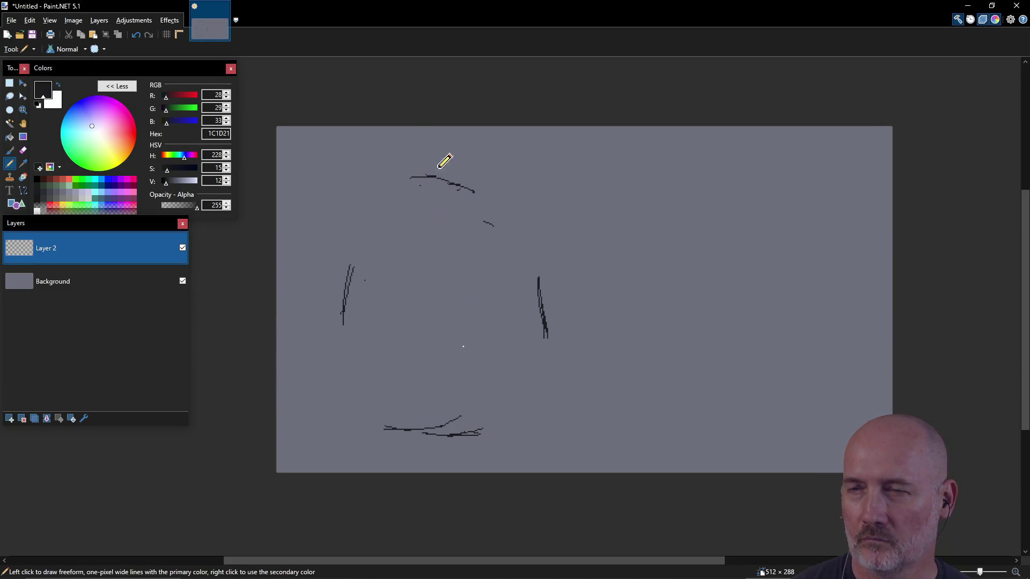
mouse_move(547, 380)
mouse_down()
mouse_move(502, 424)
mouse_move(542, 387)
mouse_move(551, 341)
mouse_move(540, 387)
mouse_up()
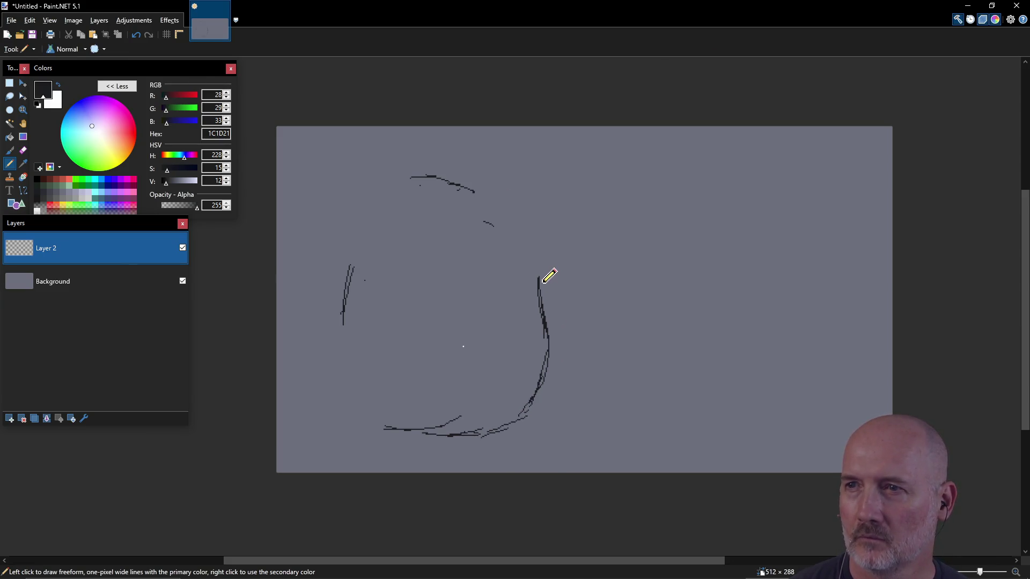
drag(551, 285, 556, 337)
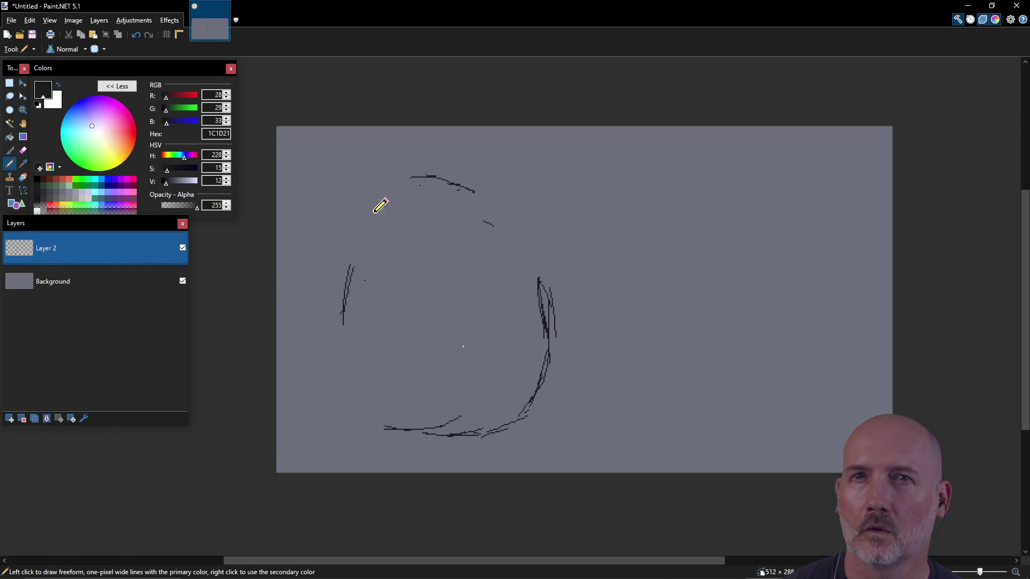
- Erase stray strands on the right curve with a size-14, 100% hardness eraser
key(e)
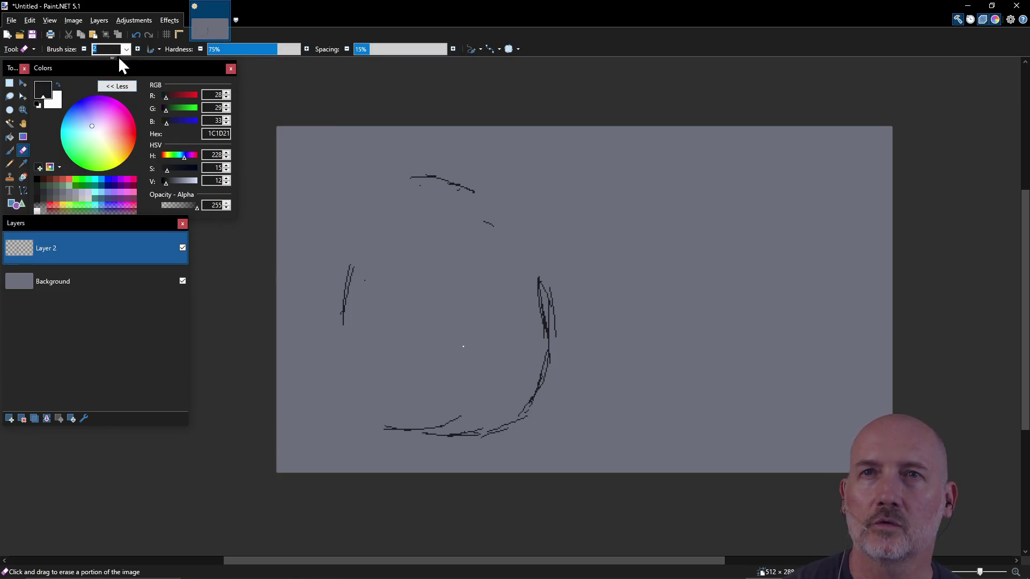
click(127, 49)
click(110, 176)
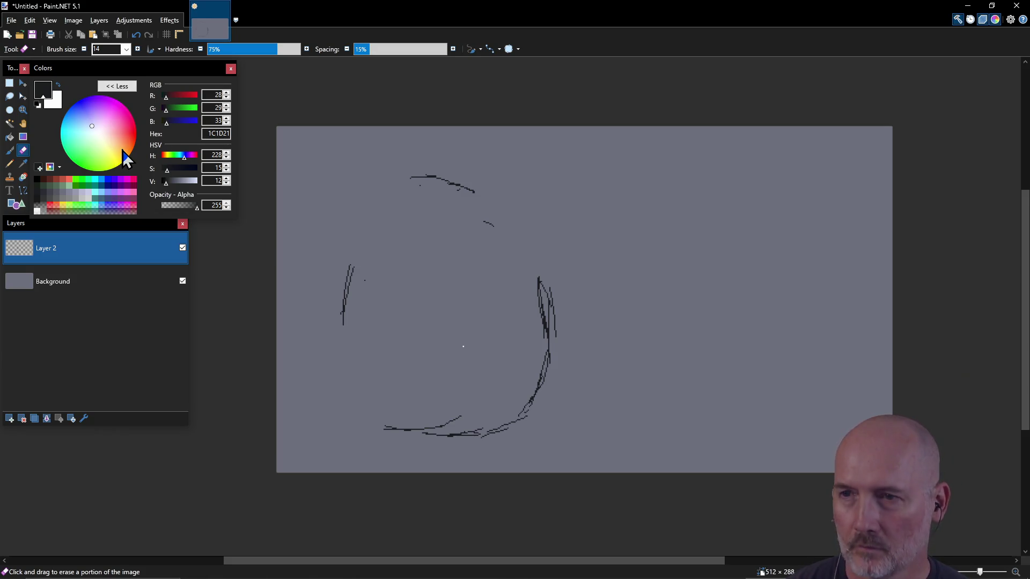
drag(555, 332, 556, 303)
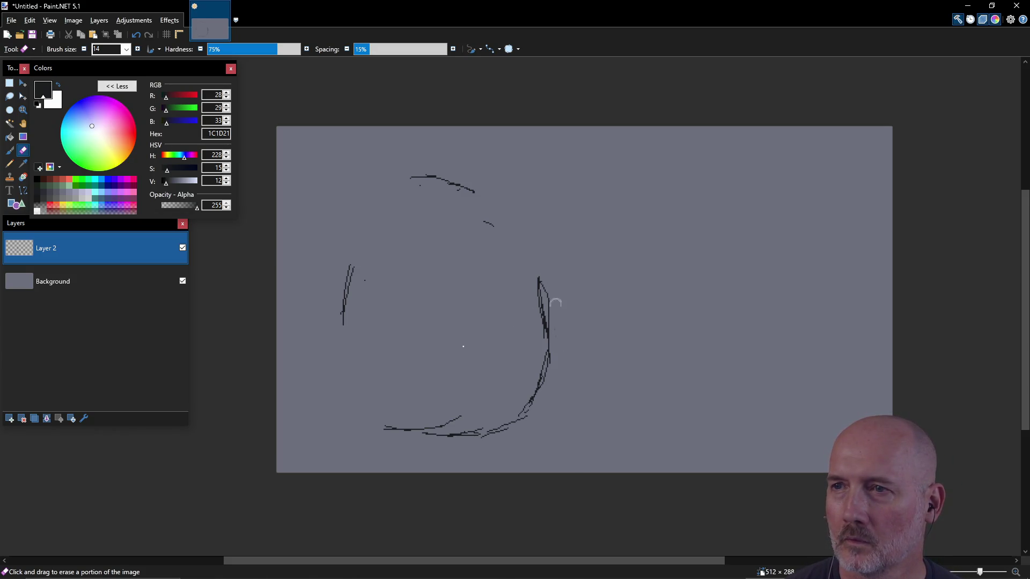
drag(288, 50, 303, 49)
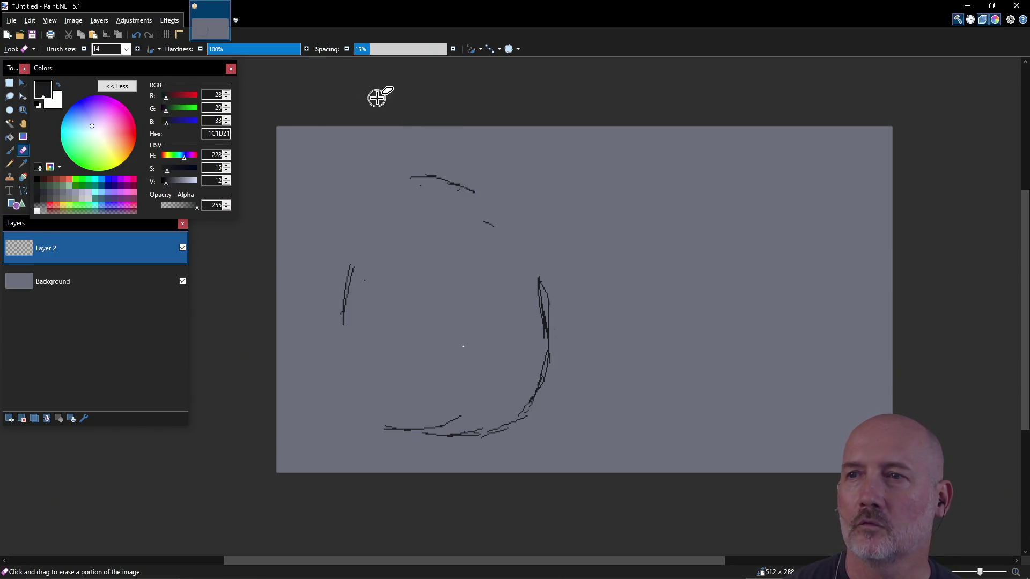
drag(549, 287, 541, 291)
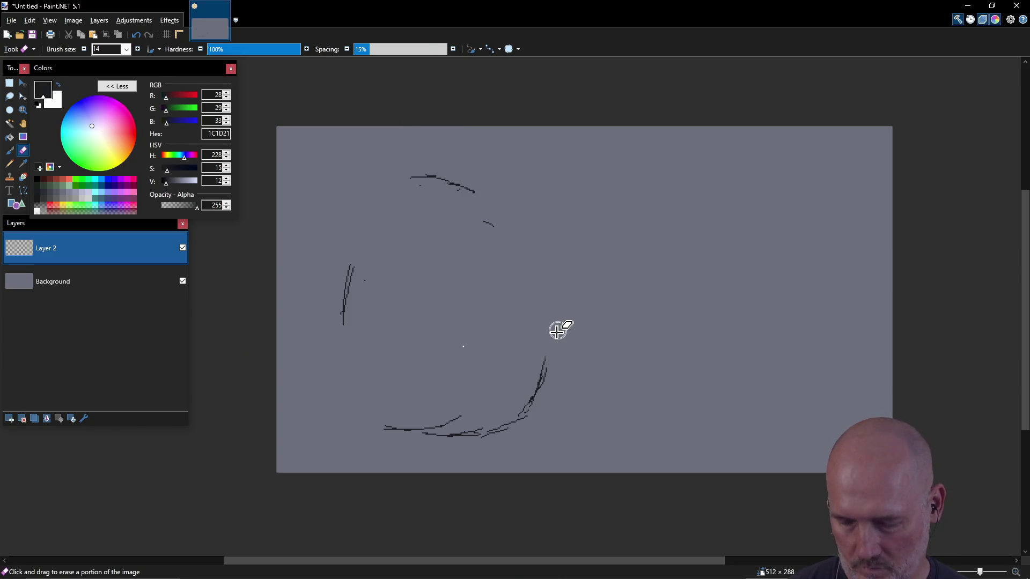
key(p)
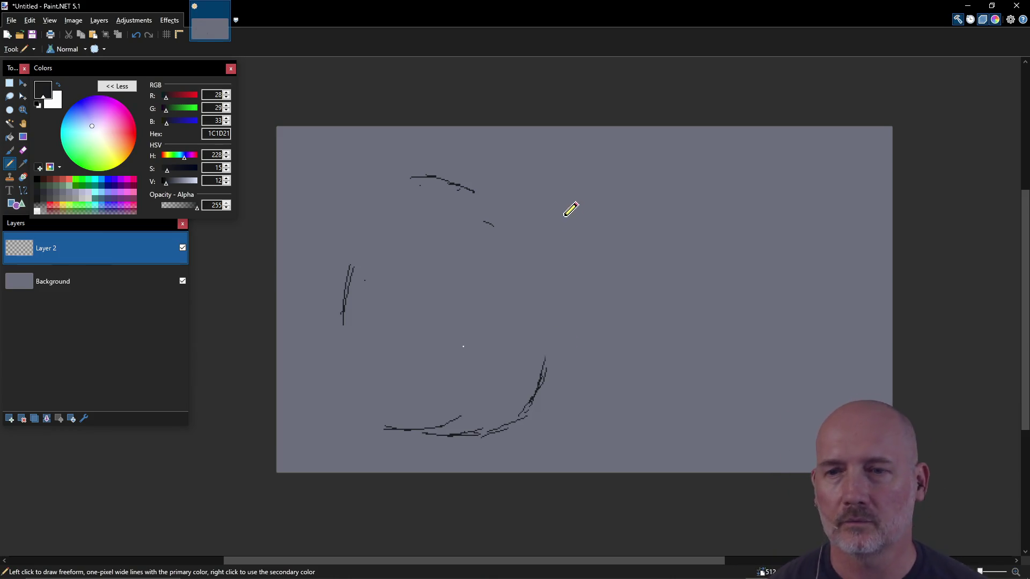
- Redraw the egg's top, sides and bottom edge and add a vertical centre line
drag(499, 427, 506, 412)
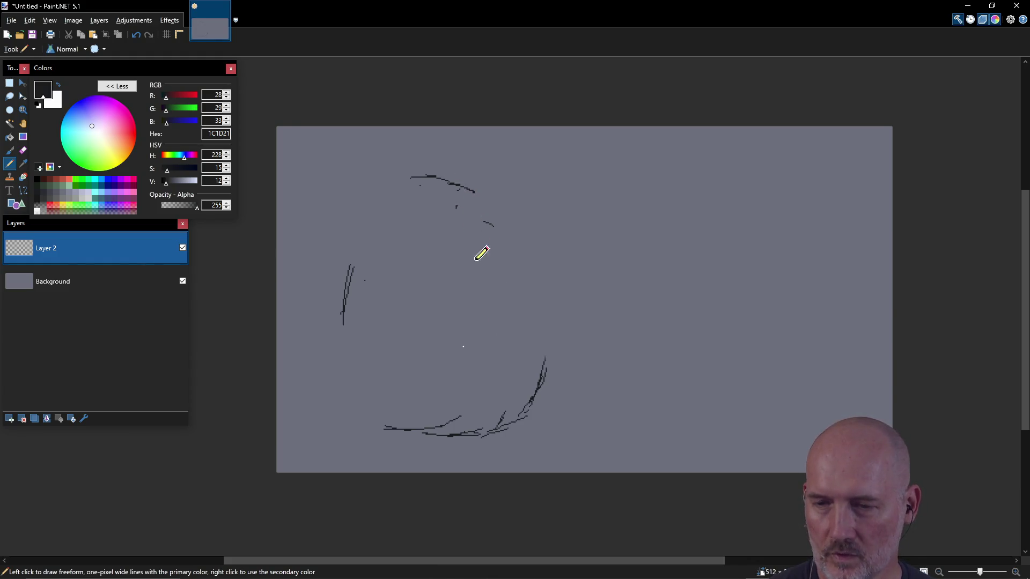
drag(472, 241, 458, 207)
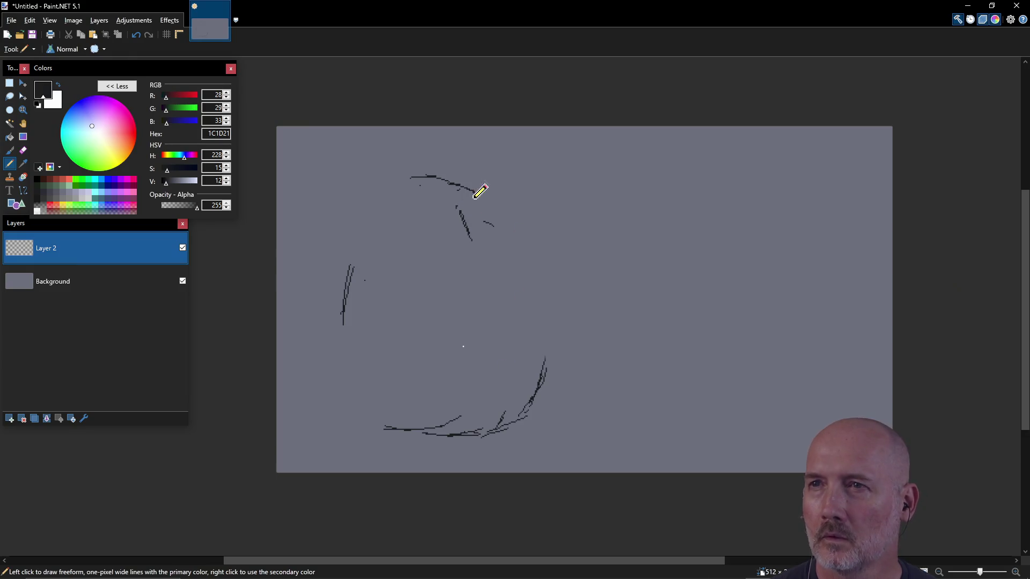
drag(467, 172, 456, 171)
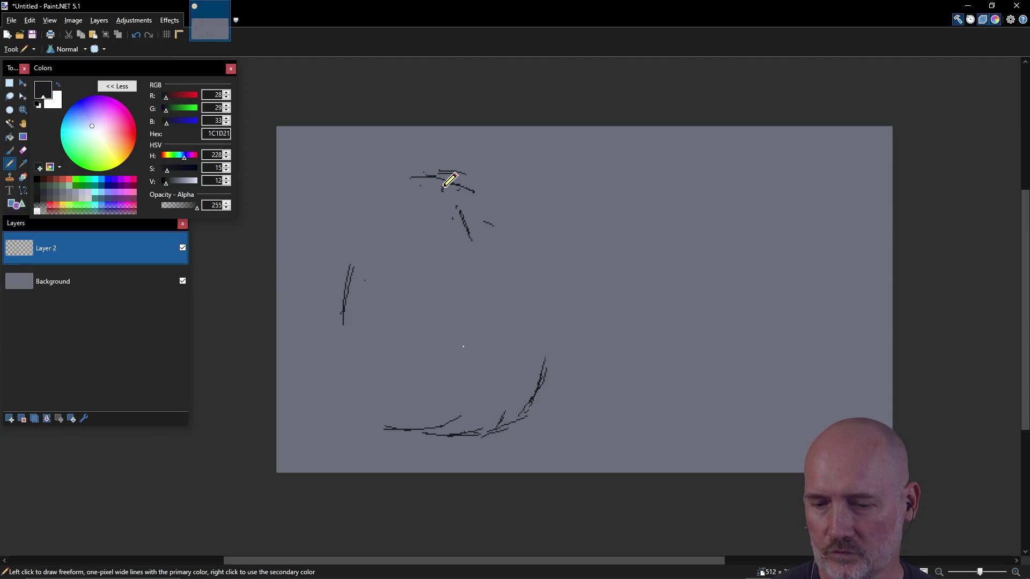
mouse_move(443, 186)
mouse_down()
mouse_move(452, 363)
mouse_move(446, 324)
mouse_move(443, 367)
mouse_up()
mouse_move(470, 177)
mouse_down()
mouse_move(456, 168)
mouse_move(412, 177)
mouse_move(357, 256)
mouse_move(390, 200)
mouse_up()
mouse_move(469, 176)
mouse_down()
mouse_move(510, 200)
mouse_move(539, 287)
mouse_move(546, 369)
mouse_up()
drag(343, 323, 360, 406)
mouse_move(403, 441)
mouse_down()
mouse_move(371, 436)
mouse_move(443, 454)
mouse_move(447, 436)
mouse_move(514, 434)
mouse_up()
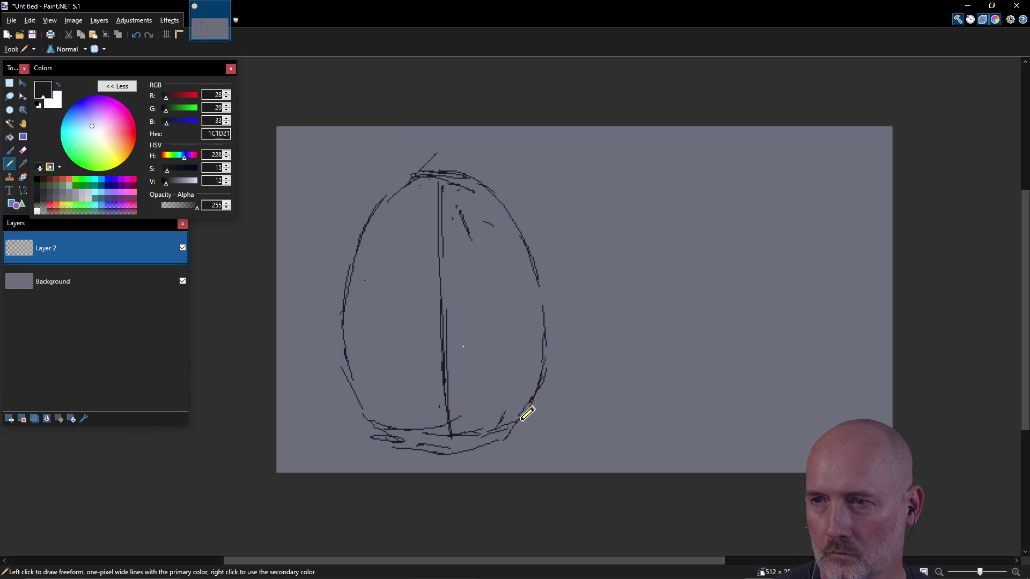
mouse_move(381, 413)
mouse_down()
mouse_move(409, 434)
mouse_move(511, 433)
mouse_move(533, 411)
mouse_up()
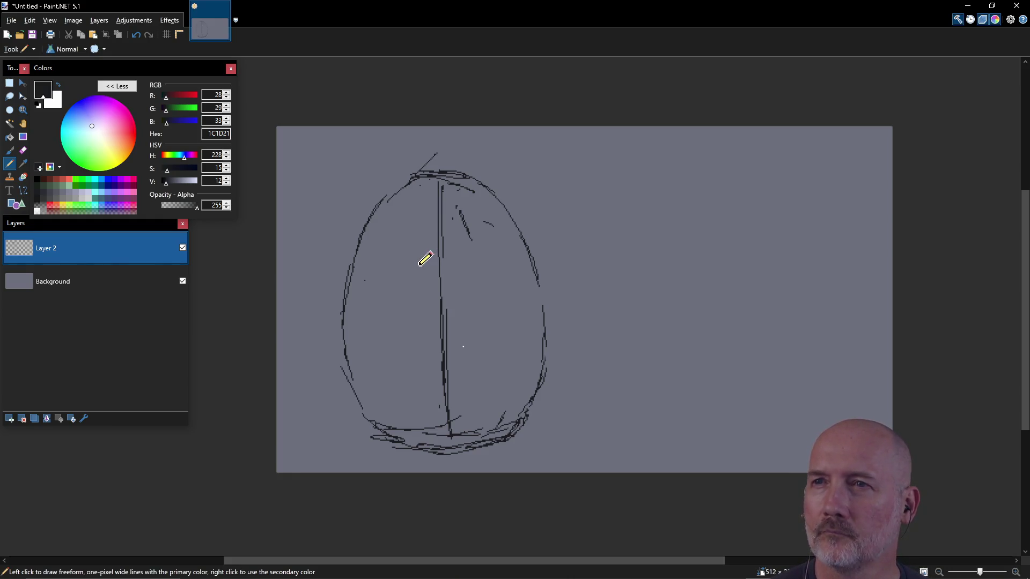
- Erase the vertical centre line, stray top strokes and doubled strokes along the egg's bottom
key(e)
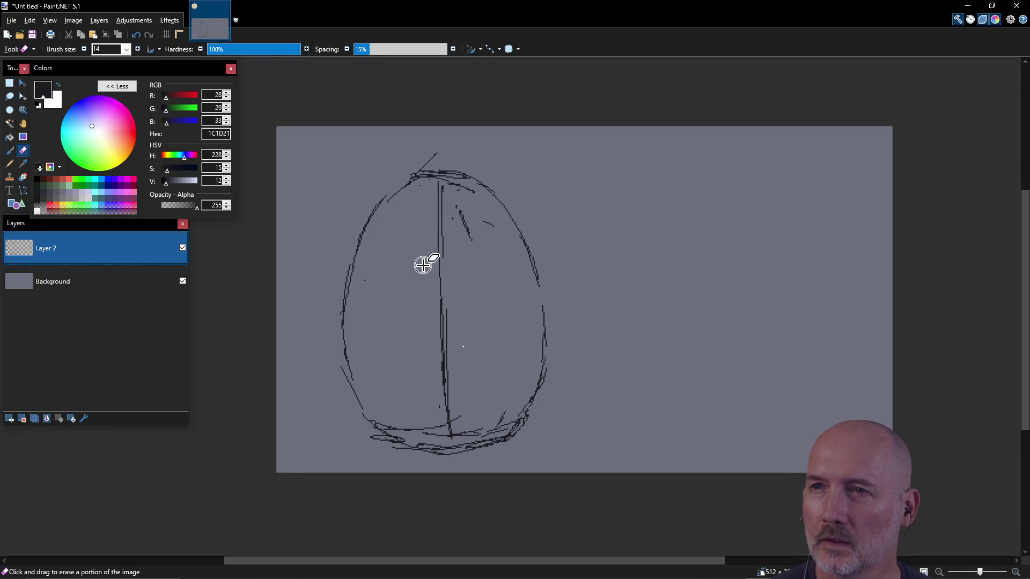
mouse_move(441, 287)
mouse_down()
mouse_move(441, 209)
mouse_move(462, 190)
mouse_move(420, 172)
mouse_move(427, 158)
mouse_up()
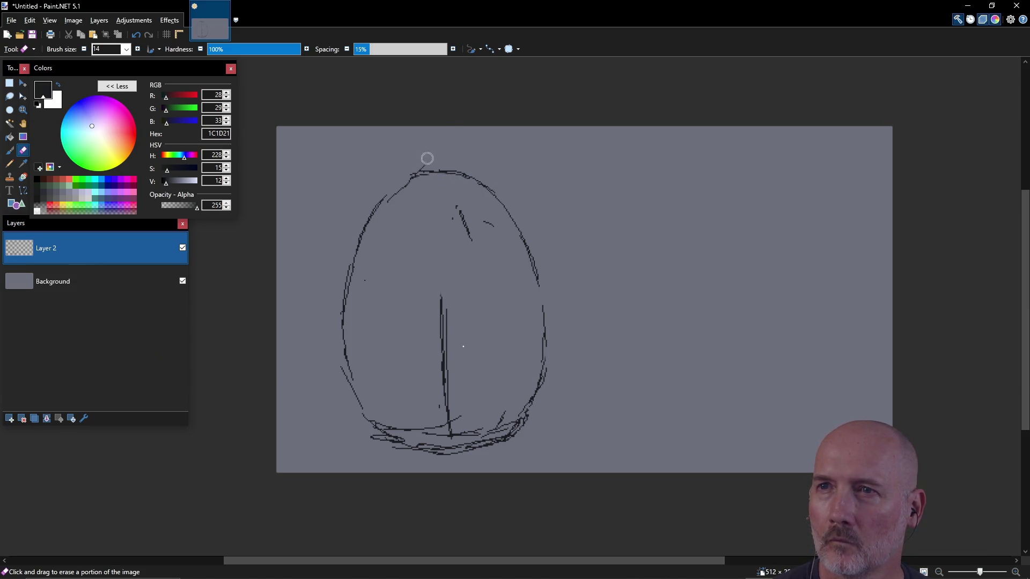
drag(466, 251, 484, 225)
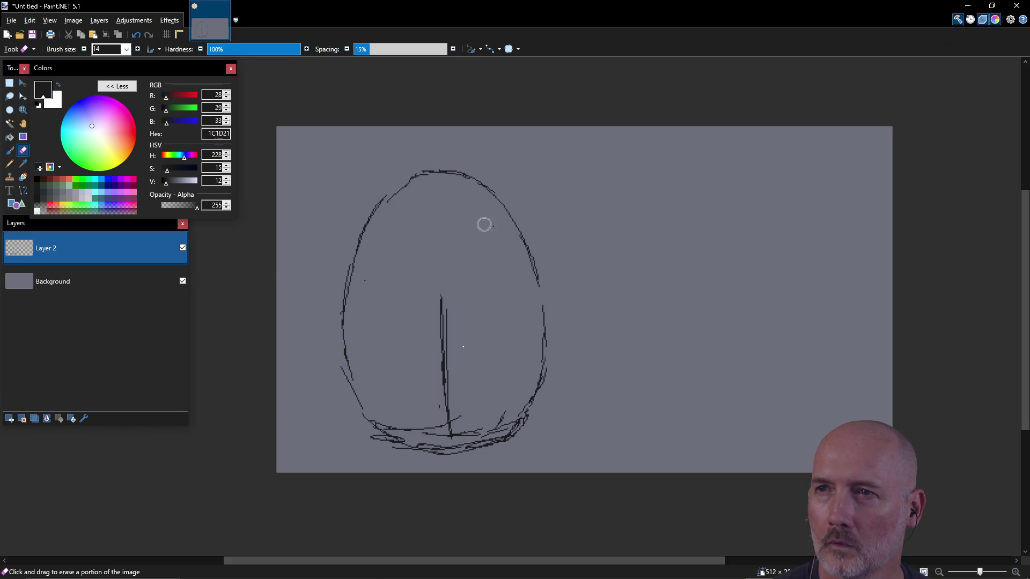
drag(443, 295, 447, 276)
mouse_move(456, 410)
mouse_down()
mouse_move(437, 404)
mouse_move(483, 409)
mouse_move(469, 427)
mouse_move(489, 430)
mouse_move(529, 429)
mouse_move(526, 413)
mouse_move(516, 438)
mouse_up()
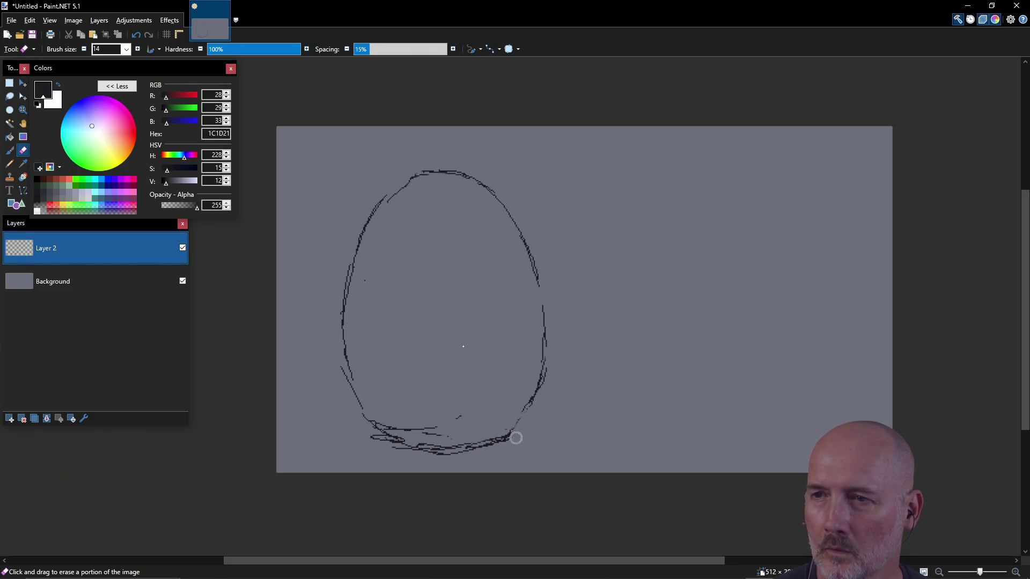
drag(446, 424, 396, 432)
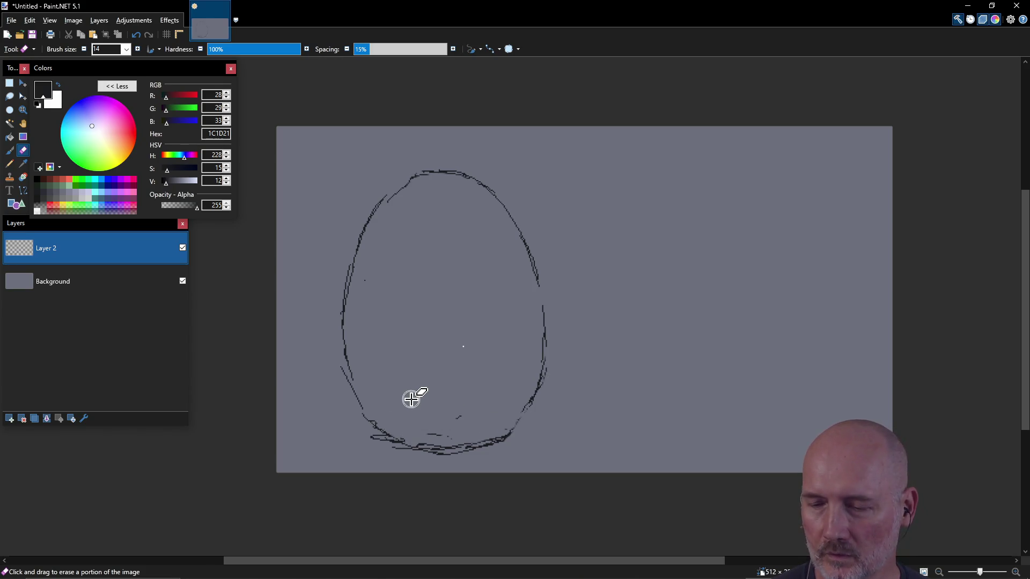
key(p)
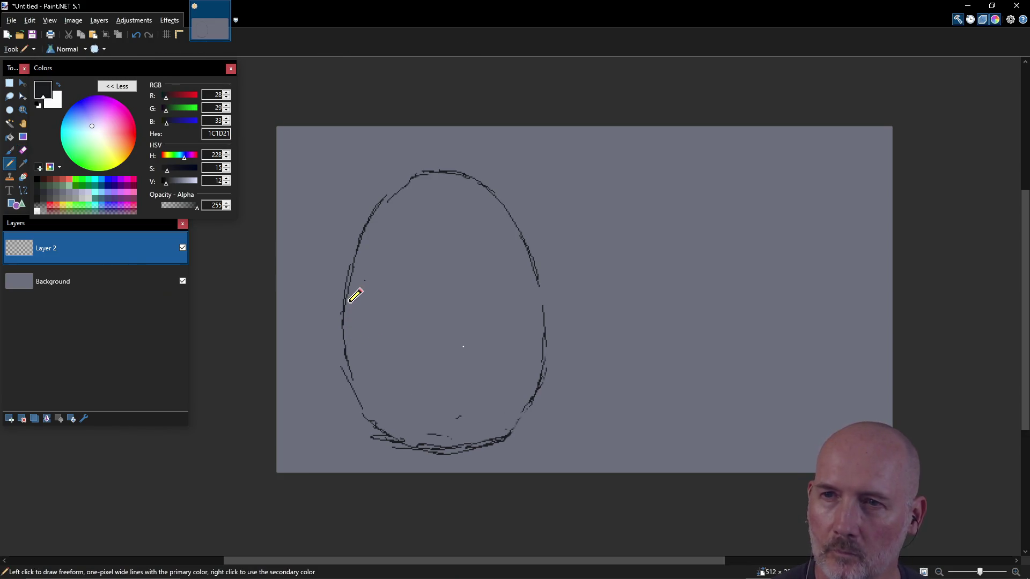
- Retrace the egg's left, right and bottom outline with the pencil
mouse_move(344, 315)
mouse_down()
mouse_move(345, 404)
mouse_move(405, 451)
mouse_up()
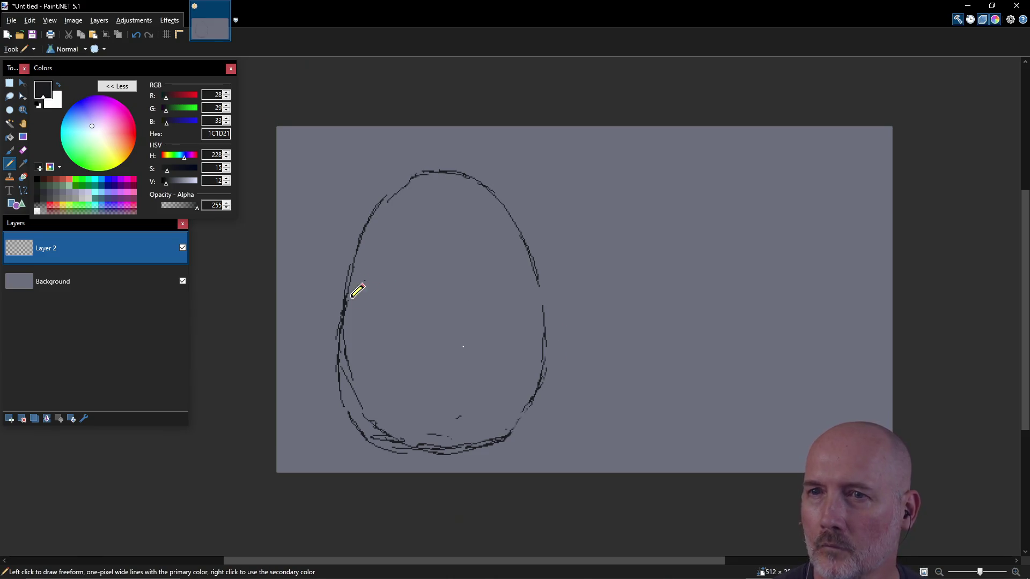
mouse_move(355, 250)
mouse_down()
mouse_move(357, 241)
mouse_move(340, 350)
mouse_up()
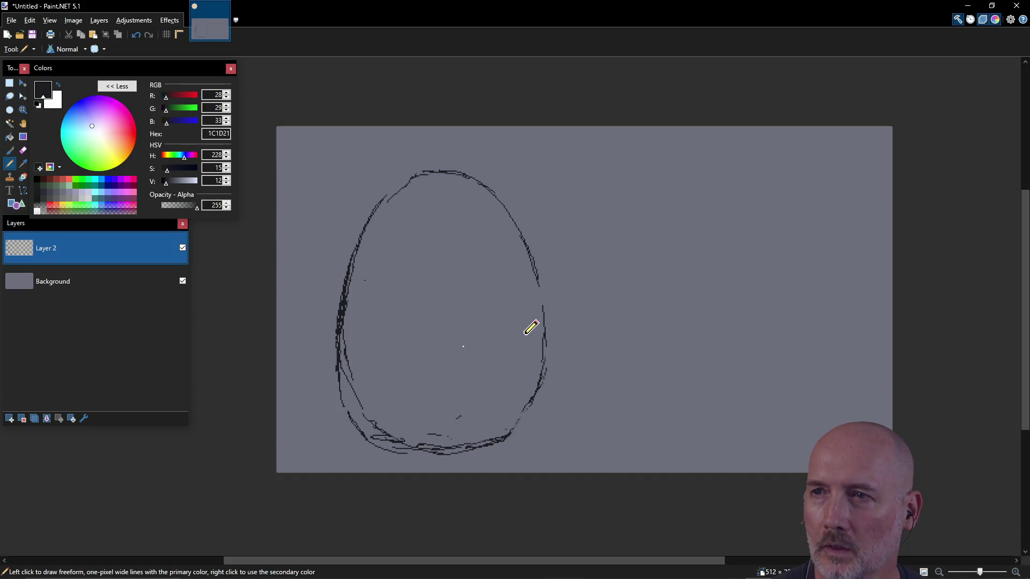
drag(540, 278, 546, 353)
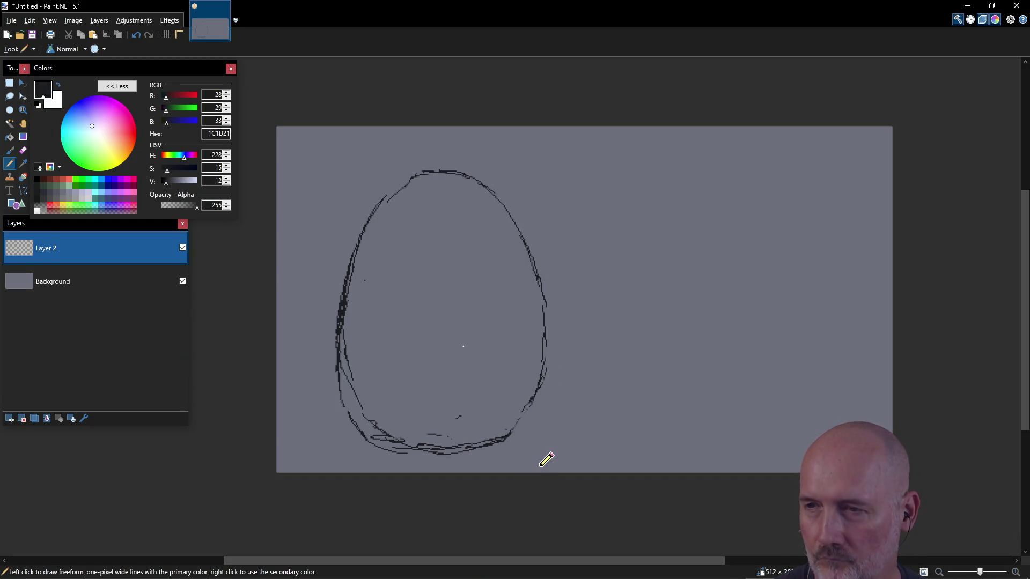
mouse_move(503, 441)
mouse_down()
mouse_move(421, 443)
mouse_move(483, 437)
mouse_move(510, 446)
mouse_move(545, 402)
mouse_move(554, 323)
mouse_up()
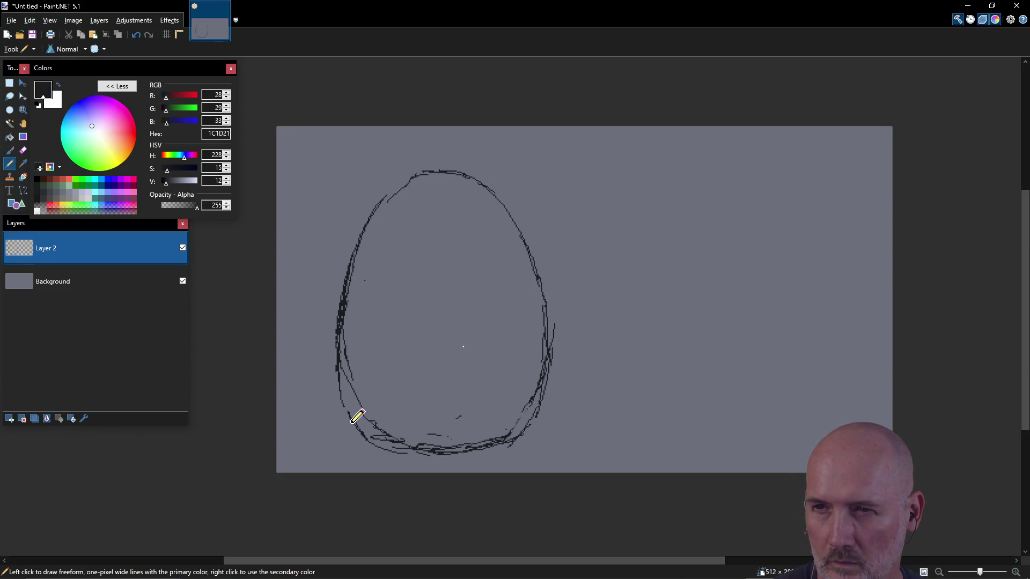
- Erase the messy lower-left outline and redraw it as a curve into the base
key(e)
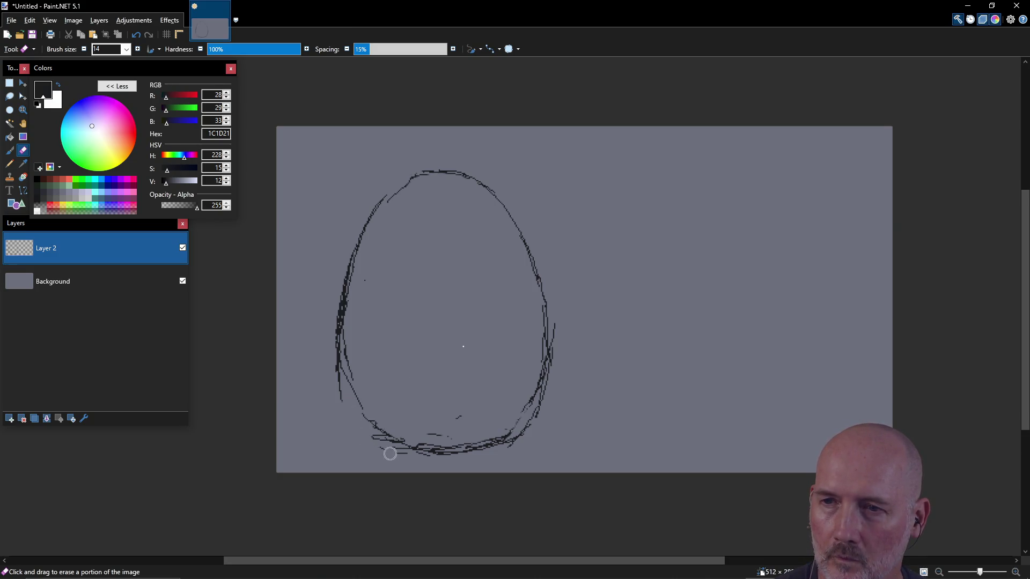
mouse_move(345, 403)
mouse_down()
mouse_move(402, 444)
mouse_move(370, 413)
mouse_up()
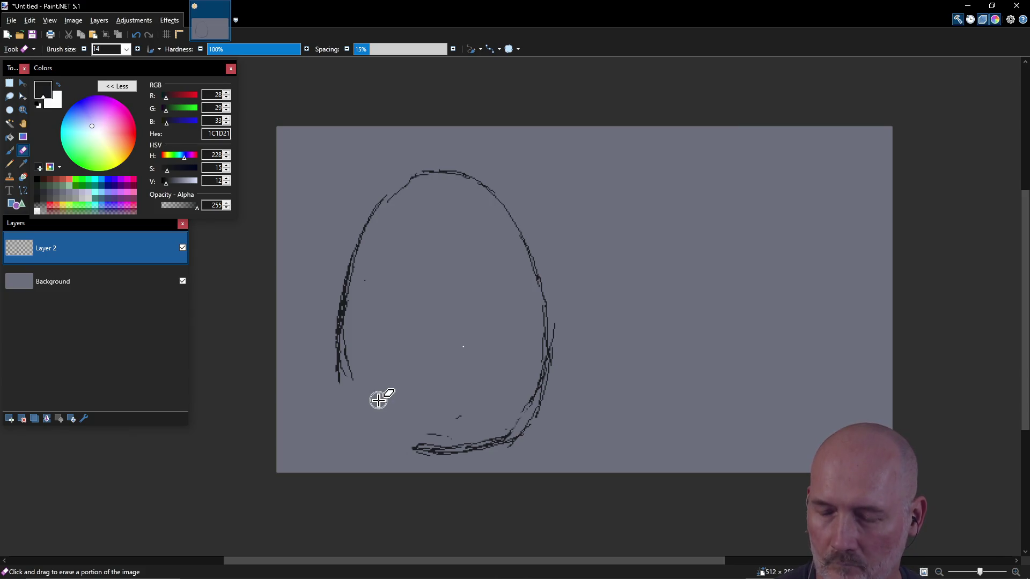
key(p)
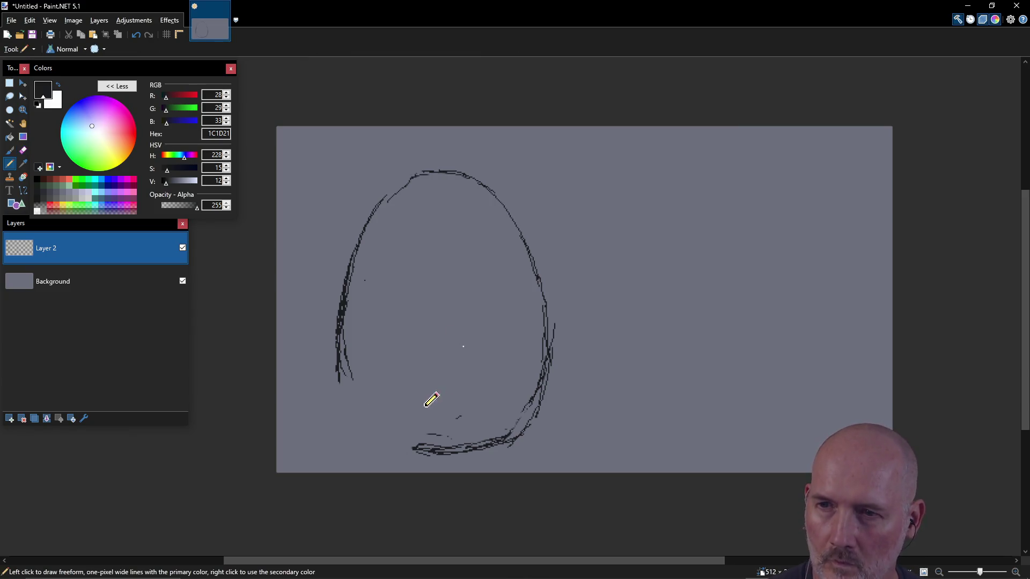
drag(369, 422, 411, 453)
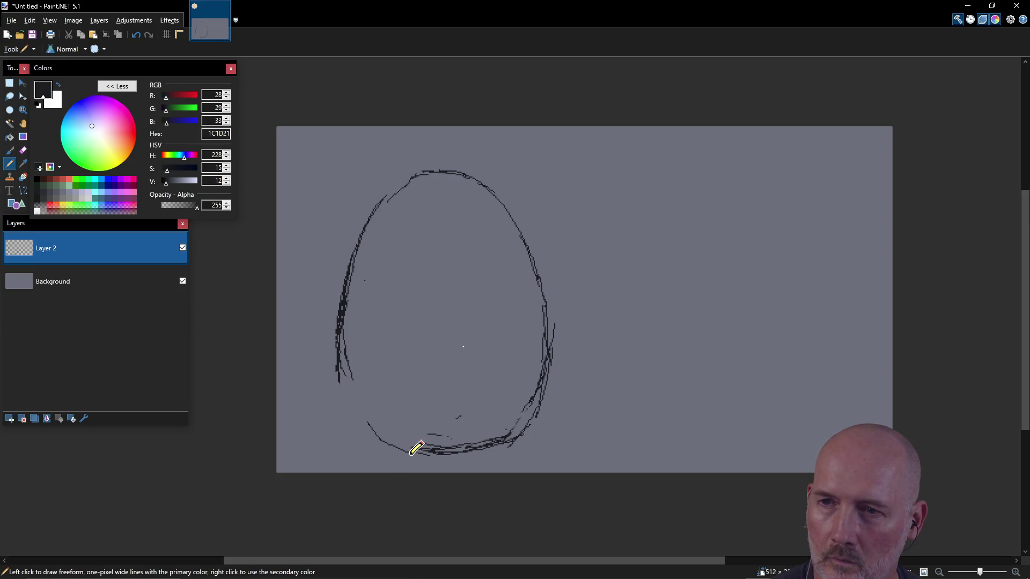
drag(345, 340, 386, 432)
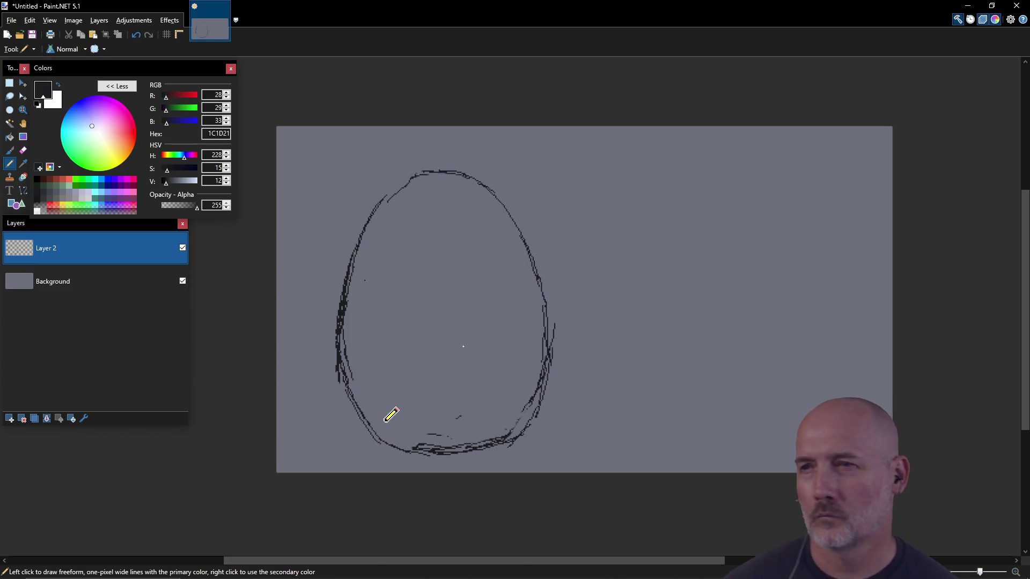
- Erase doubled strokes on the right and bottom, then close the right-edge gap and redraw the base
key(e)
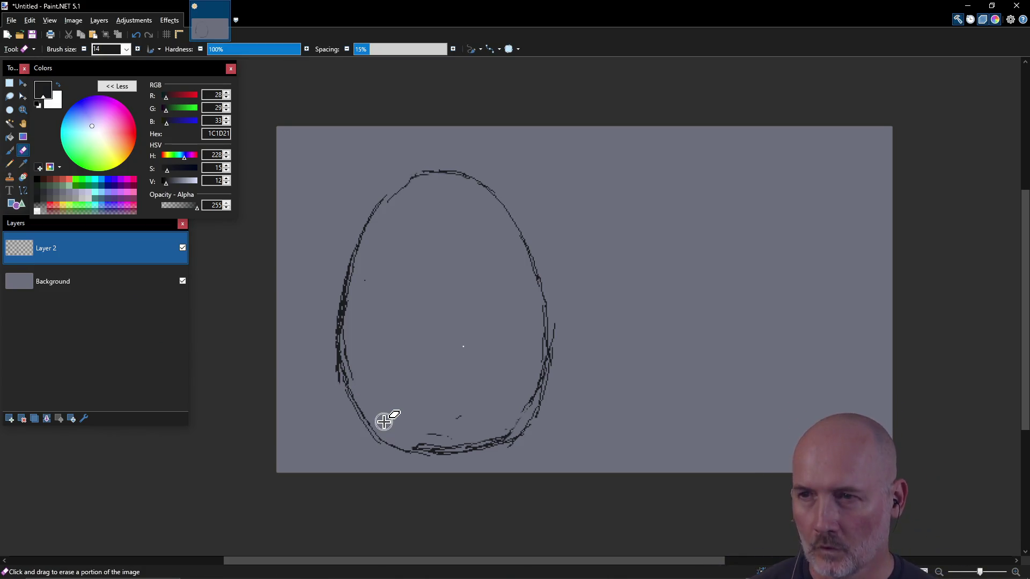
mouse_move(508, 421)
mouse_down()
mouse_move(529, 395)
mouse_move(545, 340)
mouse_move(554, 352)
mouse_move(543, 399)
mouse_move(517, 424)
mouse_up()
mouse_move(441, 437)
mouse_down()
mouse_move(425, 443)
mouse_move(444, 449)
mouse_up()
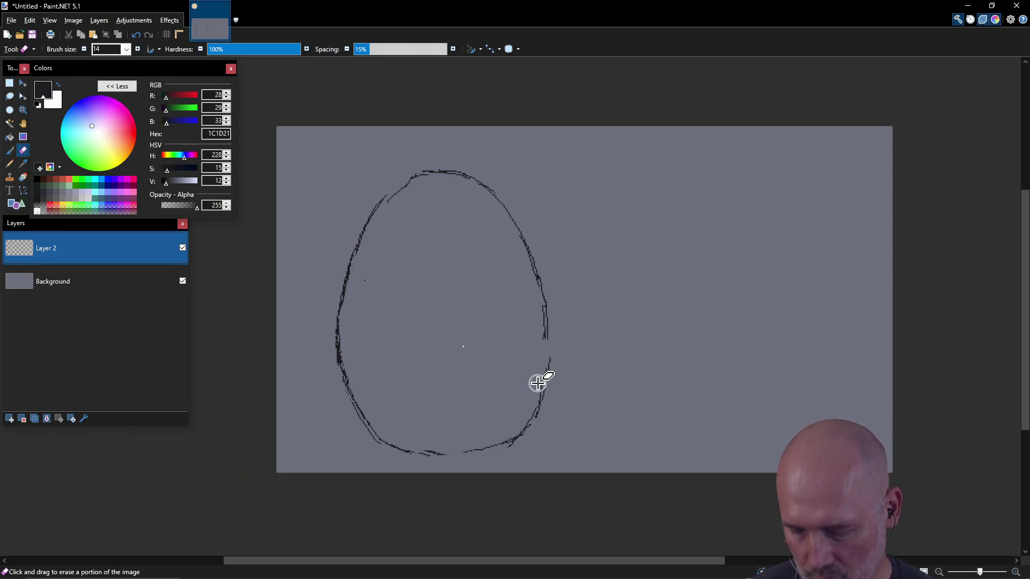
key(p)
drag(547, 374, 548, 321)
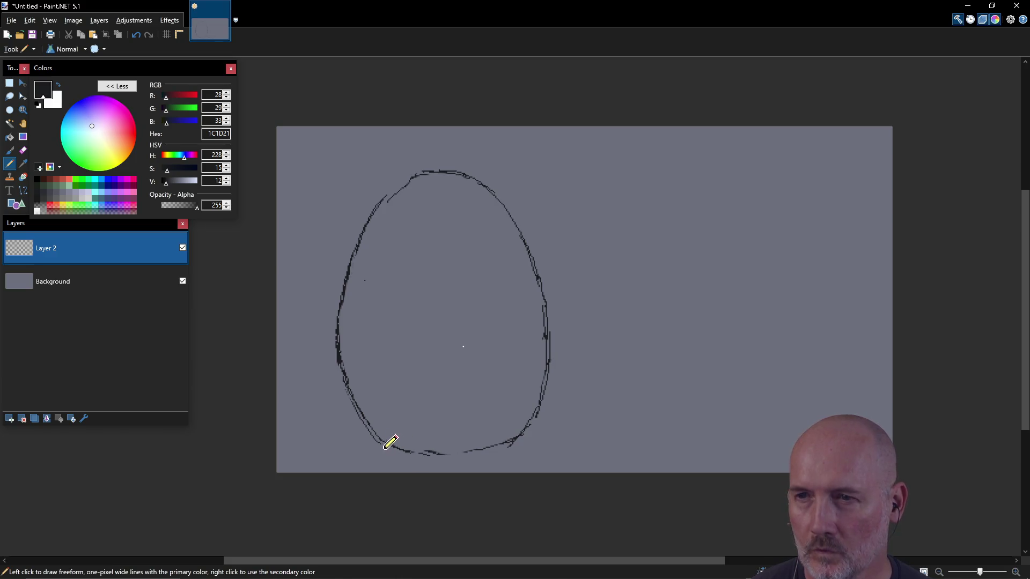
mouse_move(460, 457)
mouse_down()
mouse_move(513, 439)
mouse_move(500, 427)
mouse_up()
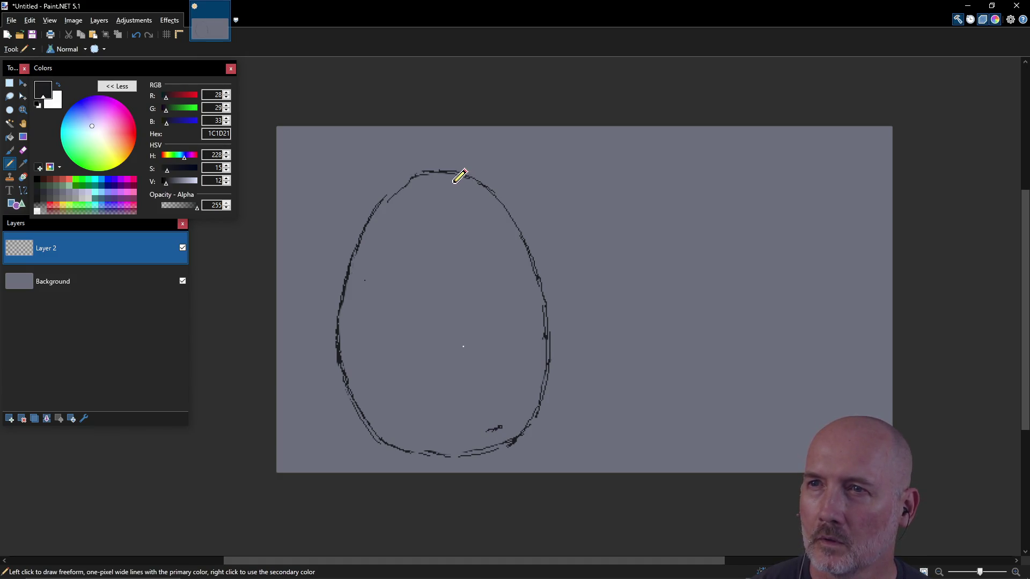
- Draw a narrow vertical rib band curving from the egg's top down to its base
drag(455, 182, 479, 218)
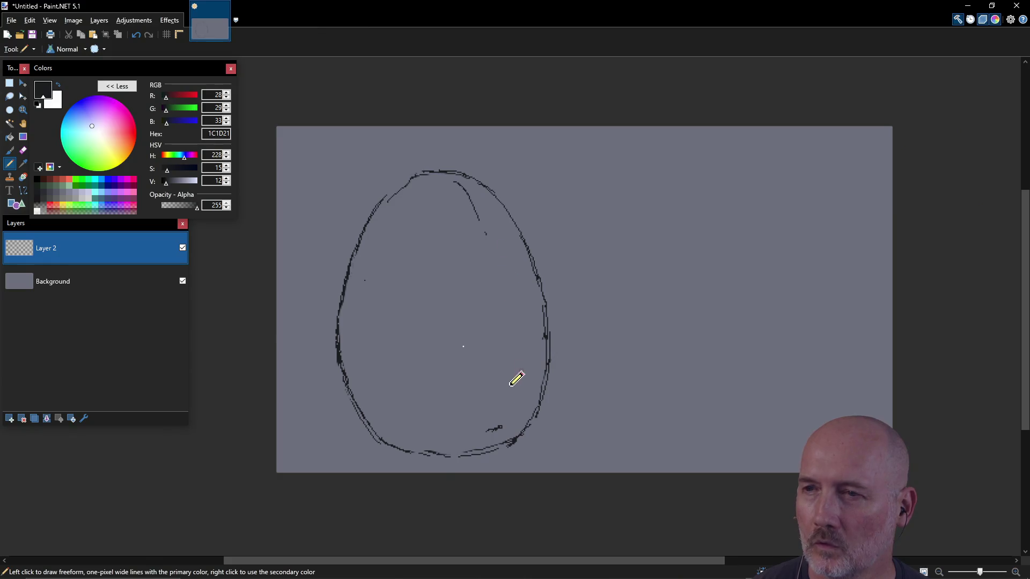
drag(501, 425, 504, 326)
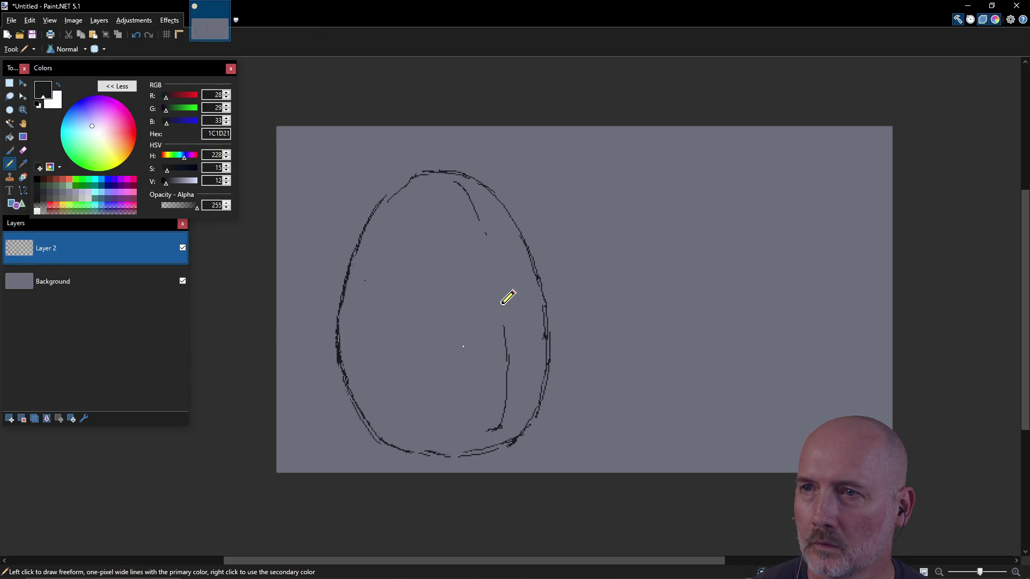
drag(484, 220, 505, 330)
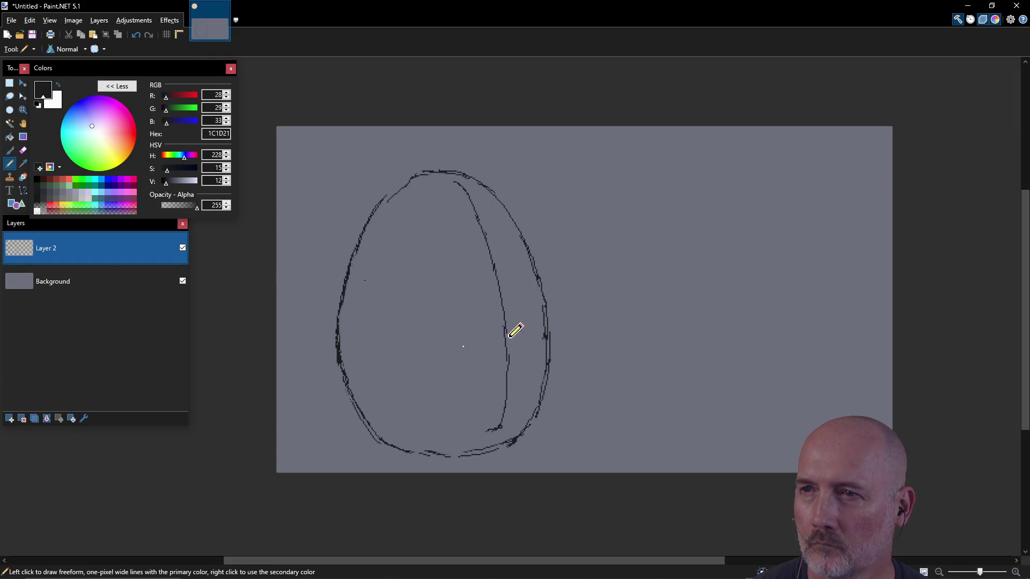
drag(485, 428, 483, 404)
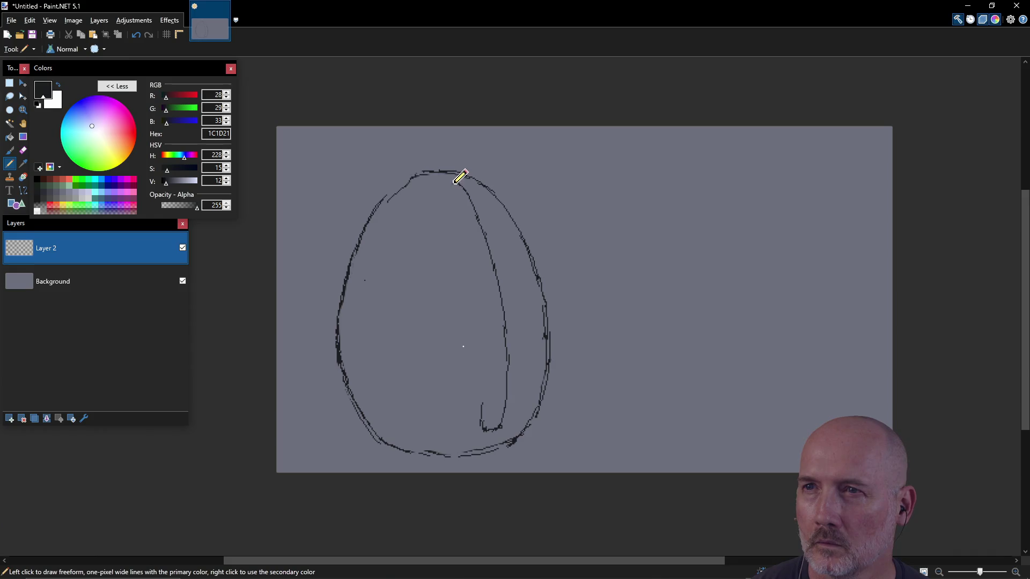
drag(454, 182, 456, 199)
drag(458, 212, 479, 427)
drag(457, 200, 459, 213)
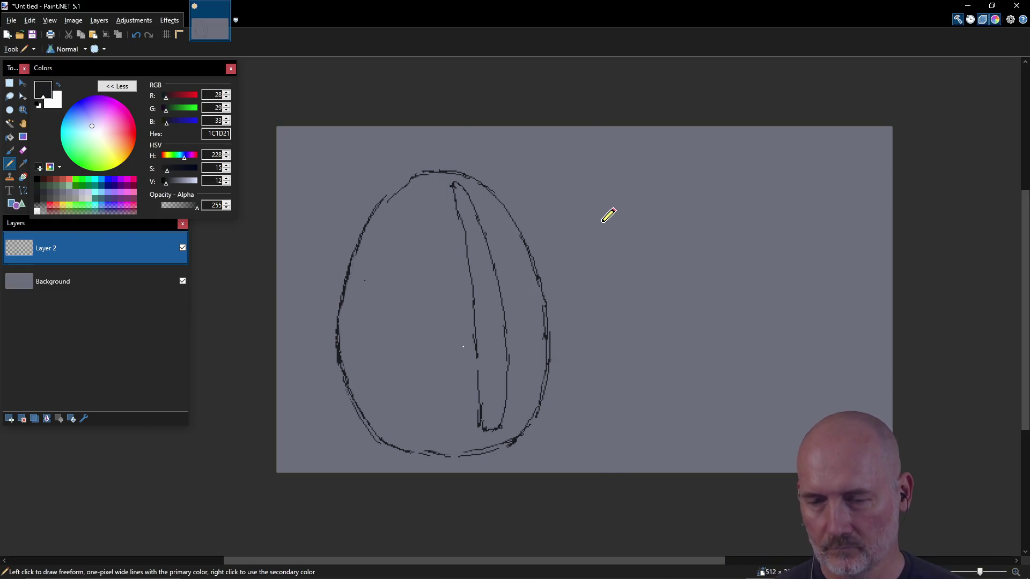
- Retrace and darken the top curve of the egg outline with pencil strokes
drag(417, 175, 437, 181)
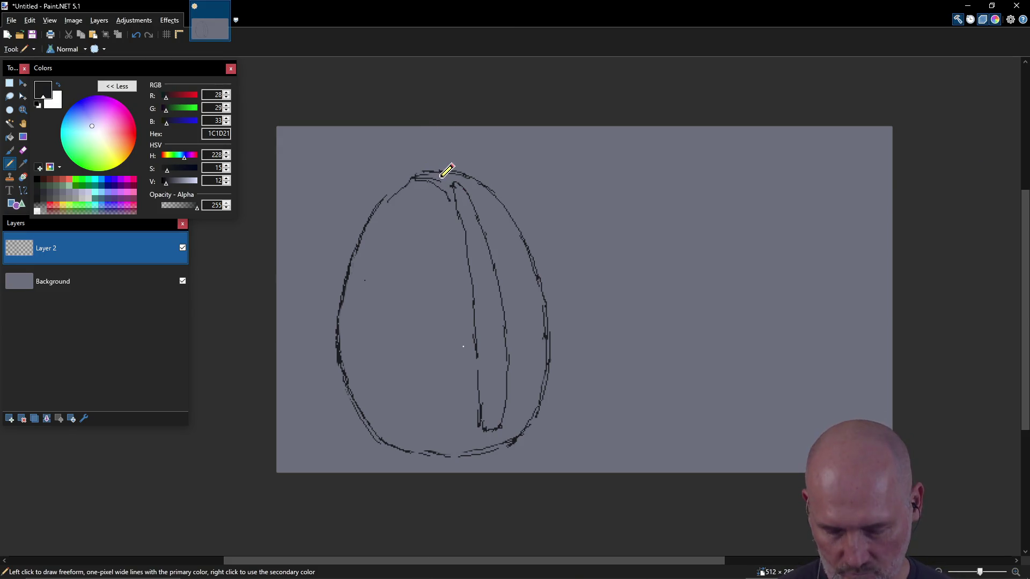
drag(421, 171, 430, 178)
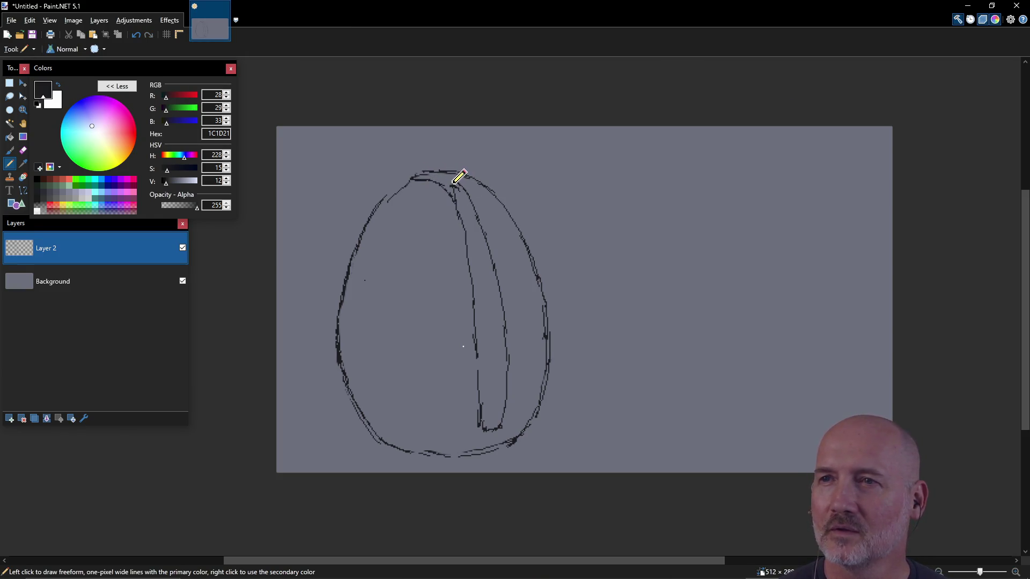
key(ctrl)
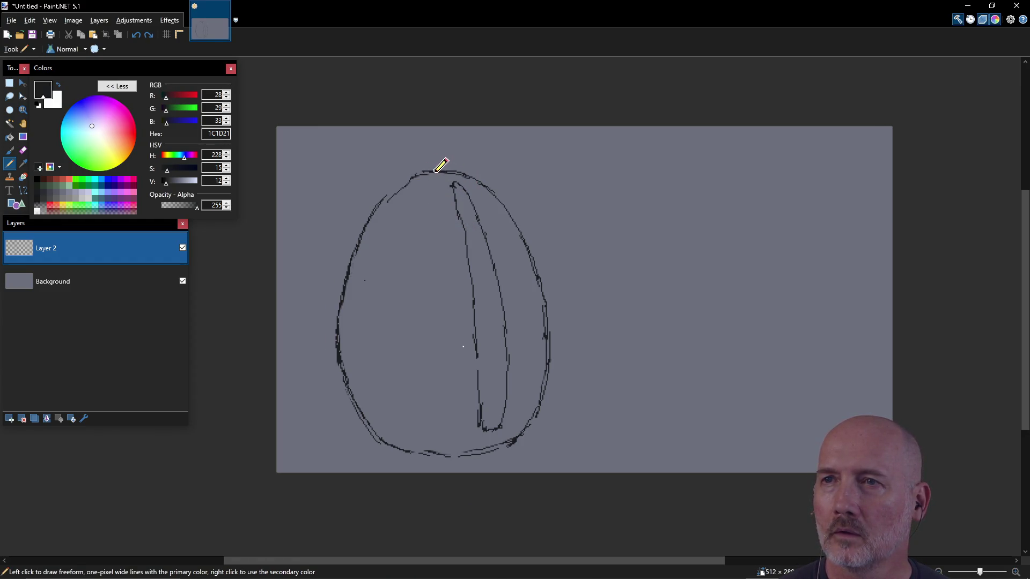
mouse_move(441, 175)
mouse_down()
mouse_move(450, 186)
mouse_move(461, 181)
mouse_up()
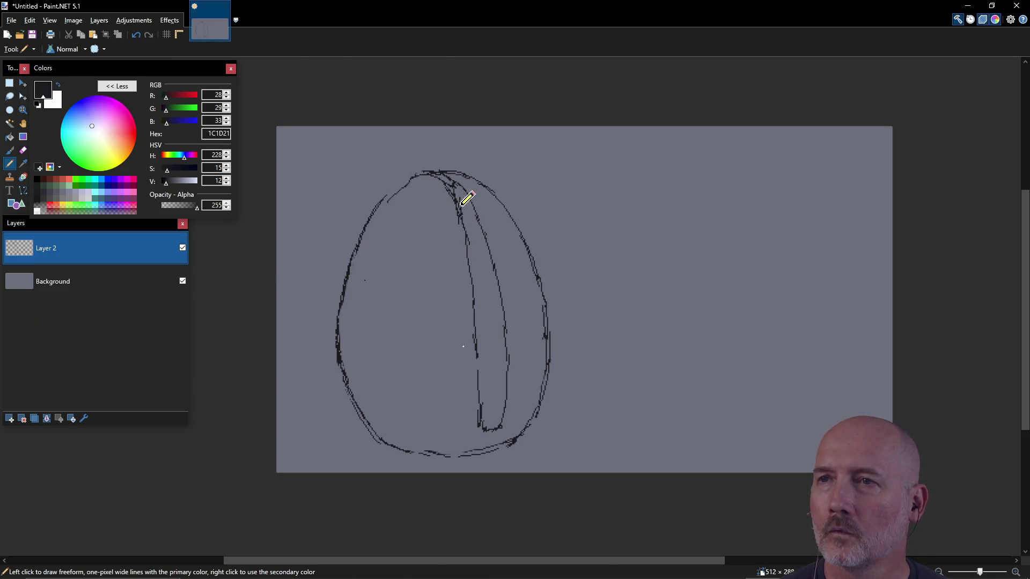
- Set the Eraser to size 5 and erase stray strokes along the egg's top and upper-left outline
key(e)
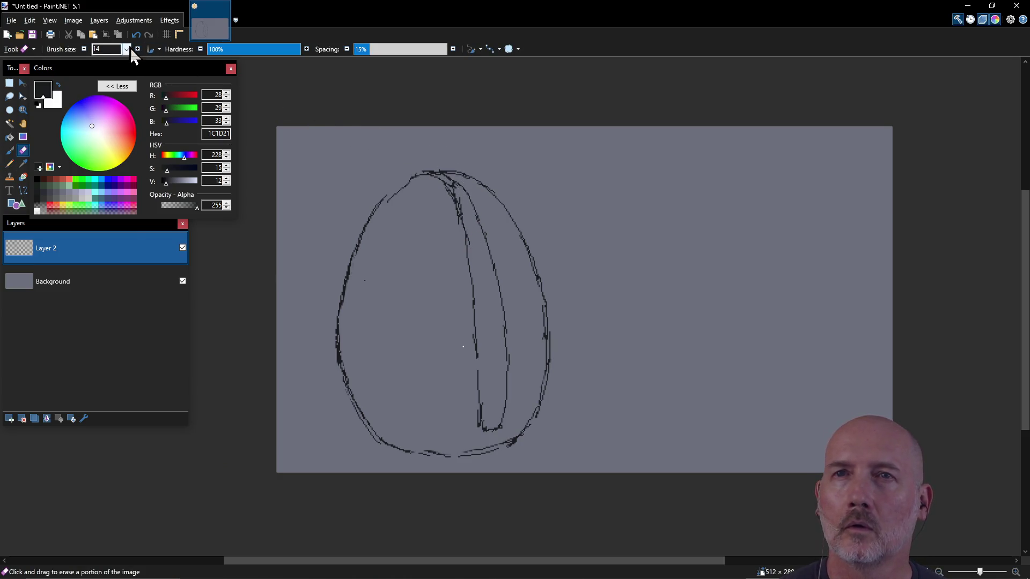
click(127, 48)
scroll(111, 101, up, 5)
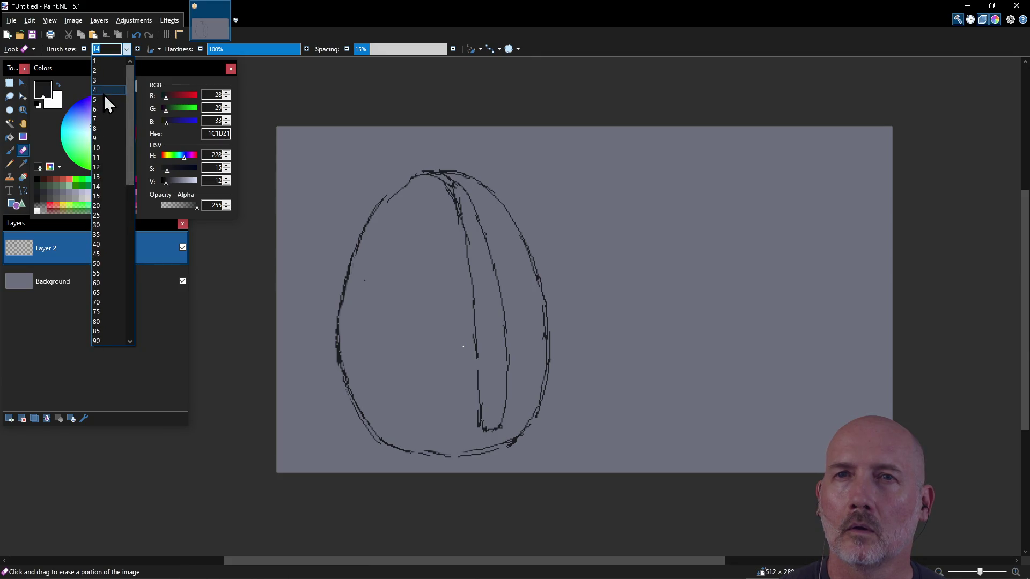
click(104, 95)
drag(437, 187, 458, 194)
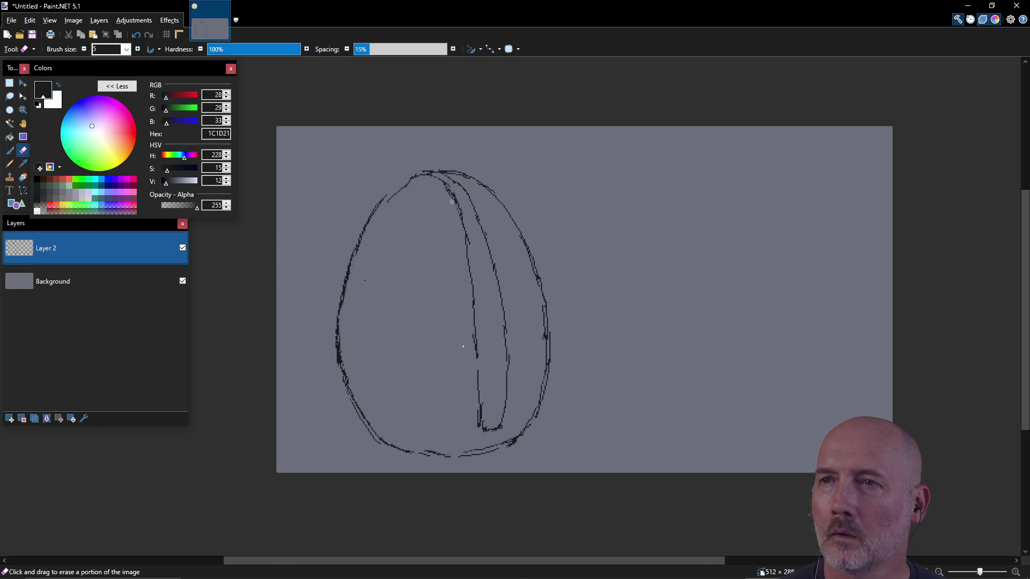
drag(387, 199, 405, 186)
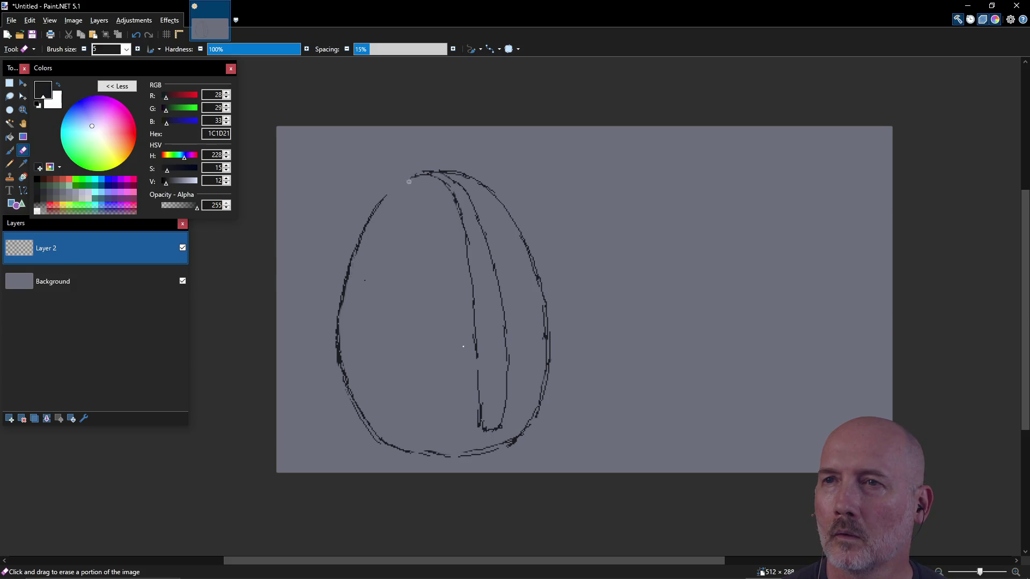
- Redraw the gap in the upper-left outline and reinforce the inner rib with extra pencil lines
key(p)
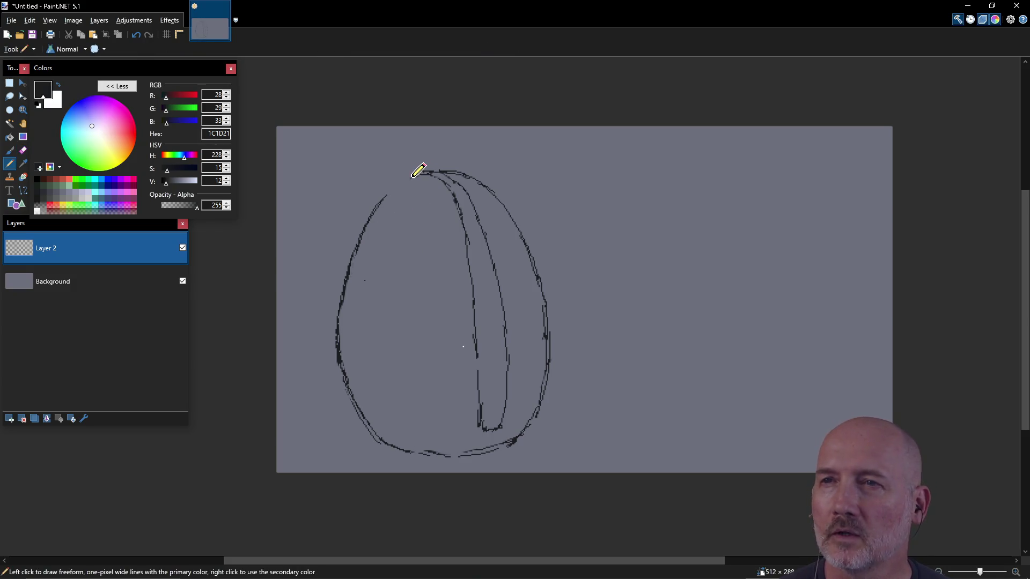
drag(390, 193, 425, 174)
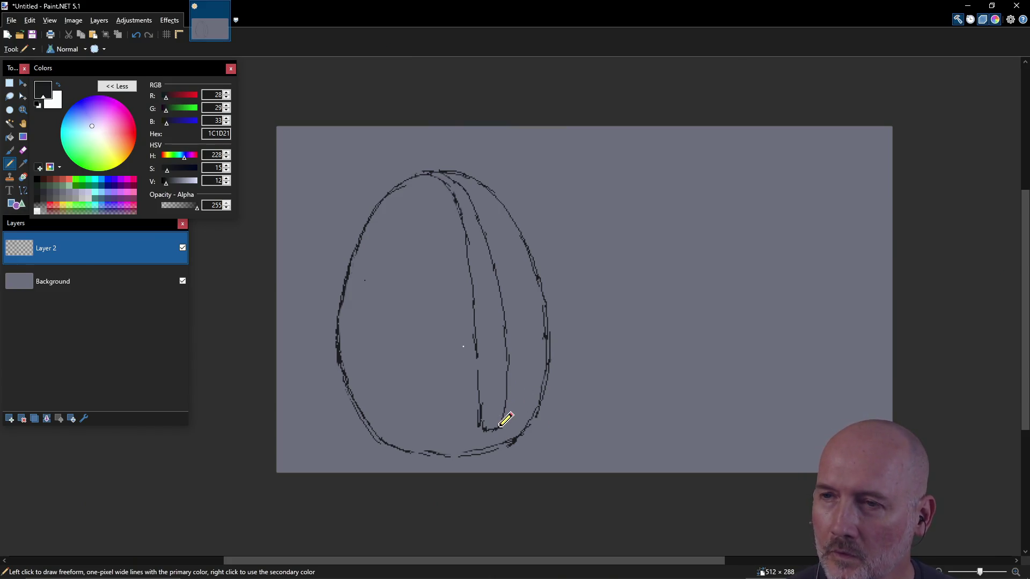
drag(497, 424, 503, 298)
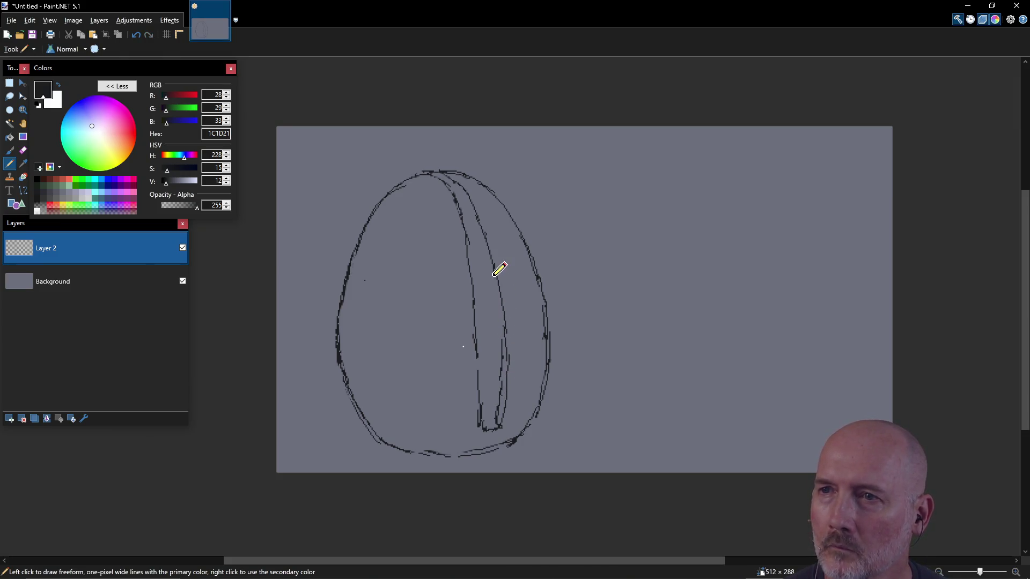
drag(492, 273, 505, 341)
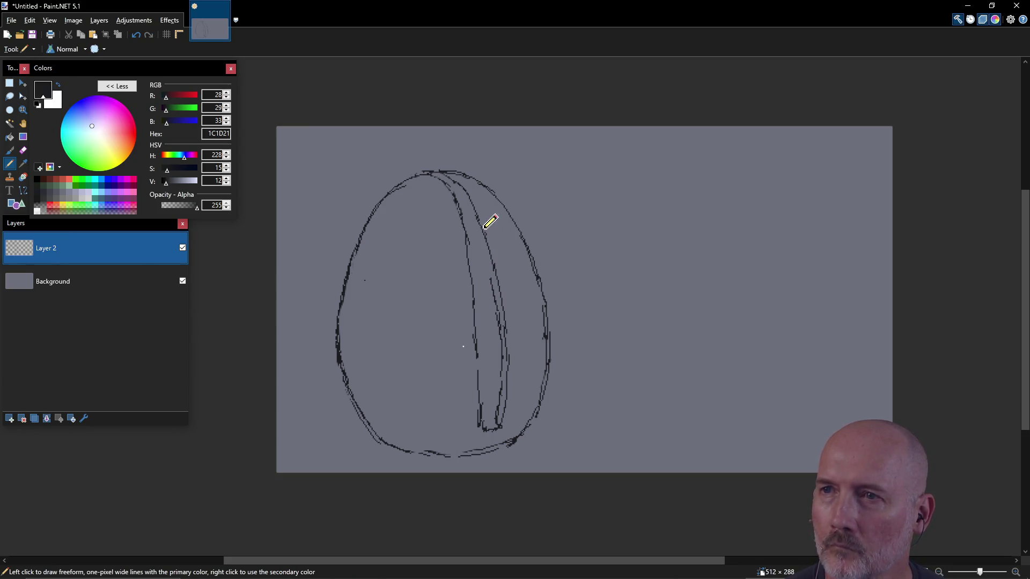
drag(483, 213, 494, 264)
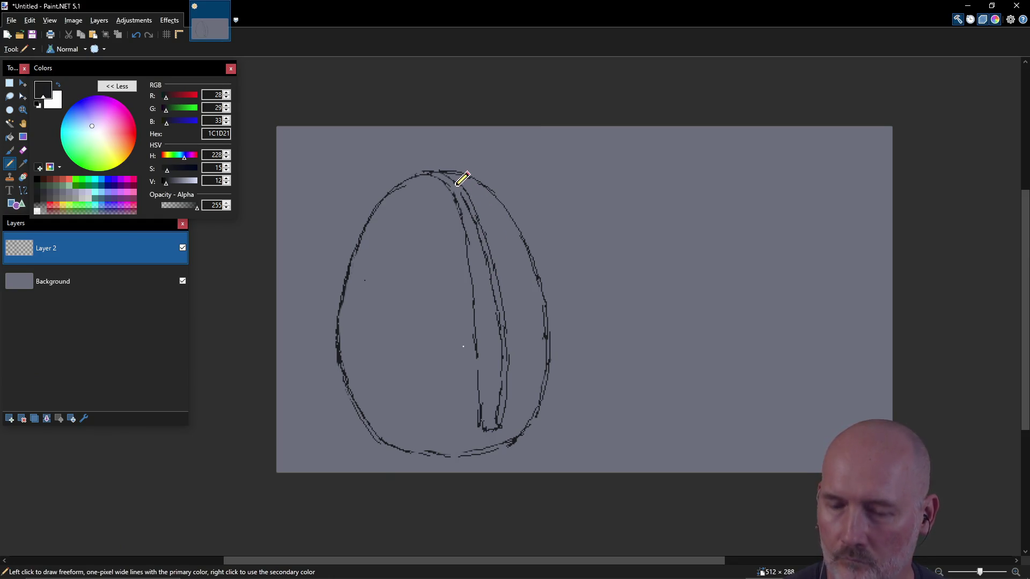
- Retrace the top-right curve, double the bottom outline, and add a lower-right diagonal rib line
drag(446, 177, 465, 194)
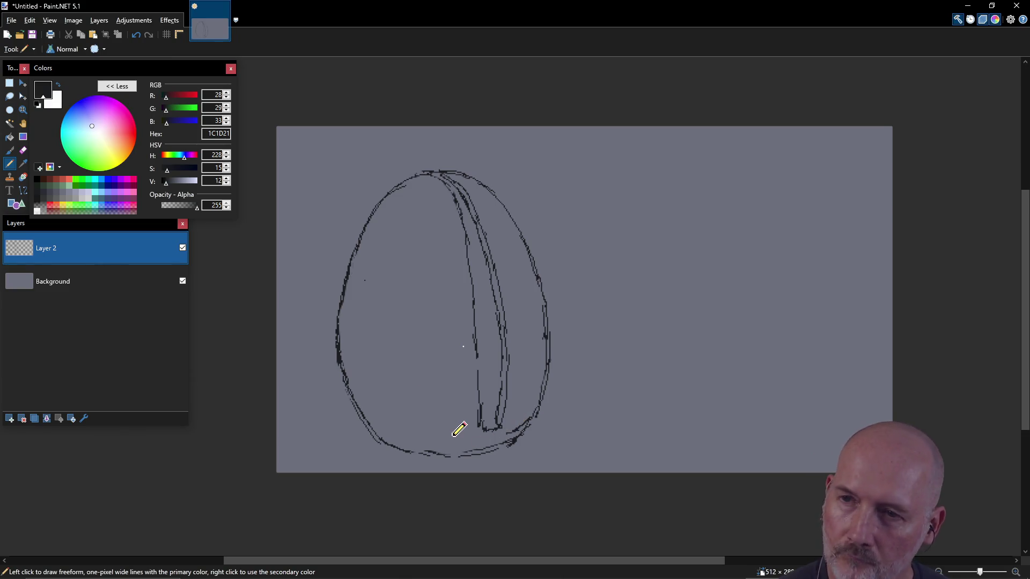
mouse_move(380, 435)
mouse_down()
mouse_move(453, 449)
mouse_move(515, 431)
mouse_up()
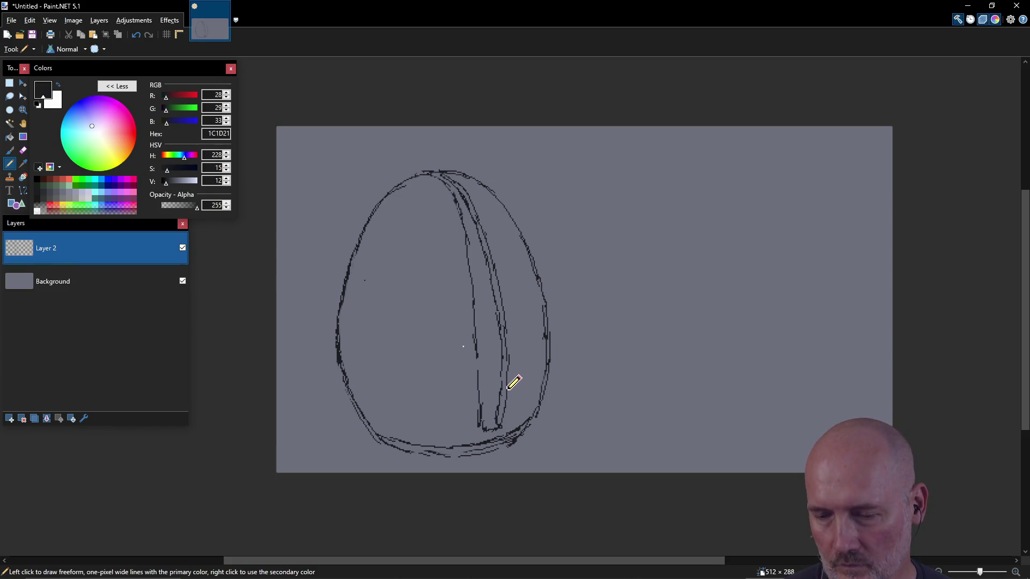
drag(508, 404, 547, 369)
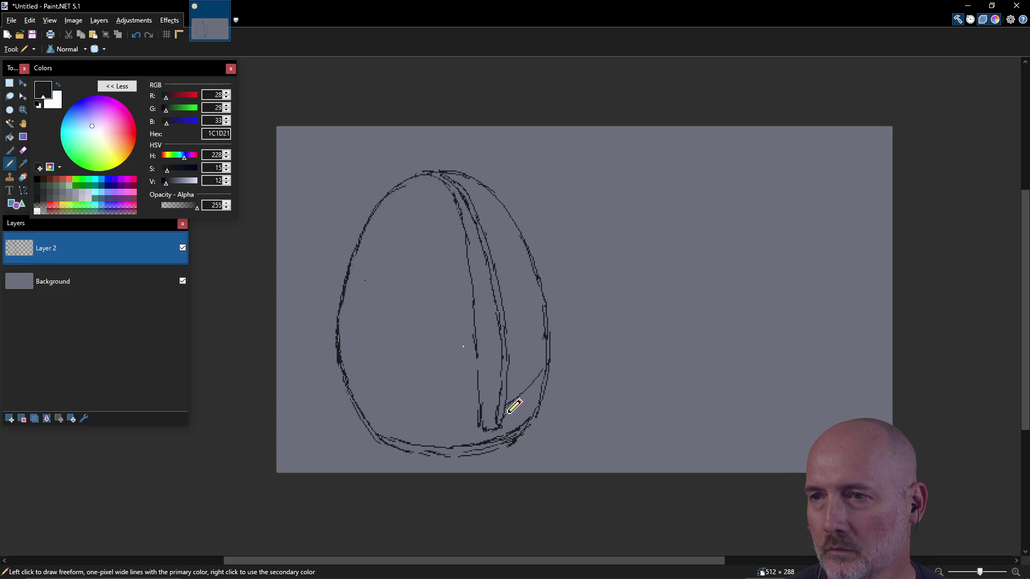
drag(508, 419, 524, 406)
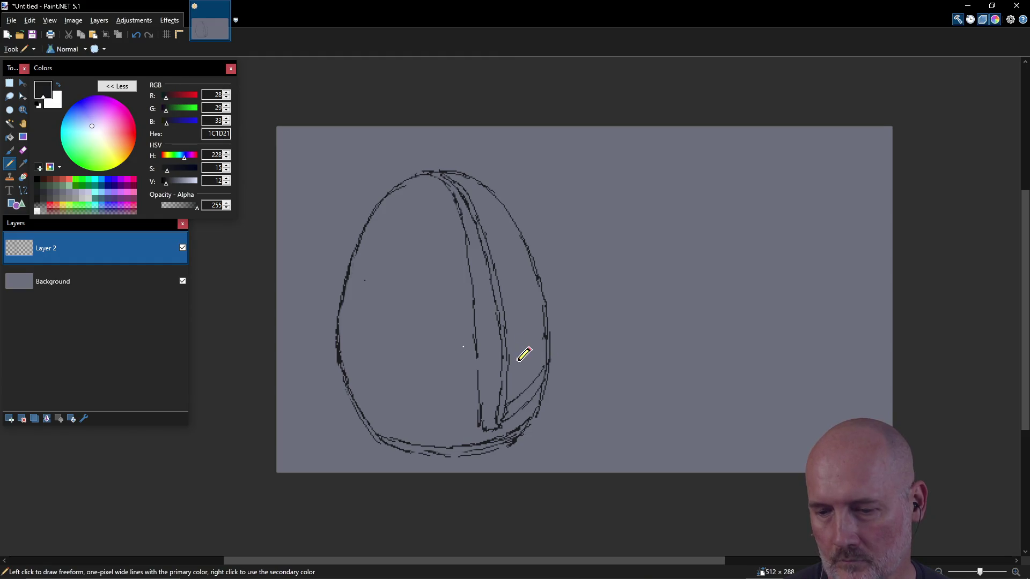
- Hatch the egg's narrow right section with diagonal rib lines, toggling between Eraser and Pencil
mouse_move(508, 383)
mouse_down()
mouse_move(546, 340)
mouse_move(542, 314)
mouse_up()
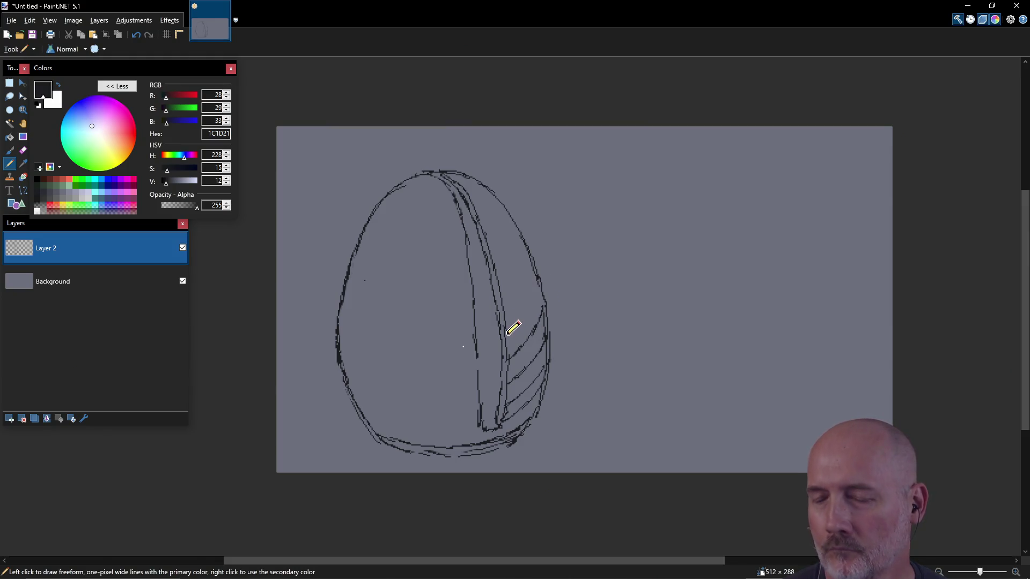
drag(507, 325, 530, 308)
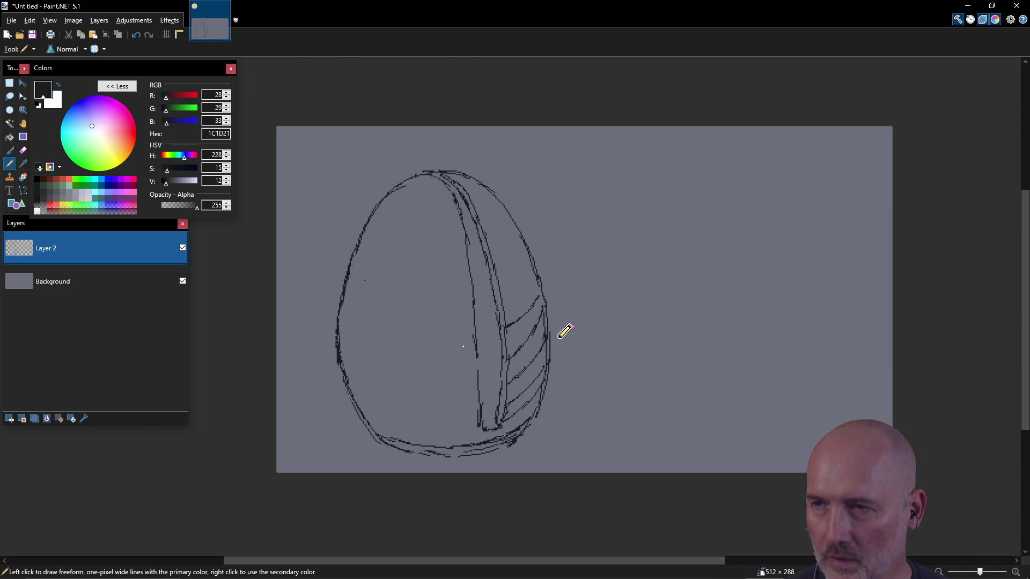
key(e)
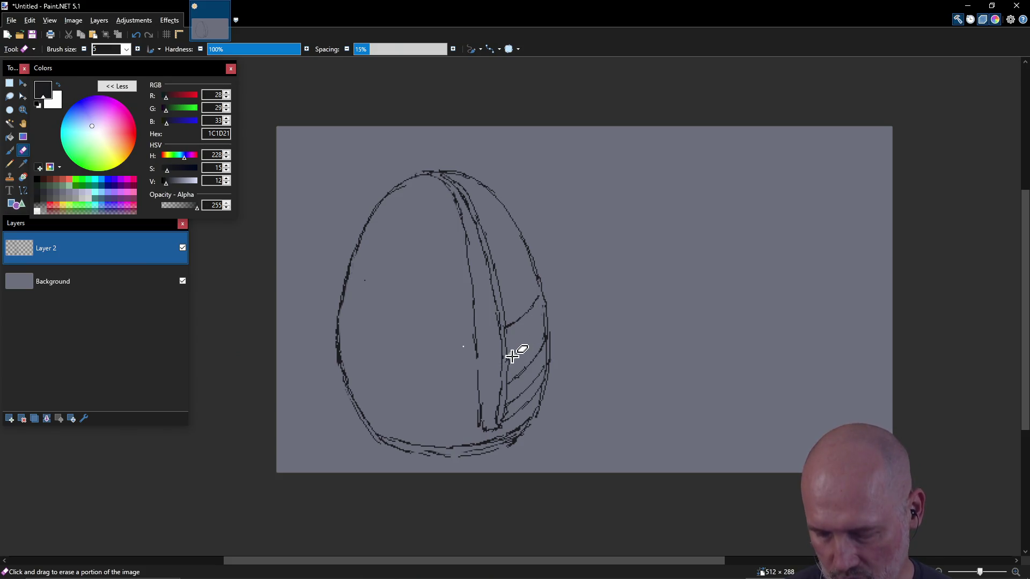
key(p)
drag(506, 354, 543, 322)
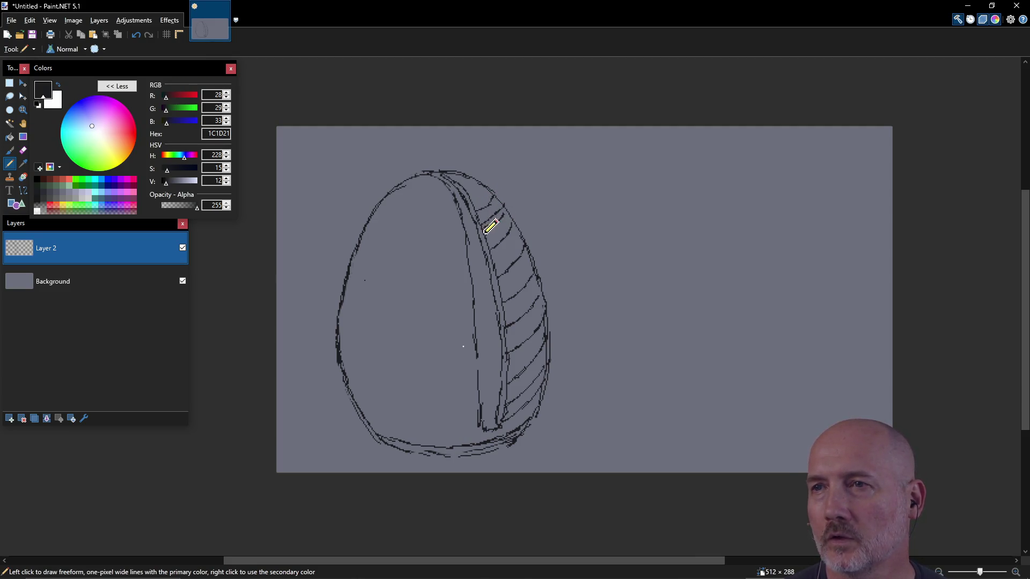
key(e)
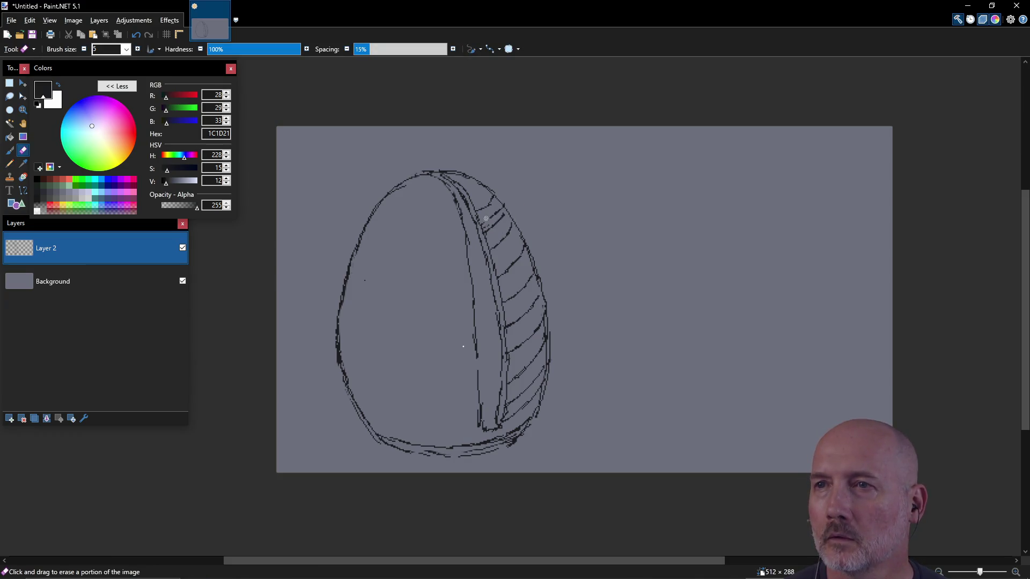
key(p)
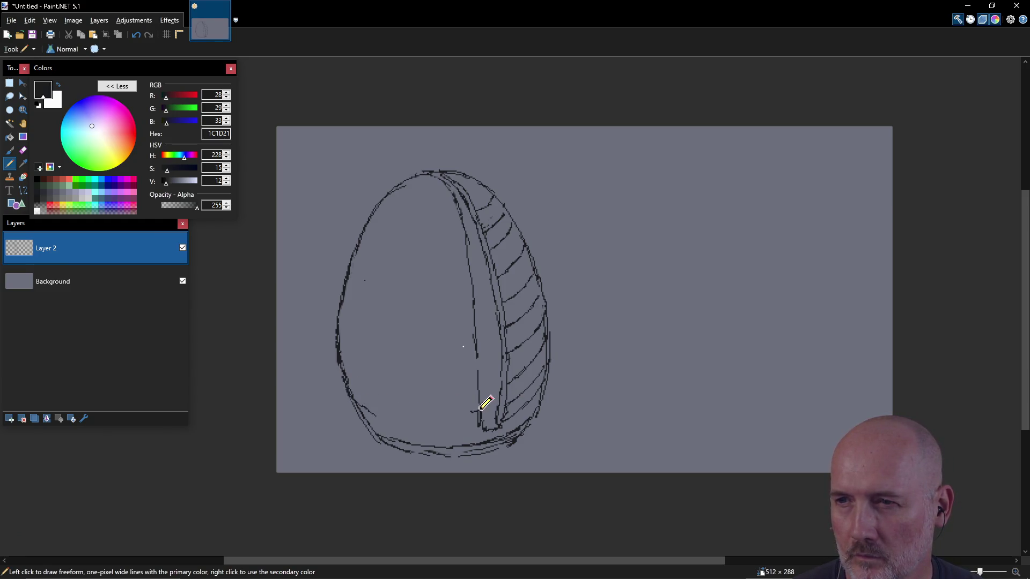
- Draw a curve along the egg's lower left and thicken the lower part of the inner rib
drag(375, 414, 466, 420)
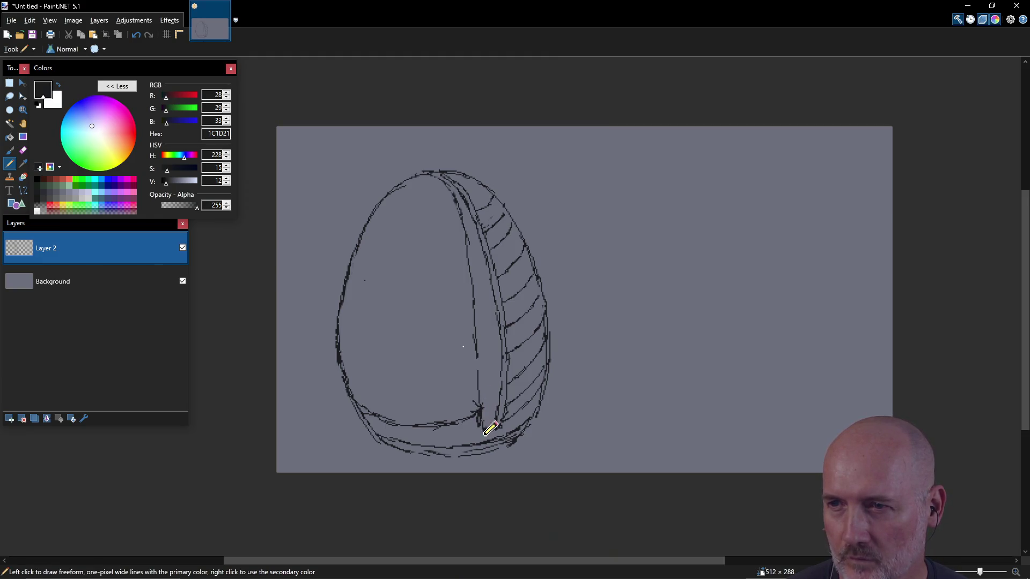
key(e)
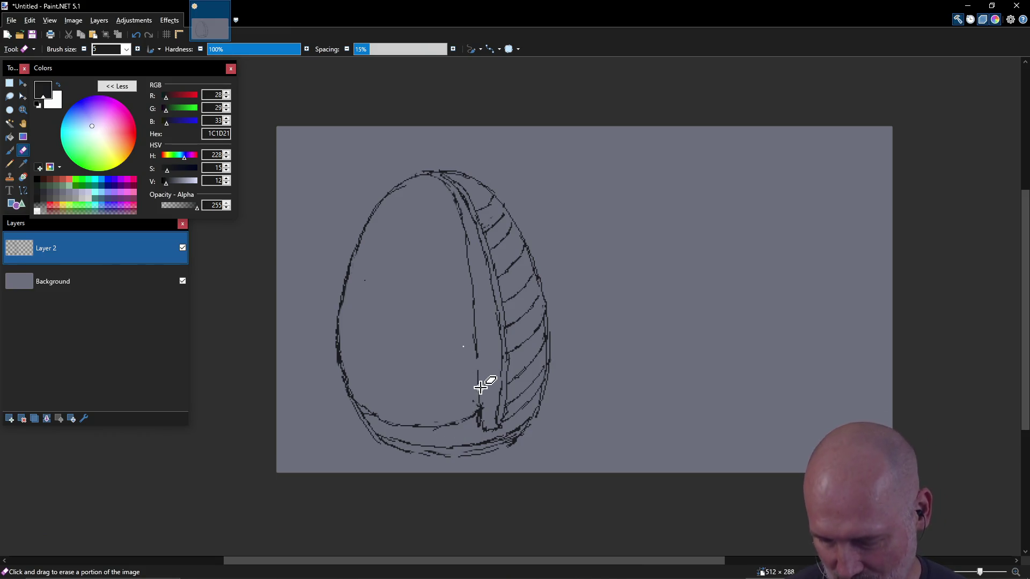
key(p)
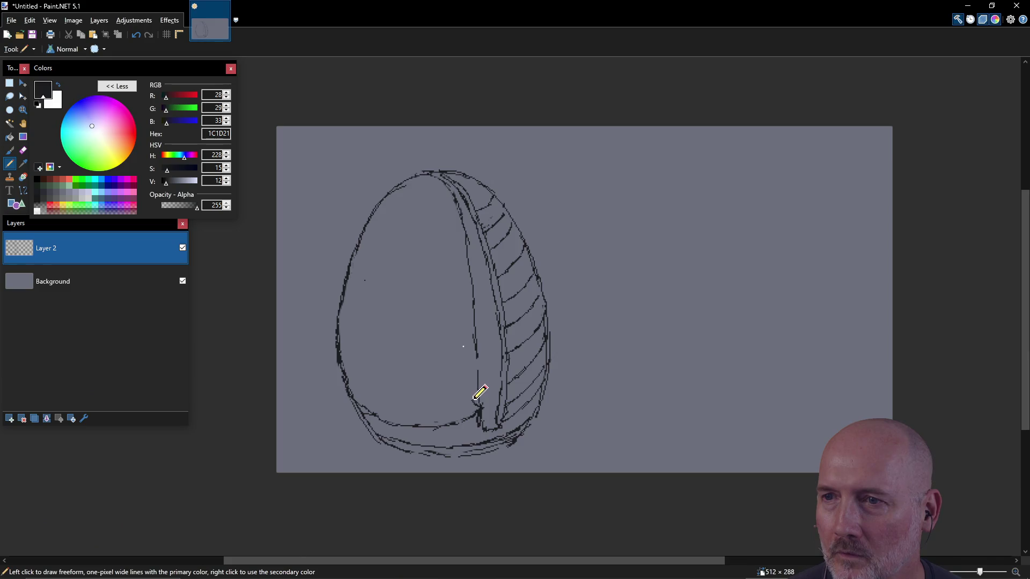
drag(478, 390, 475, 378)
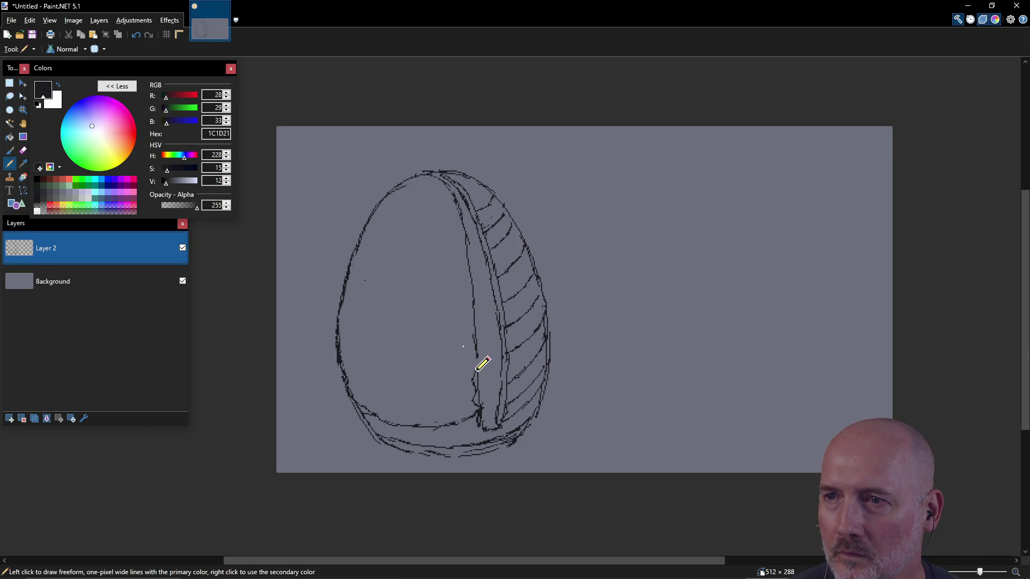
key(ctrl)
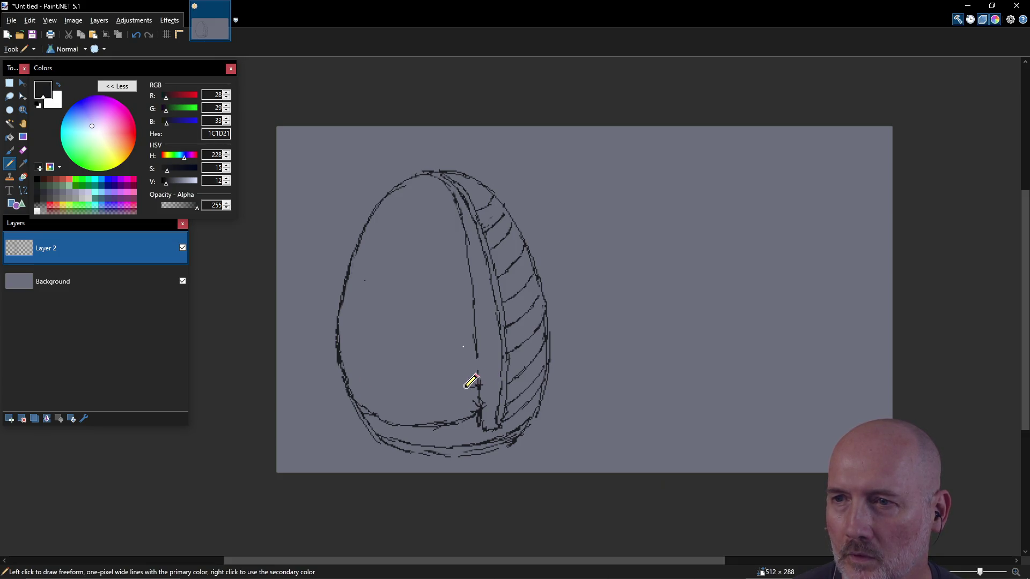
- Stack eight curved band lines across the egg's left side, from the base up to near the top
drag(347, 374, 406, 398)
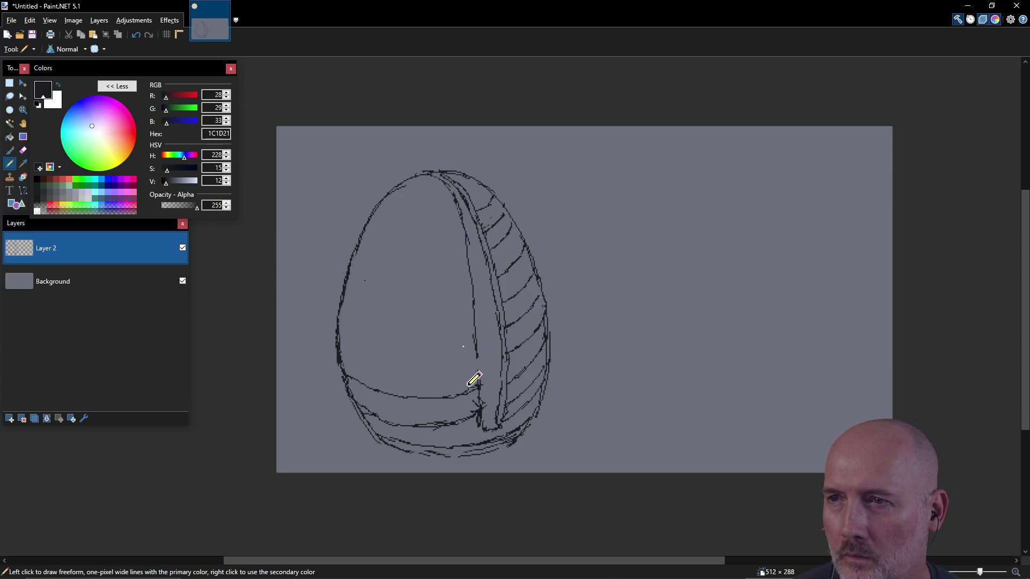
mouse_move(343, 340)
mouse_down()
mouse_move(404, 362)
mouse_move(468, 364)
mouse_move(456, 338)
mouse_up()
mouse_move(342, 309)
mouse_down()
mouse_move(392, 332)
mouse_move(474, 335)
mouse_up()
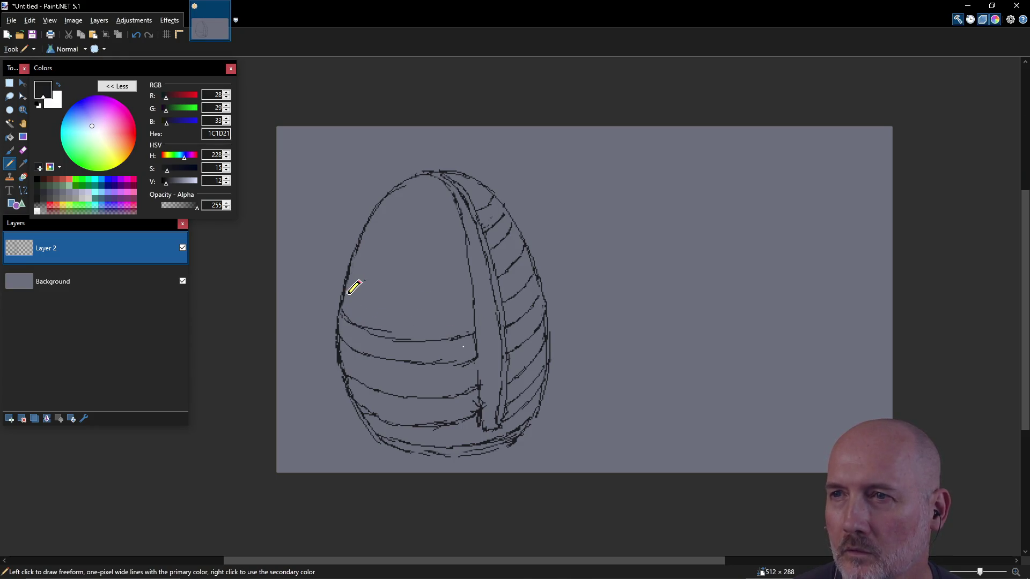
mouse_move(348, 289)
mouse_down()
mouse_move(395, 310)
mouse_move(440, 312)
mouse_move(470, 304)
mouse_move(456, 283)
mouse_up()
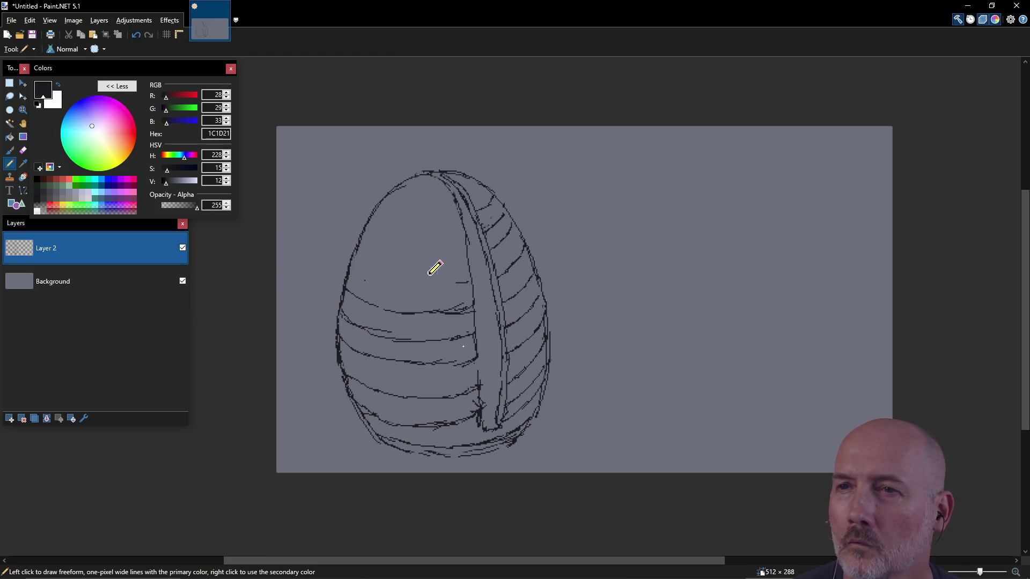
mouse_move(354, 263)
mouse_down()
mouse_move(424, 284)
mouse_move(460, 280)
mouse_up()
mouse_move(366, 234)
mouse_down()
mouse_move(399, 252)
mouse_move(466, 252)
mouse_up()
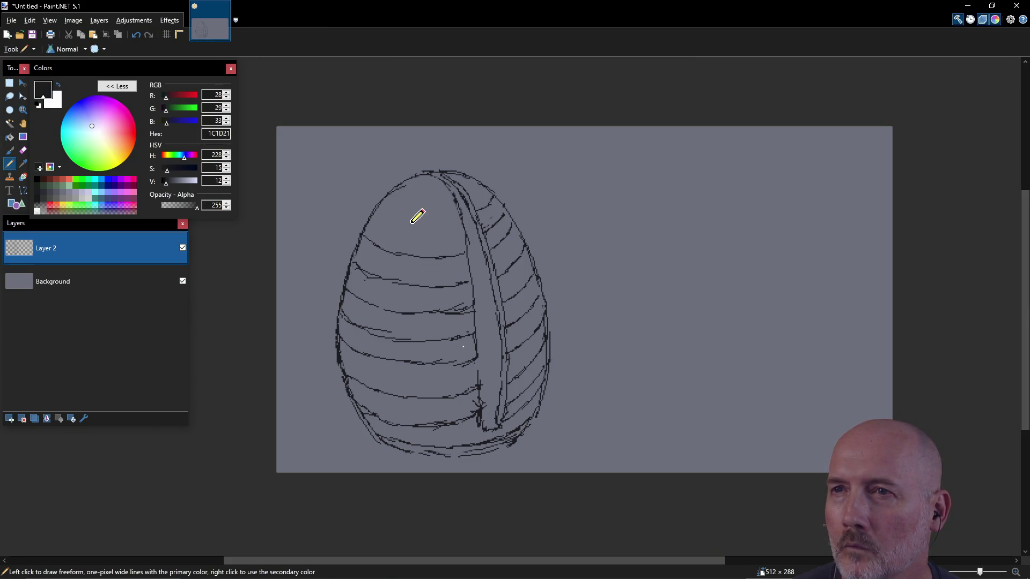
drag(370, 217, 455, 234)
drag(382, 201, 452, 217)
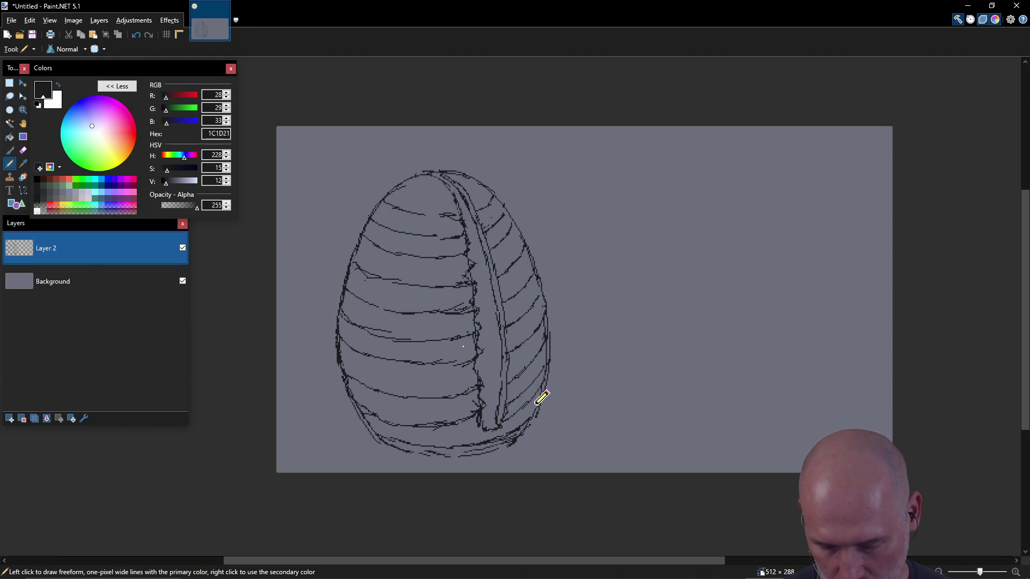
- Rework the right-side ribs, erasing stripe ends where they meet the rib band, then start saving
key(e)
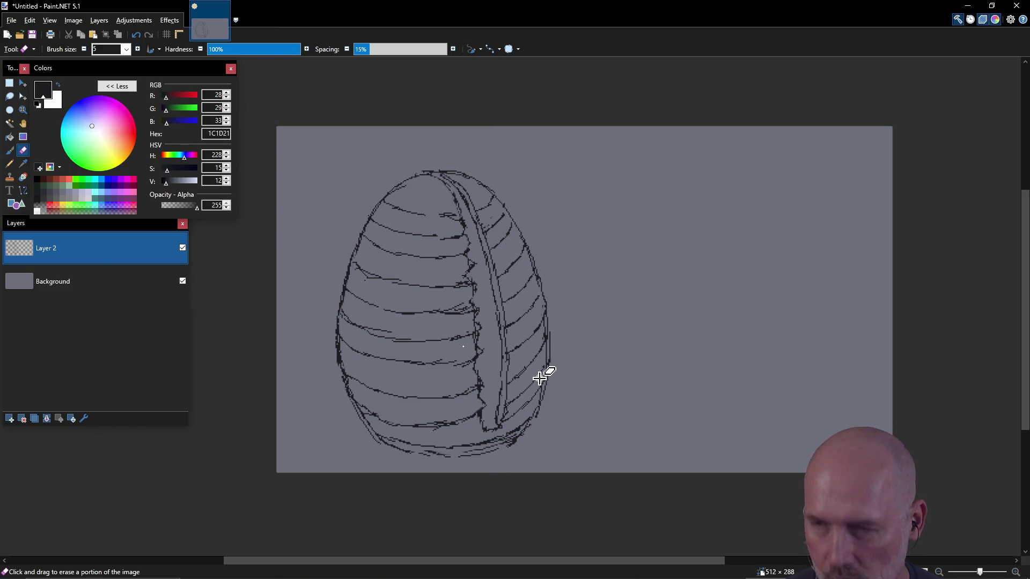
key(p)
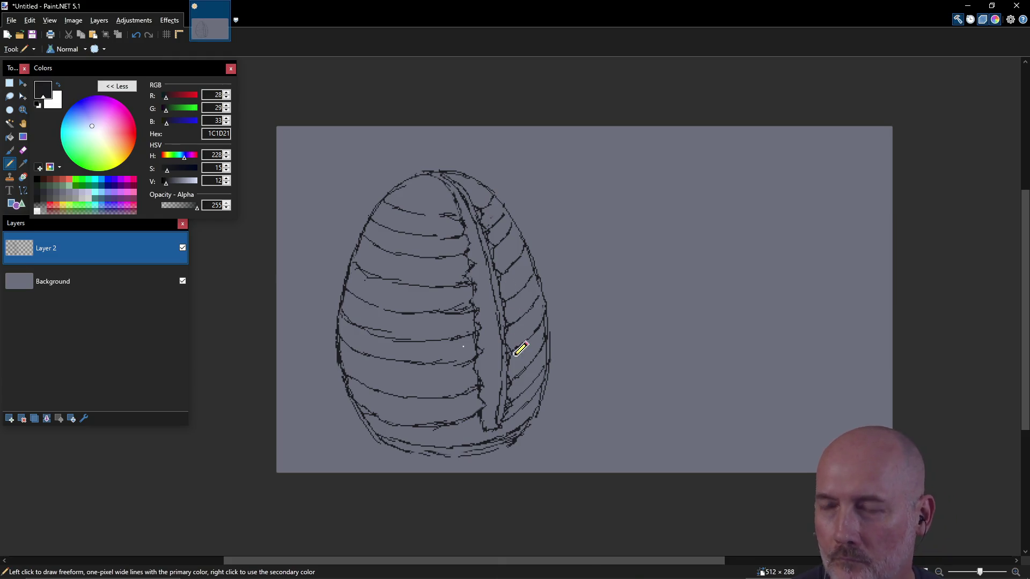
key(e)
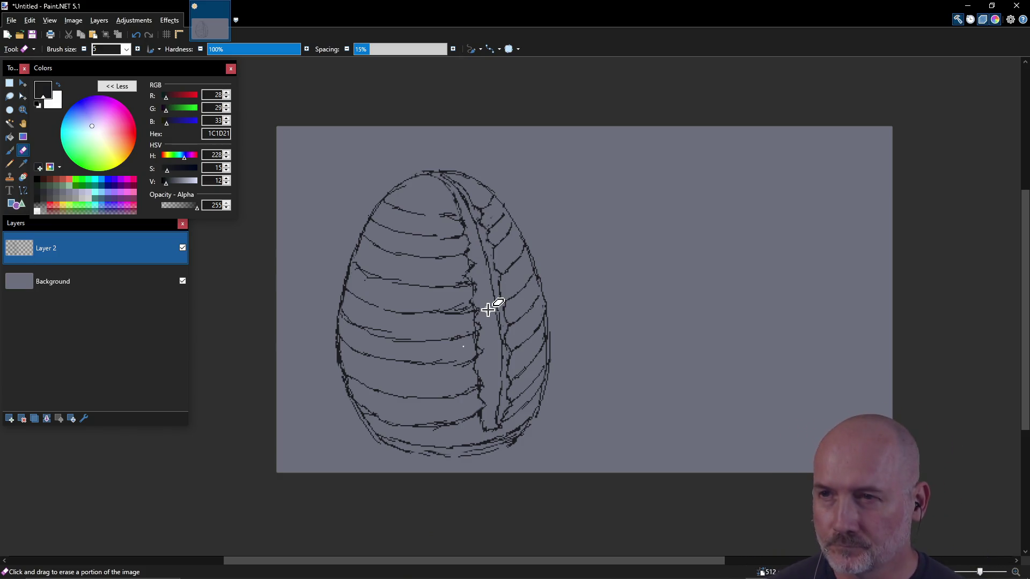
key(ctrl+s)
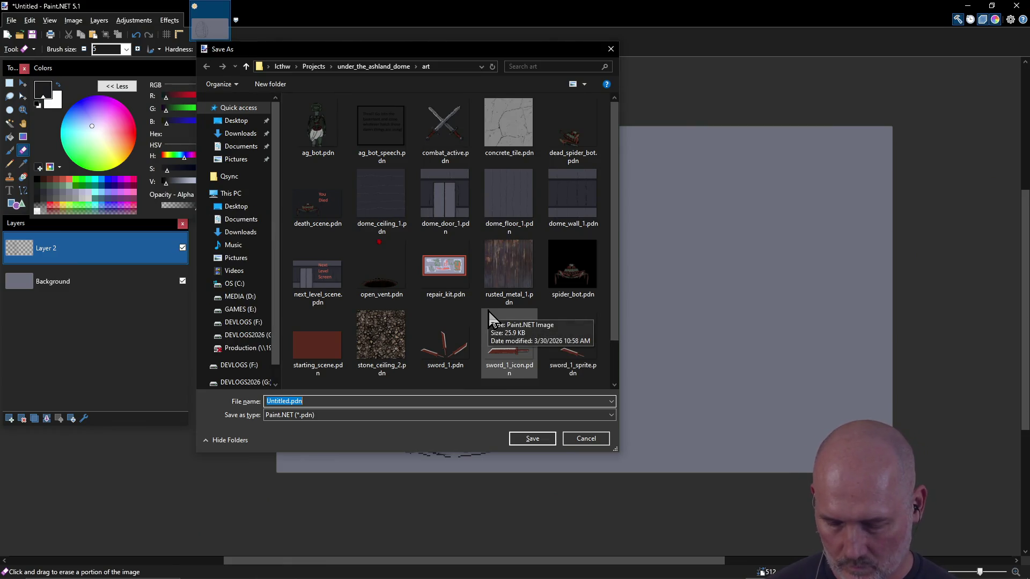
- Enter 'start_screen' as the file name and save the sketch as start_screen.pdn
text(start_screen)
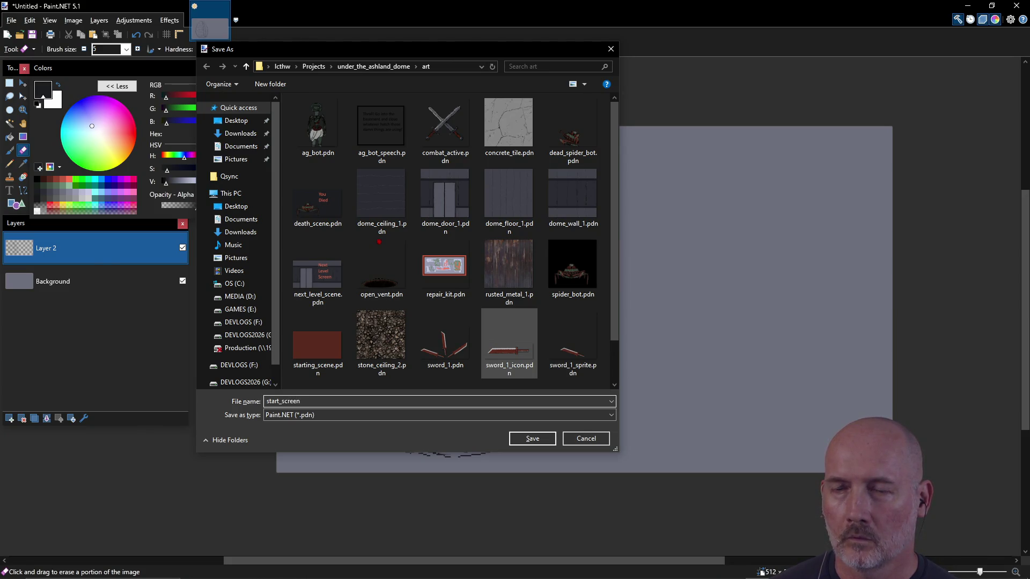
key(Return)
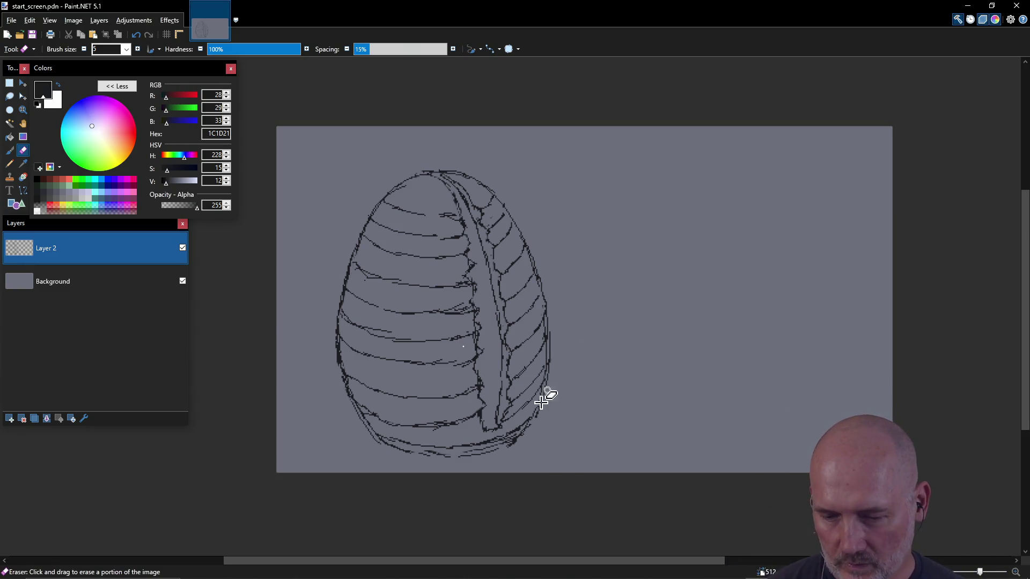
- Draw the ground line along the canvas bottom plus ridge and horizon lines behind the egg
key(p)
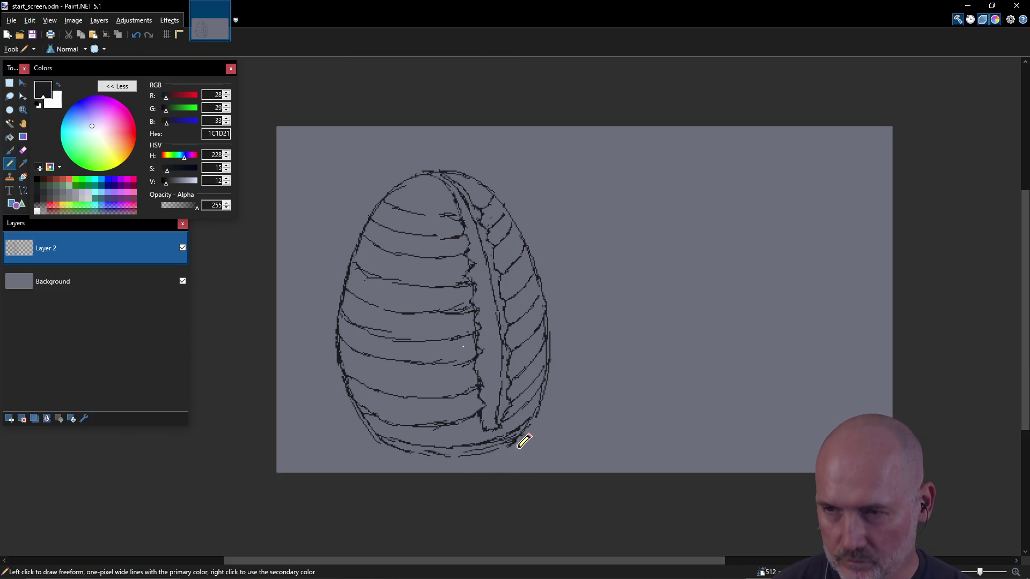
click(488, 454)
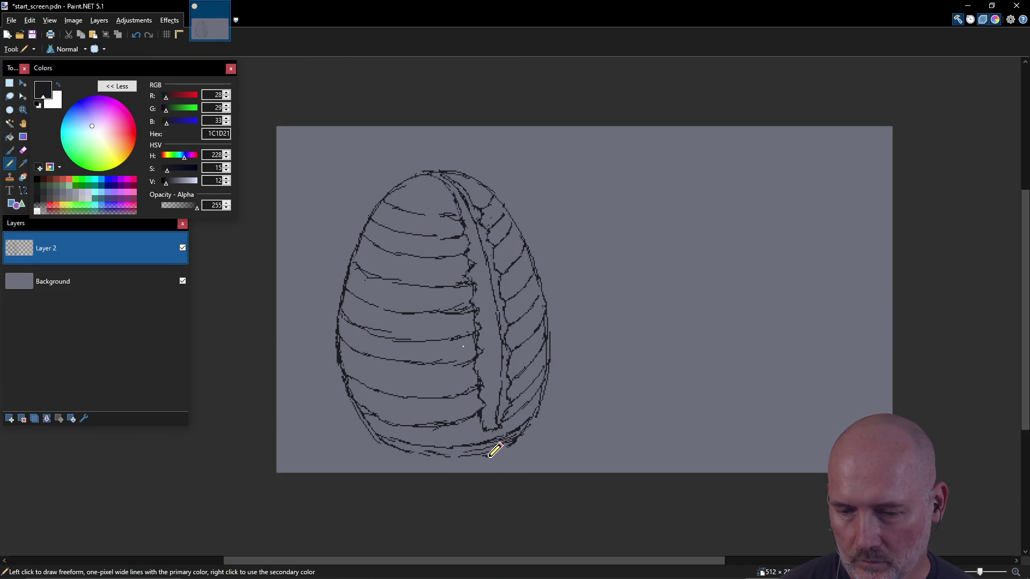
mouse_move(283, 452)
mouse_down()
mouse_move(409, 464)
mouse_move(527, 444)
mouse_up()
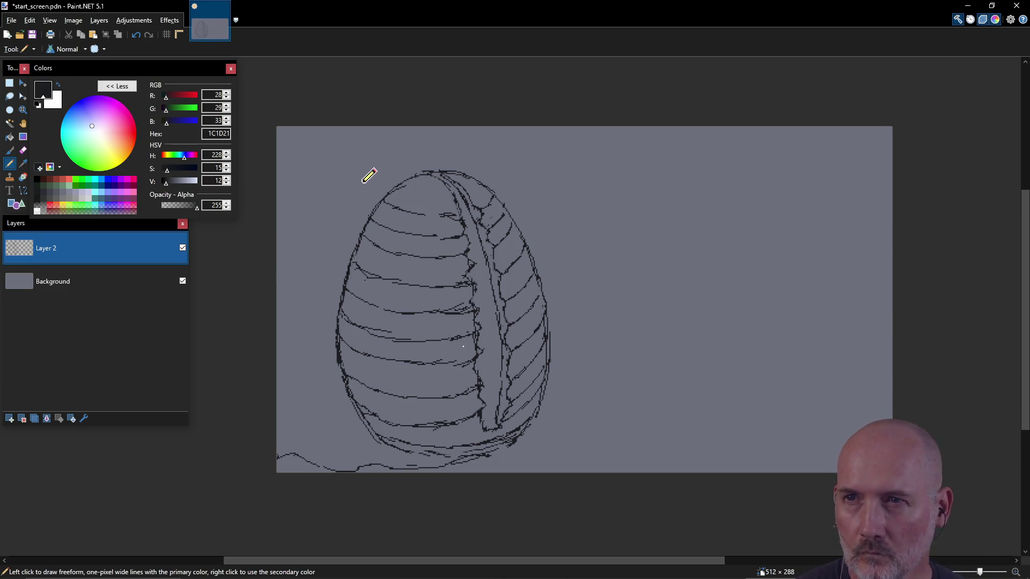
drag(378, 197, 279, 155)
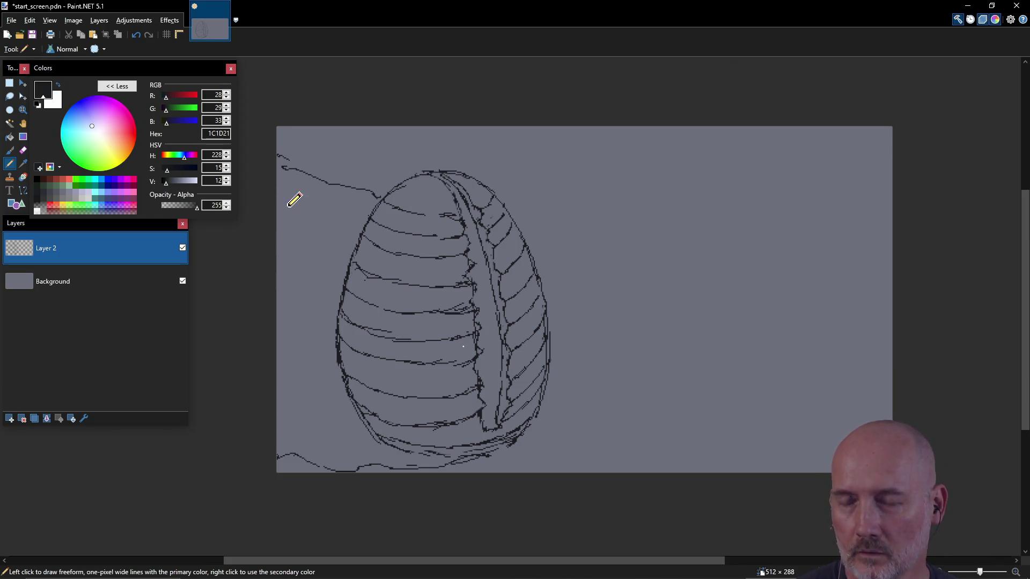
key(ctrl+z)
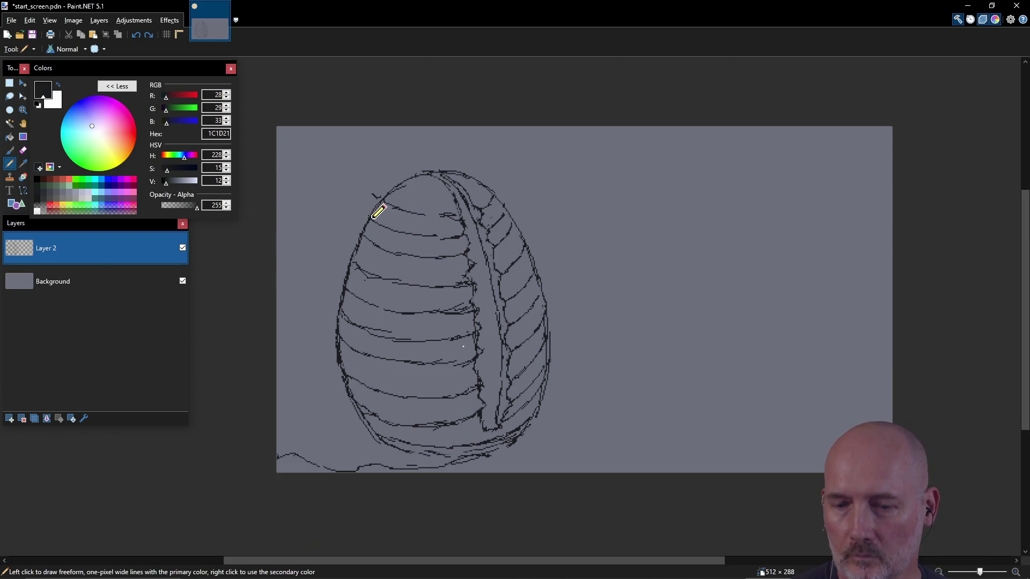
mouse_move(369, 219)
mouse_down()
mouse_move(338, 212)
mouse_move(277, 231)
mouse_up()
mouse_move(291, 190)
mouse_down()
mouse_move(412, 155)
mouse_move(488, 167)
mouse_up()
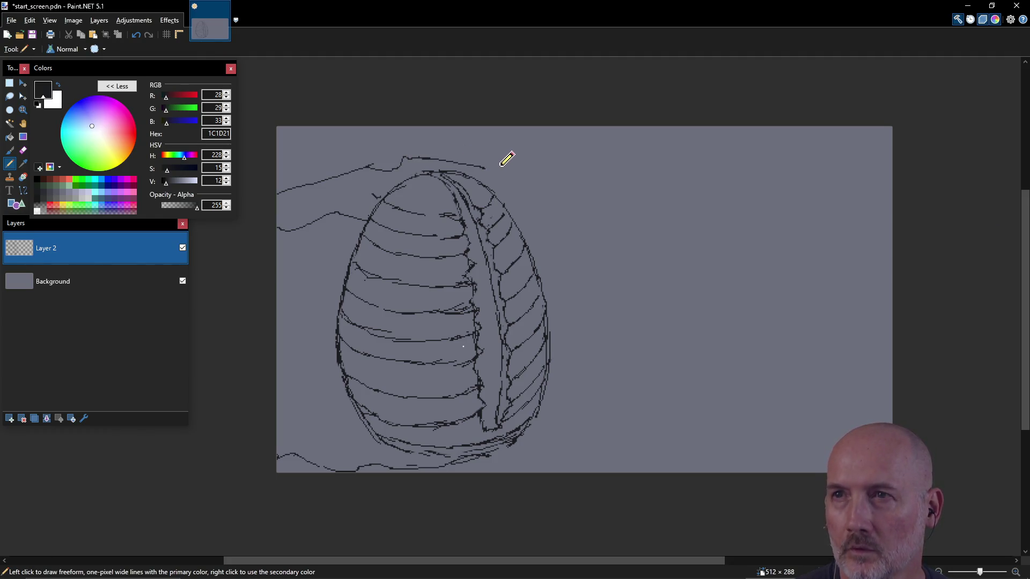
mouse_move(487, 168)
mouse_down()
mouse_move(541, 152)
mouse_move(646, 166)
mouse_move(831, 157)
mouse_move(895, 182)
mouse_up()
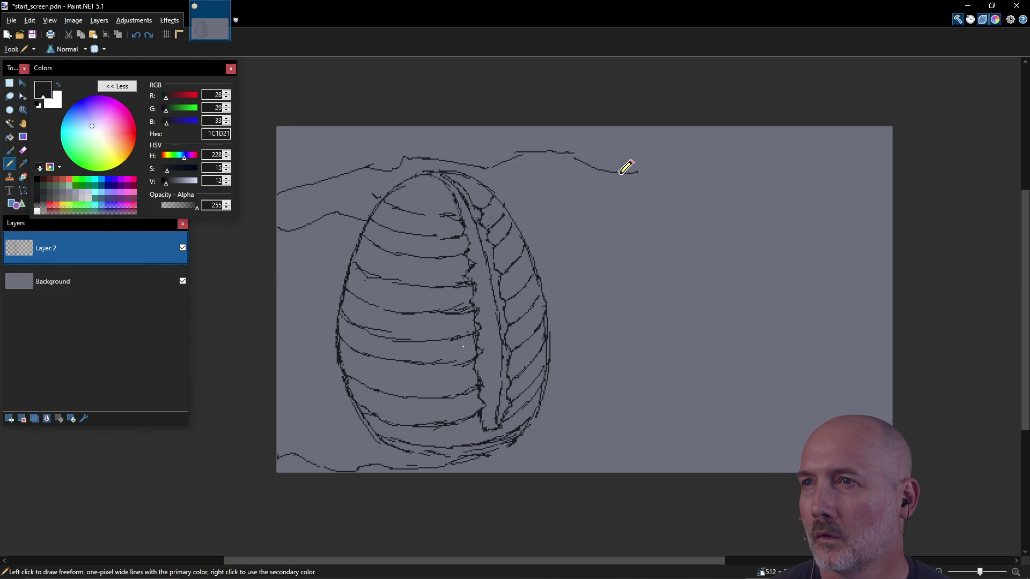
mouse_move(622, 173)
mouse_down()
mouse_move(685, 176)
mouse_move(725, 200)
mouse_move(815, 173)
mouse_move(891, 189)
mouse_up()
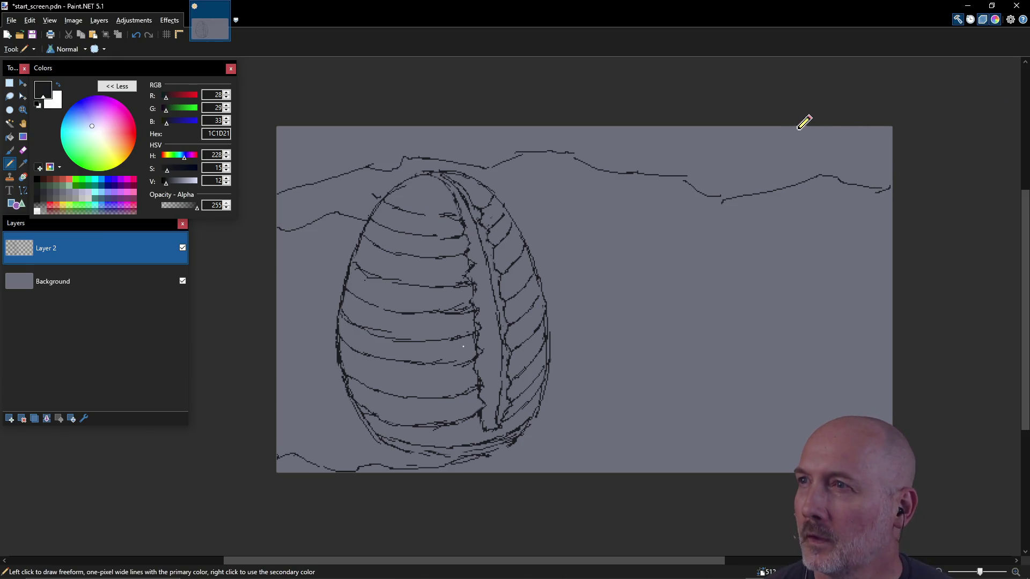
- Sketch a skyline of tower walls, ledges and a window along the canvas top
drag(793, 127, 787, 187)
drag(849, 182, 845, 119)
mouse_move(652, 131)
mouse_down()
mouse_move(643, 174)
mouse_move(699, 175)
mouse_move(698, 127)
mouse_up()
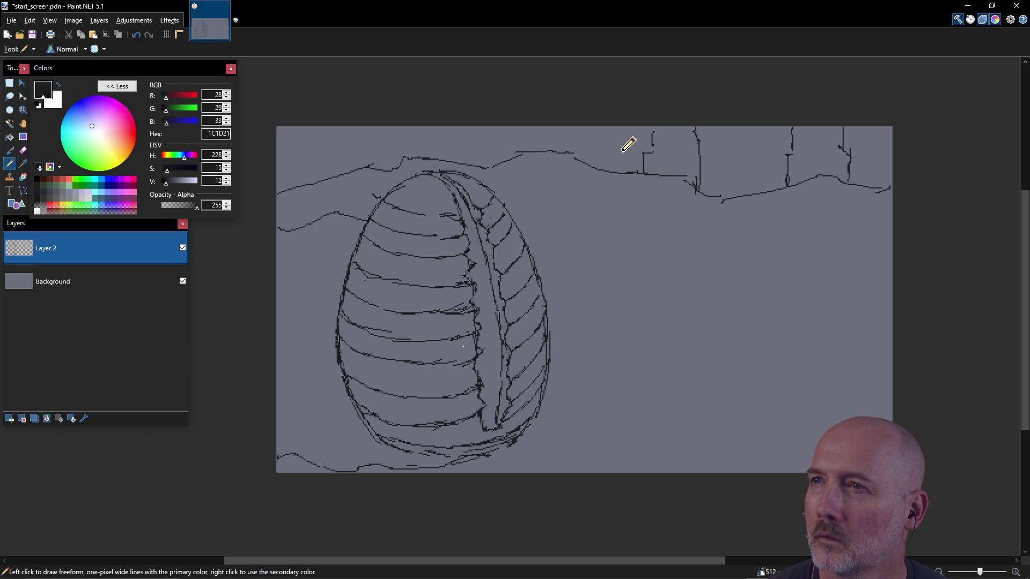
mouse_move(589, 128)
mouse_down()
mouse_move(593, 160)
mouse_move(530, 133)
mouse_move(588, 144)
mouse_up()
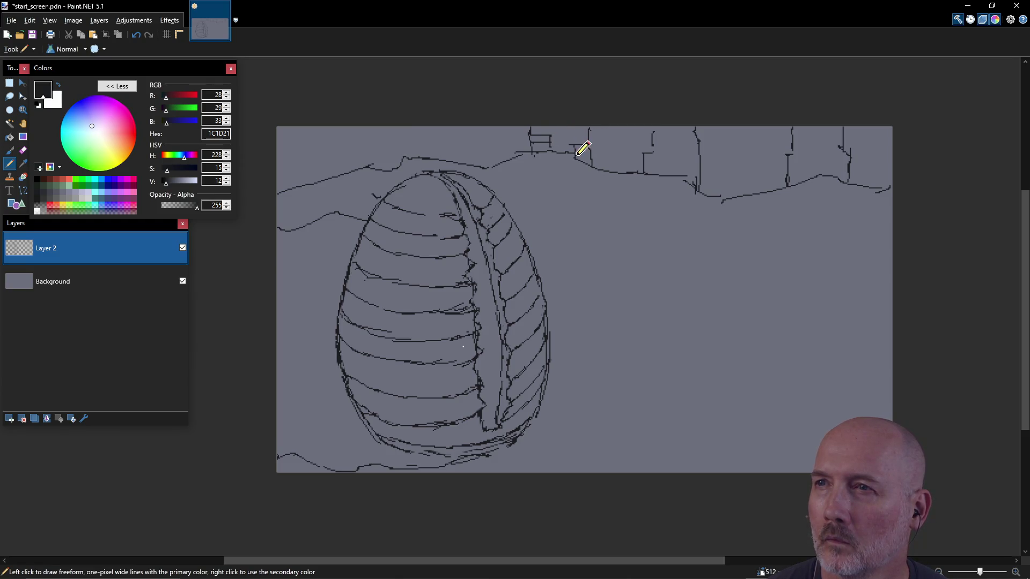
drag(646, 161, 706, 175)
mouse_move(802, 155)
mouse_down()
mouse_move(793, 161)
mouse_move(824, 143)
mouse_move(848, 156)
mouse_up()
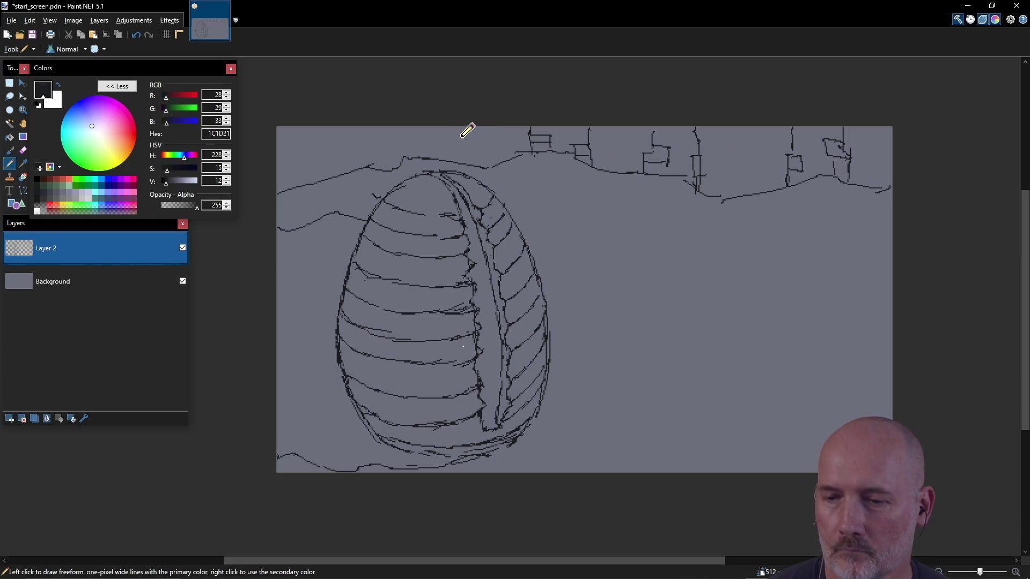
mouse_move(366, 132)
mouse_down()
mouse_move(371, 164)
mouse_move(384, 153)
mouse_move(381, 134)
mouse_move(369, 150)
mouse_up()
mouse_move(320, 182)
mouse_down()
mouse_move(317, 130)
mouse_move(338, 141)
mouse_move(336, 173)
mouse_move(321, 140)
mouse_move(322, 166)
mouse_move(298, 185)
mouse_up()
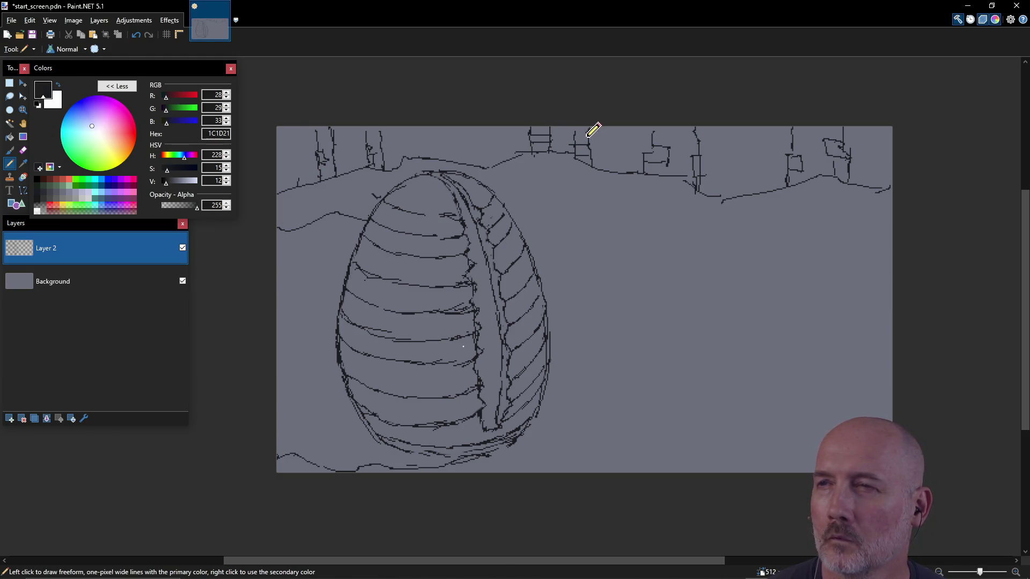
mouse_move(722, 201)
mouse_down()
mouse_move(721, 132)
mouse_move(715, 172)
mouse_up()
mouse_move(831, 146)
mouse_down()
mouse_move(817, 137)
mouse_move(826, 163)
mouse_move(823, 139)
mouse_up()
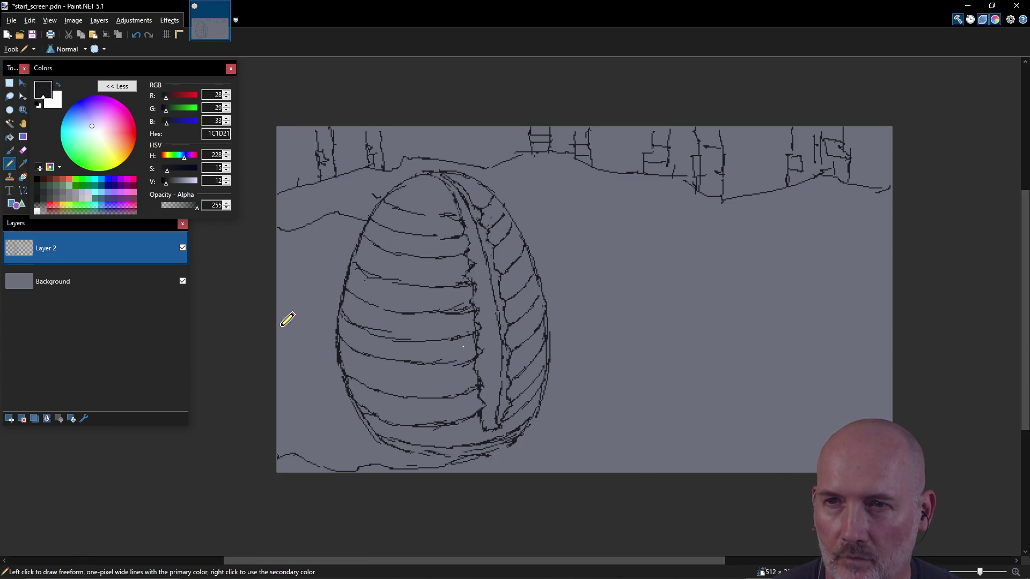
- Add strokes at the lower-left edge, extend the ridge line to the right edge, and save
mouse_move(278, 352)
mouse_down()
mouse_move(301, 362)
mouse_move(301, 389)
mouse_up()
mouse_move(279, 429)
mouse_down()
mouse_move(300, 421)
mouse_move(298, 371)
mouse_up()
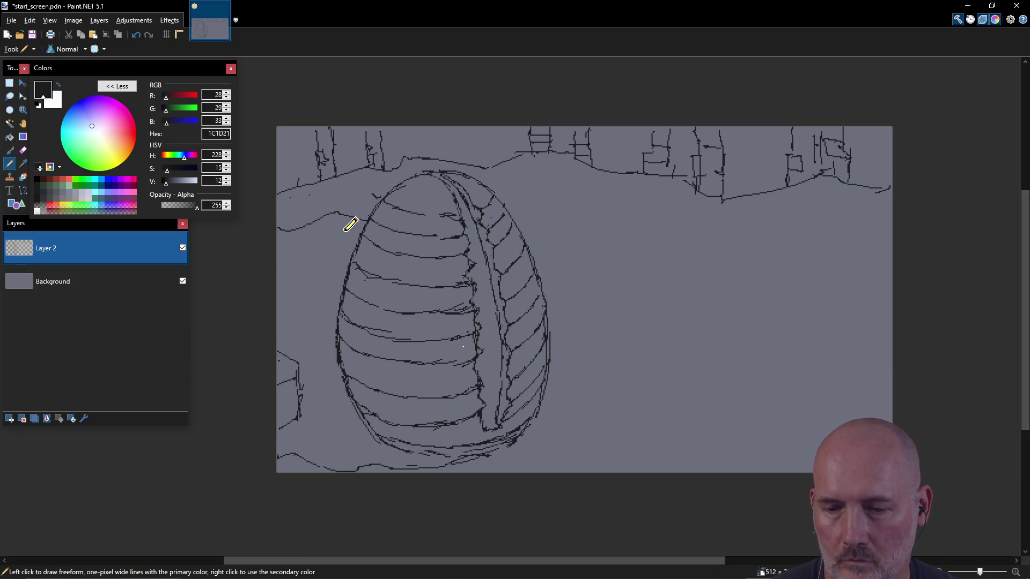
drag(310, 209, 344, 220)
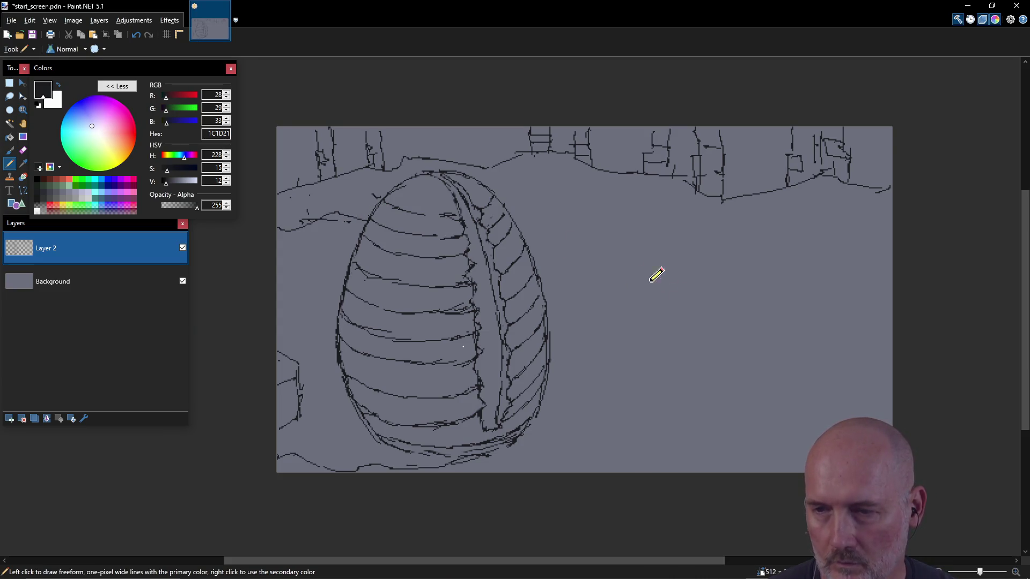
mouse_move(486, 167)
mouse_down()
mouse_move(570, 170)
mouse_move(738, 208)
mouse_move(806, 184)
mouse_up()
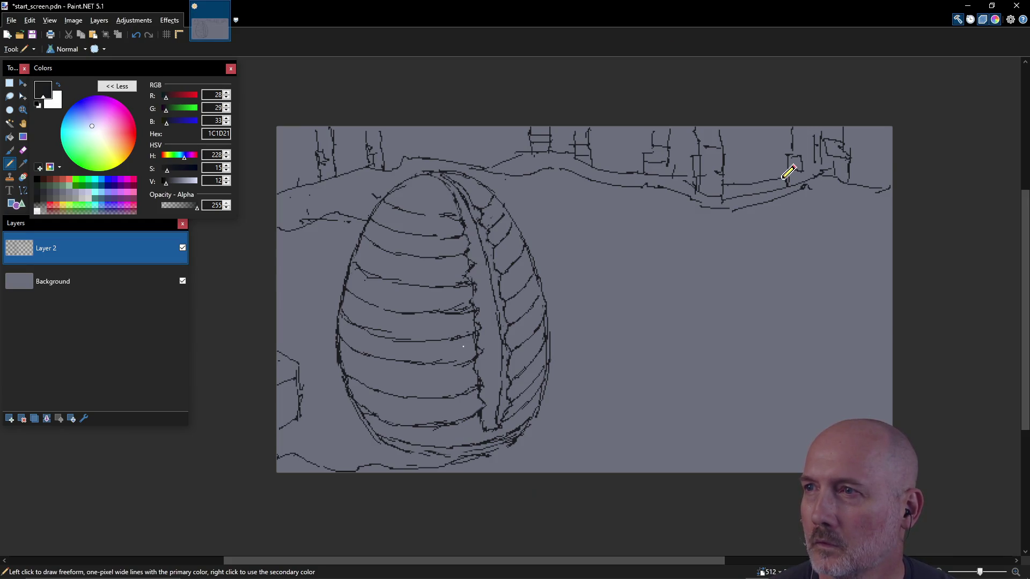
drag(856, 181, 888, 179)
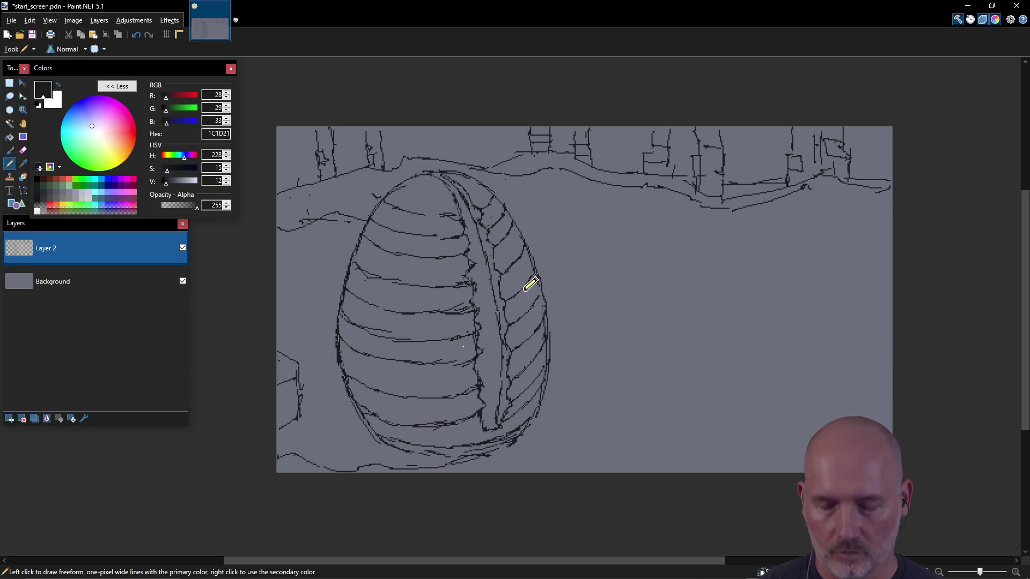
key(ctrl+s)
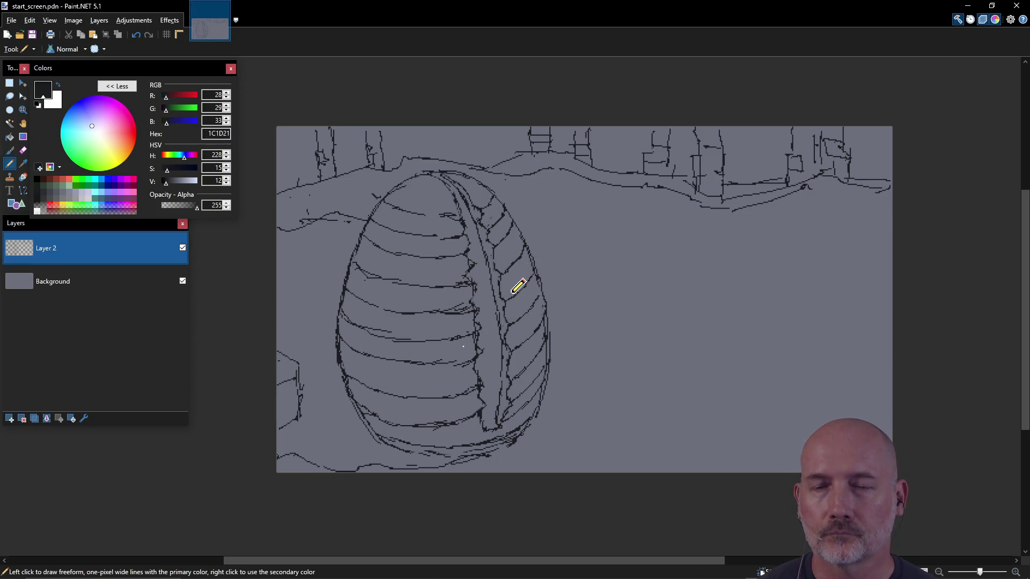
- Add Layer 3, touch up the rib on Layer 2, save, then select Layer 3 with the Paintbrush
click(10, 419)
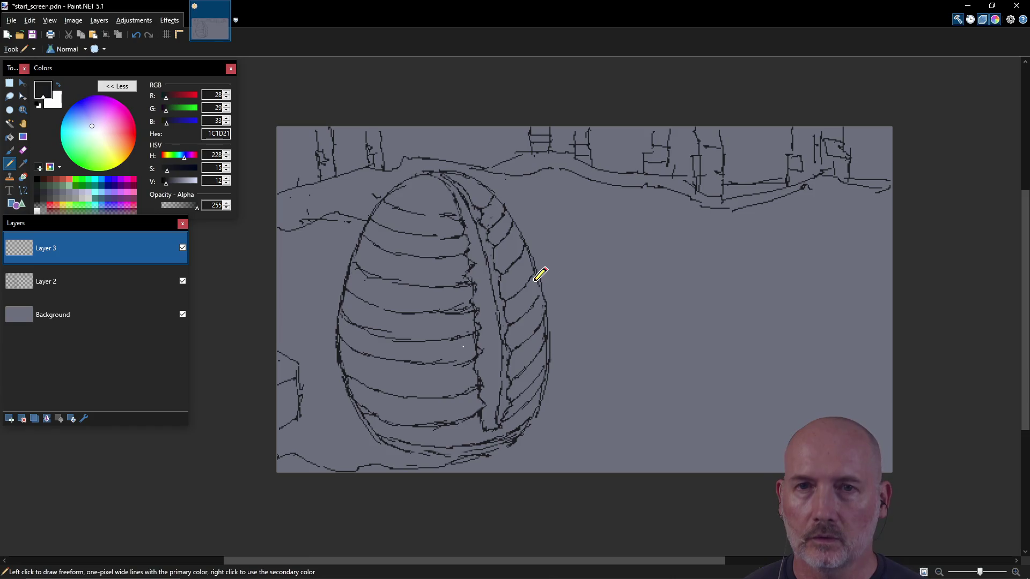
click(114, 286)
key(e)
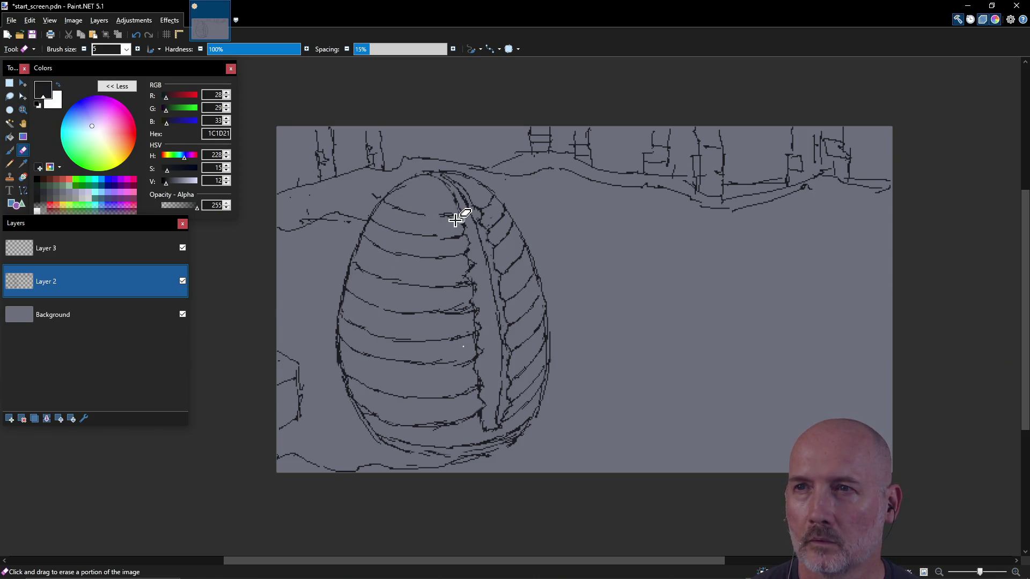
key(p)
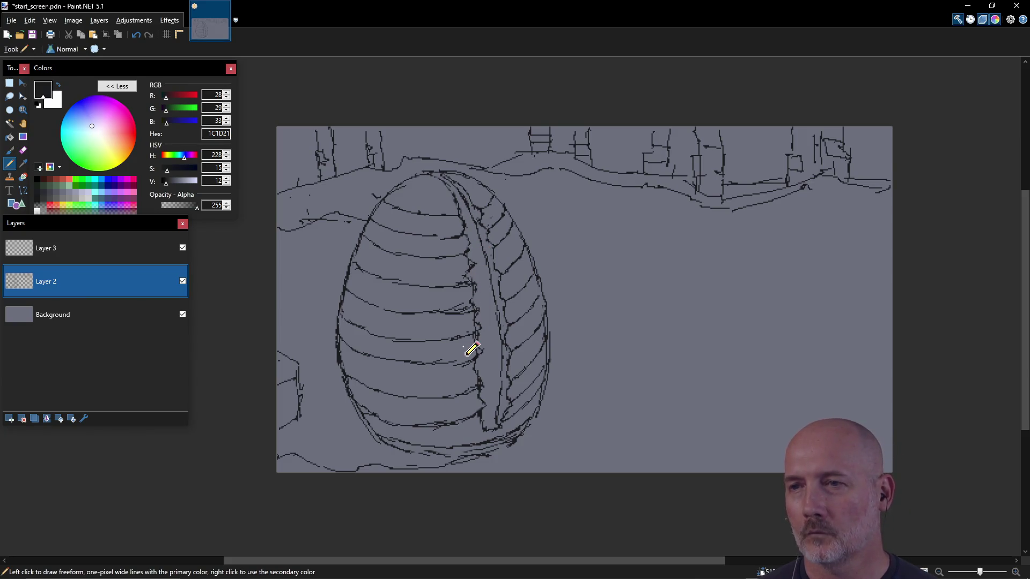
key(ctrl+s)
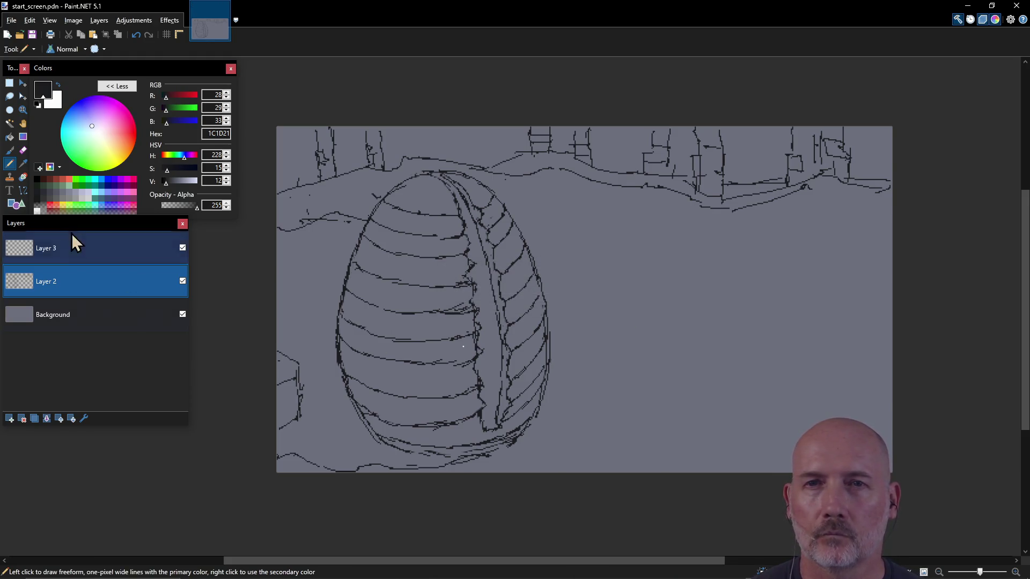
click(125, 247)
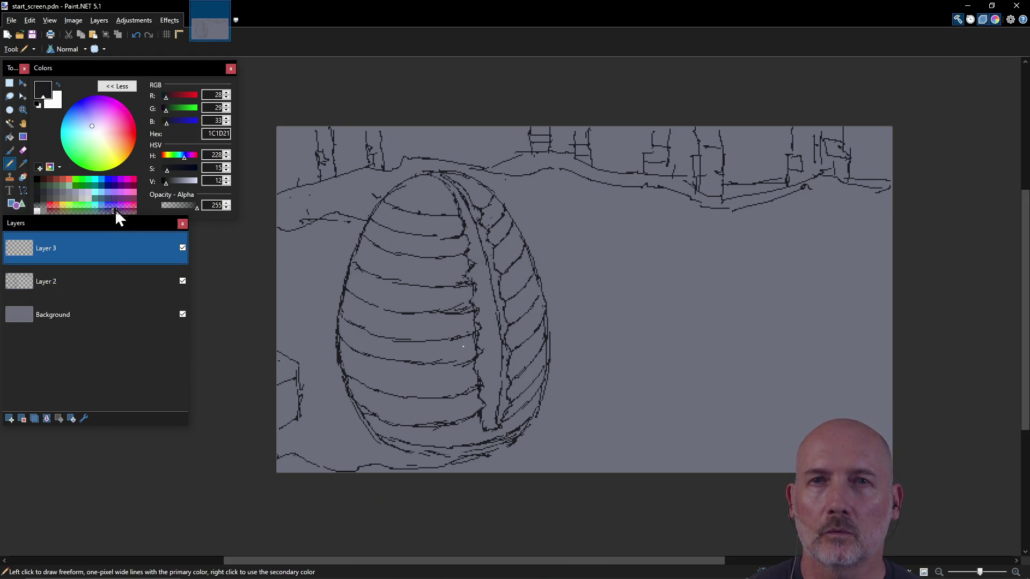
click(10, 150)
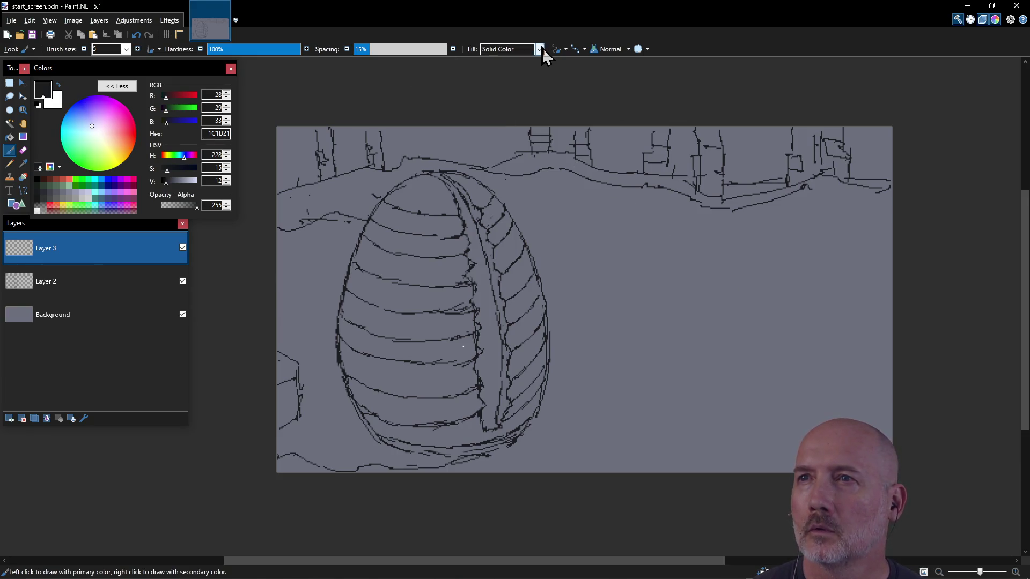
- Keep the solid brush fill, paint a trial dark stroke right of the egg, then undo it
click(540, 49)
click(541, 49)
drag(680, 247, 643, 285)
key(ctrl+z)
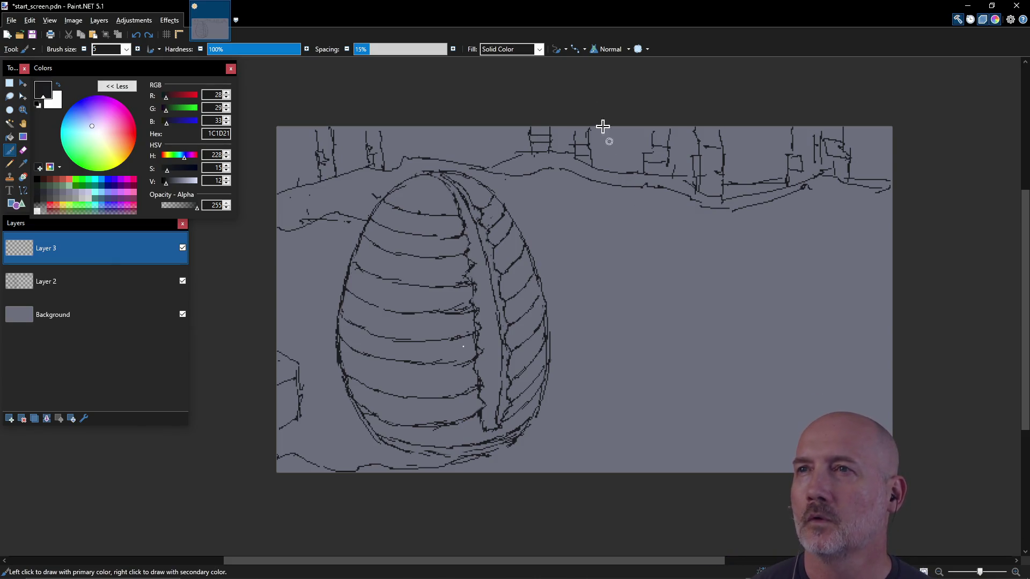
- Switch the brush to aliased rendering, test a stroke beside the egg, and undo it
click(565, 48)
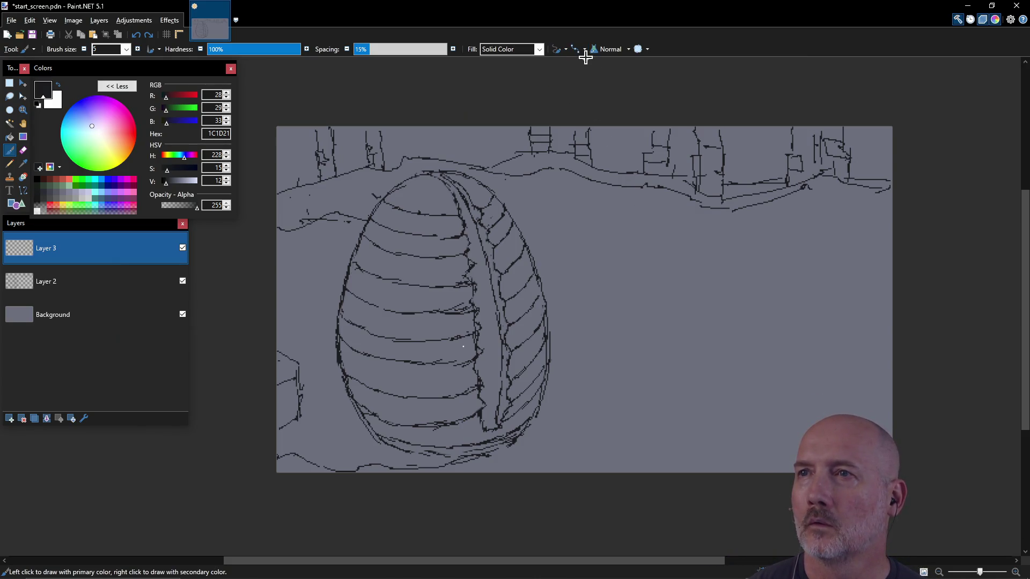
click(564, 49)
click(579, 80)
drag(711, 264, 679, 307)
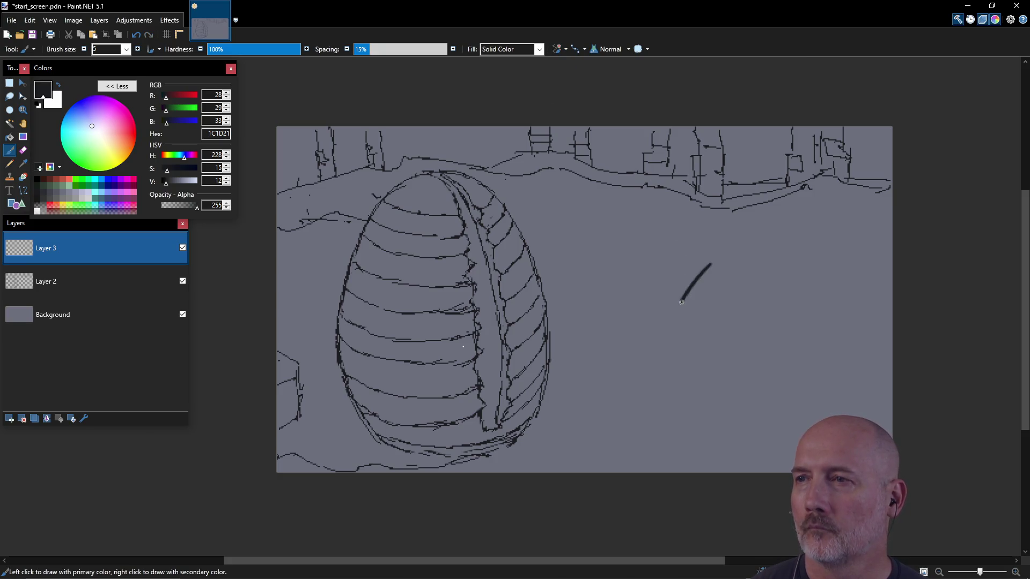
click(583, 50)
click(599, 65)
click(583, 49)
click(598, 75)
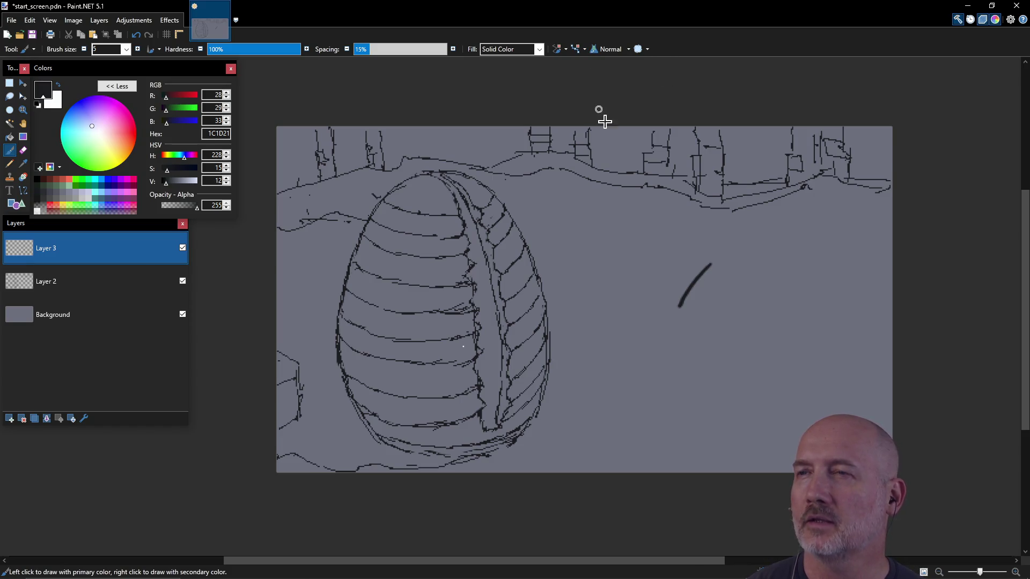
drag(711, 267, 715, 264)
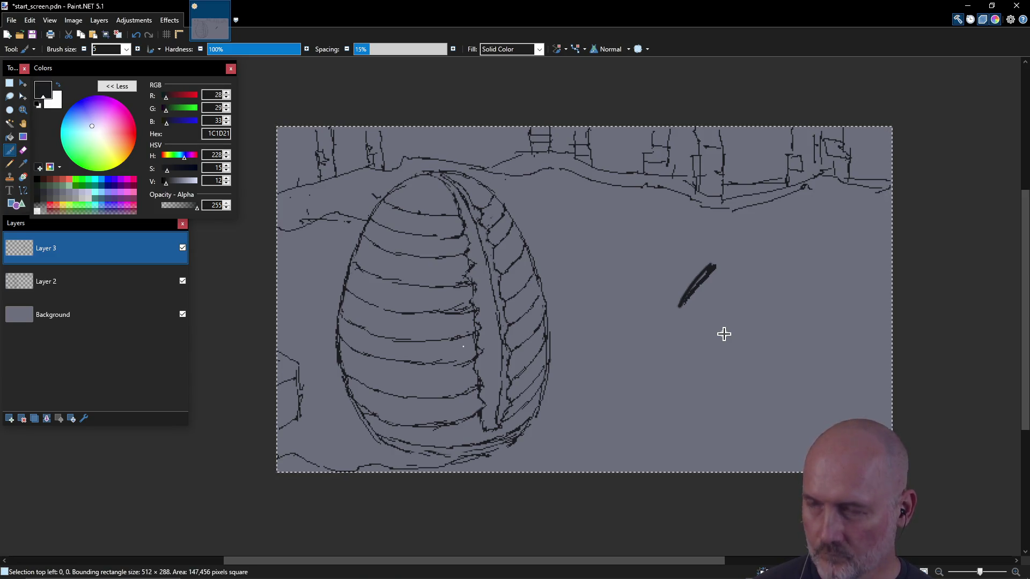
key(ctrl+z)
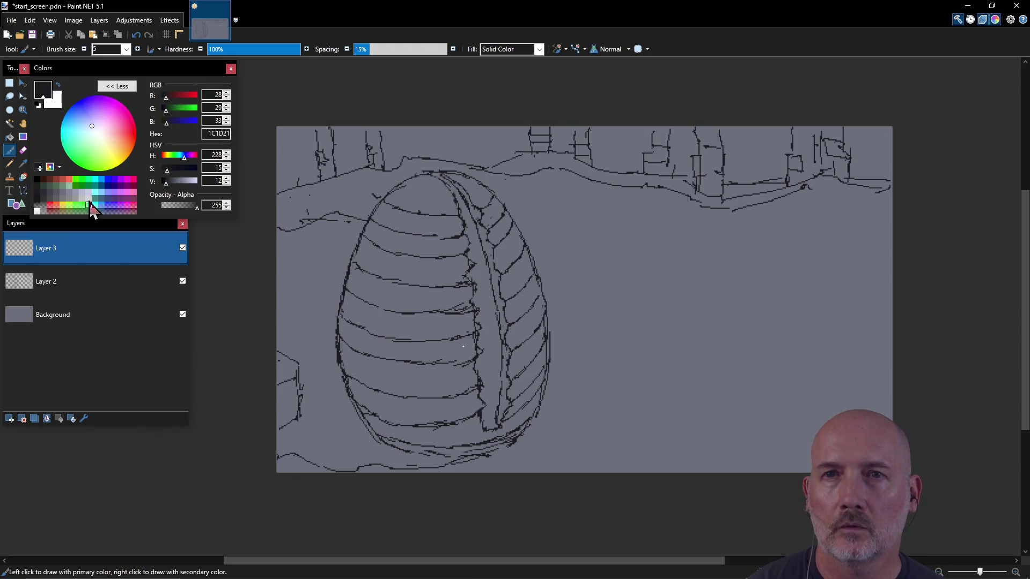
- Choose the light grey-blue 999AAF swatch and set the brush size to 10
click(89, 199)
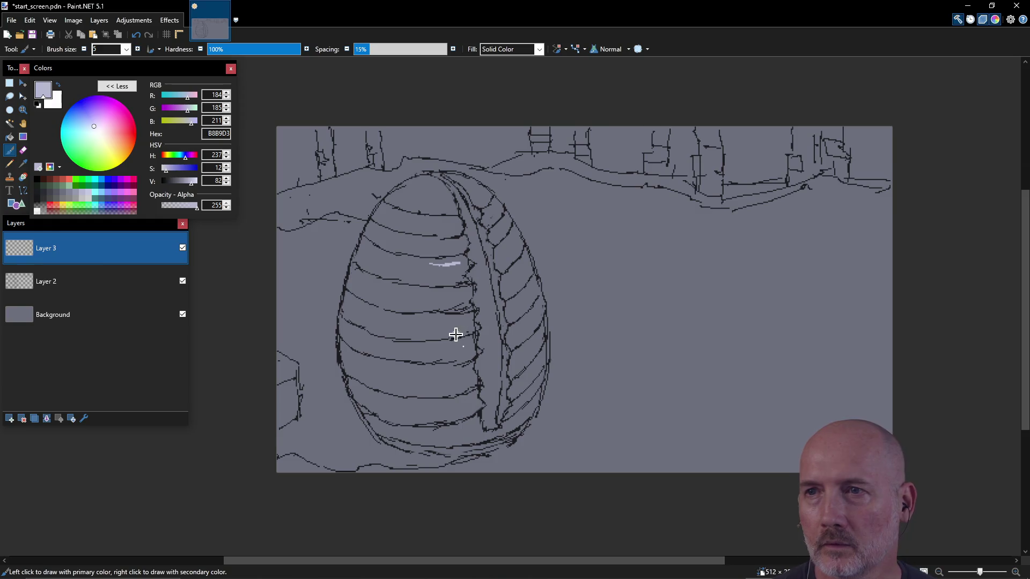
key(ctrl)
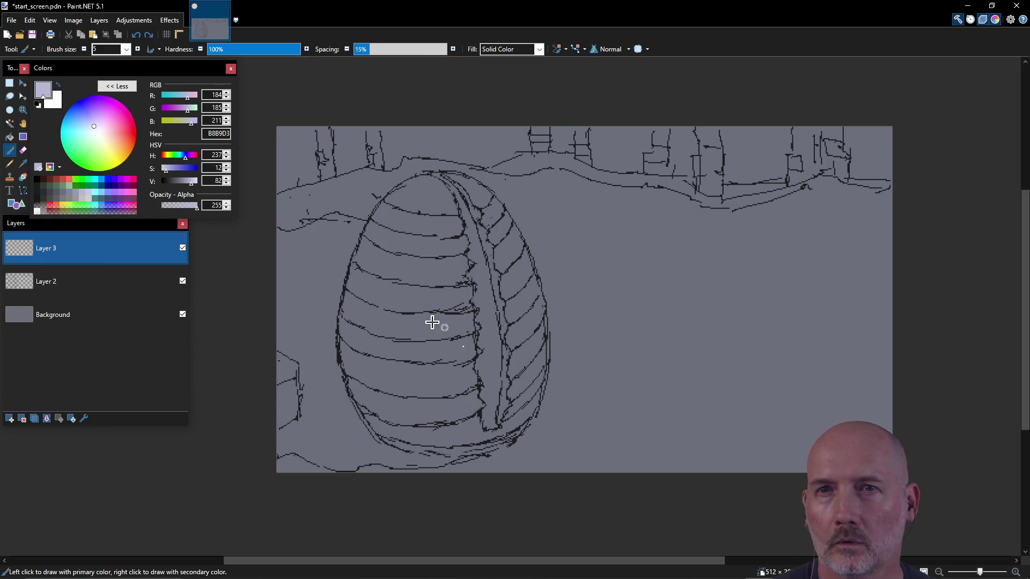
click(77, 199)
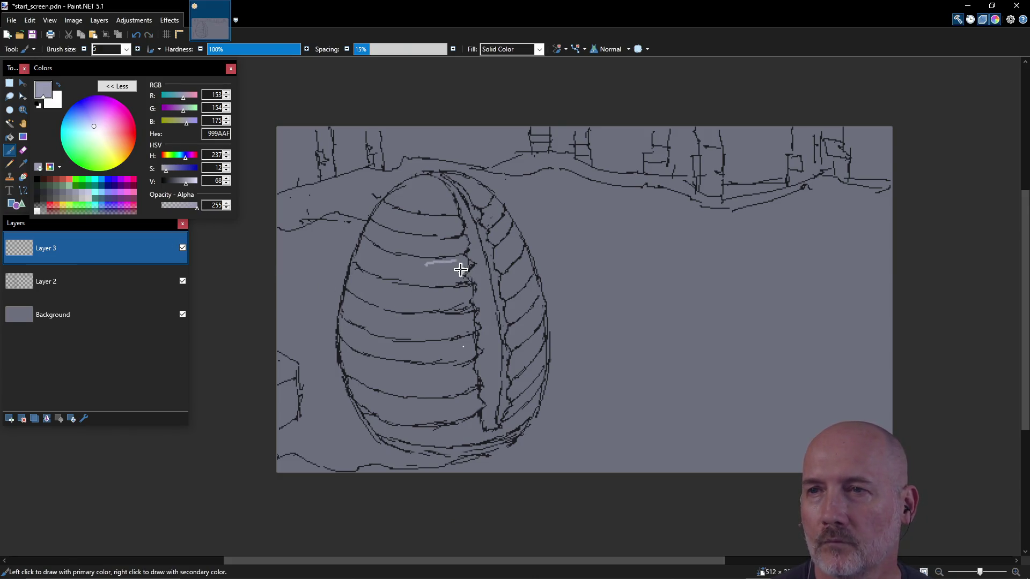
click(126, 50)
click(107, 108)
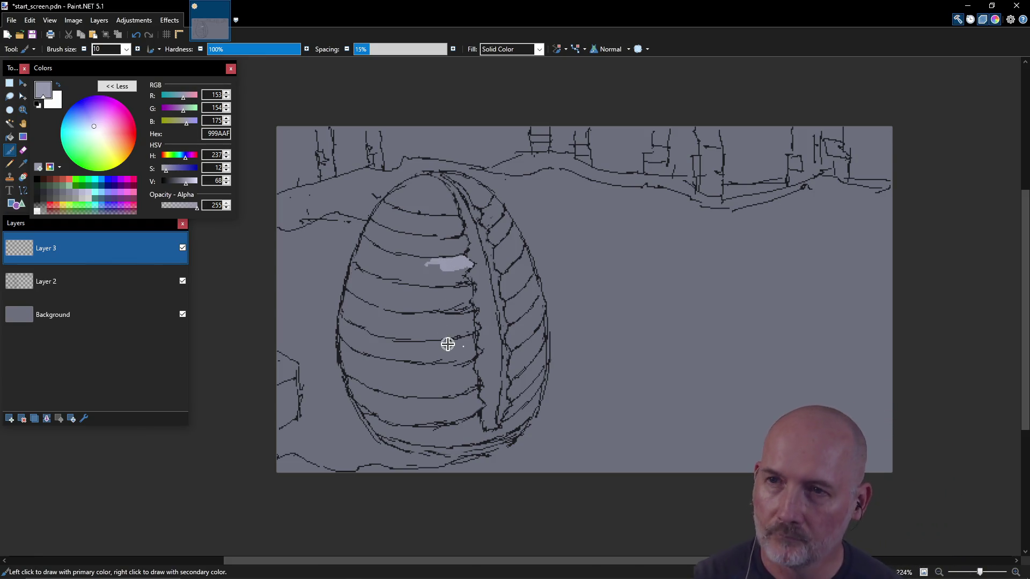
- Paint 999AAF highlight bands across an upper rib and the egg's lower band
click(368, 249)
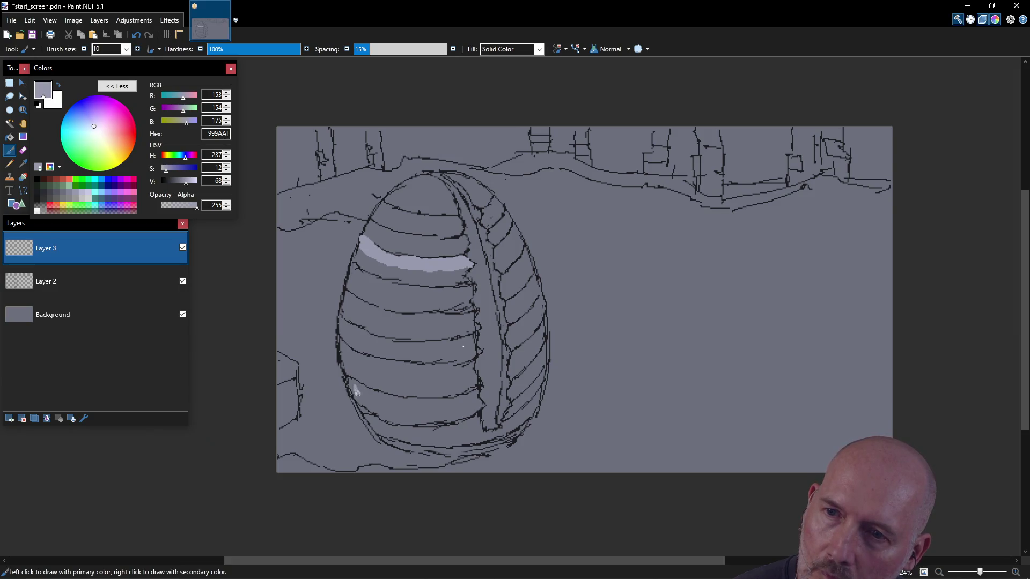
mouse_move(352, 390)
mouse_down()
mouse_move(373, 407)
mouse_move(439, 407)
mouse_move(406, 410)
mouse_up()
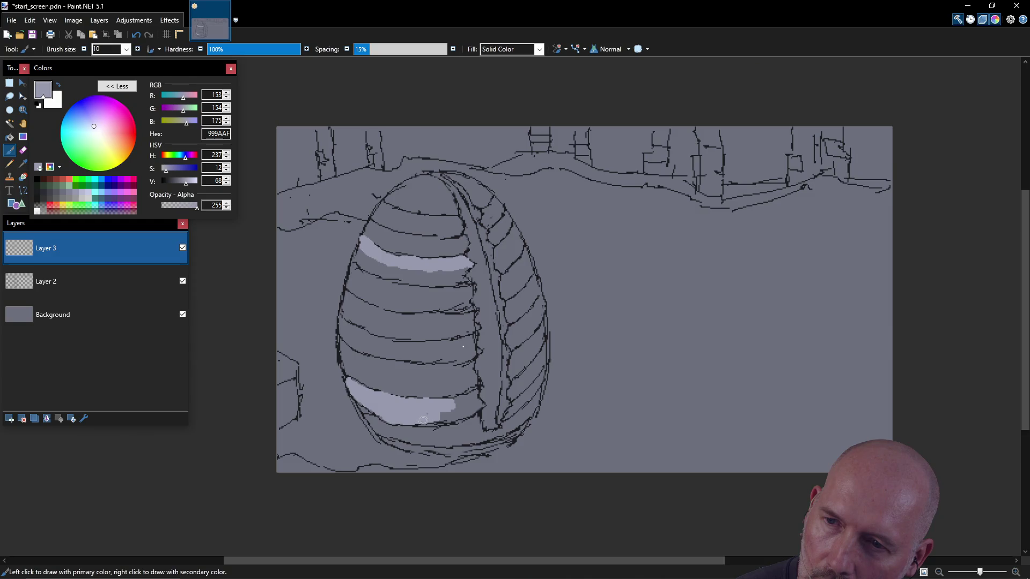
drag(441, 415, 464, 402)
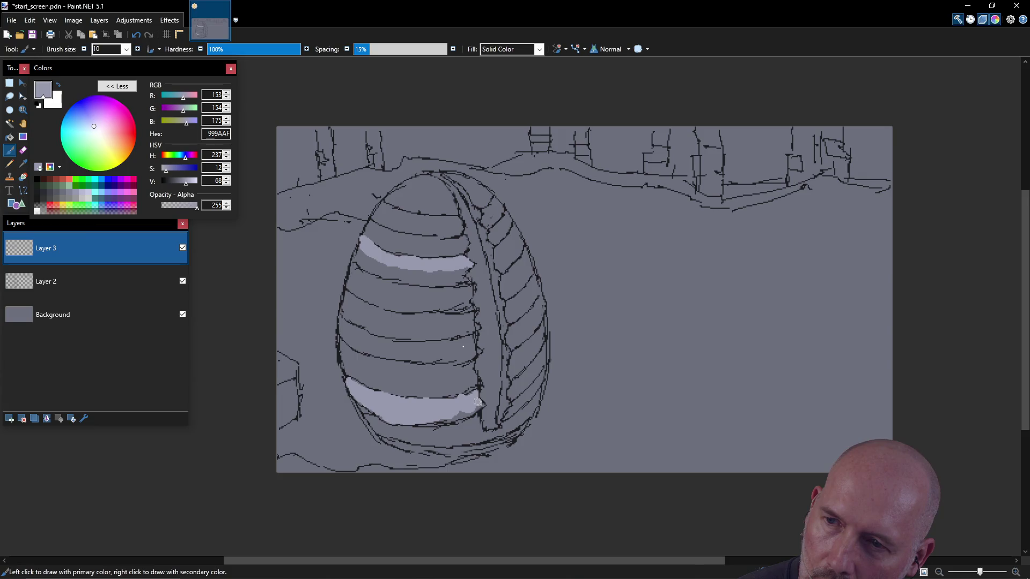
drag(473, 409, 452, 417)
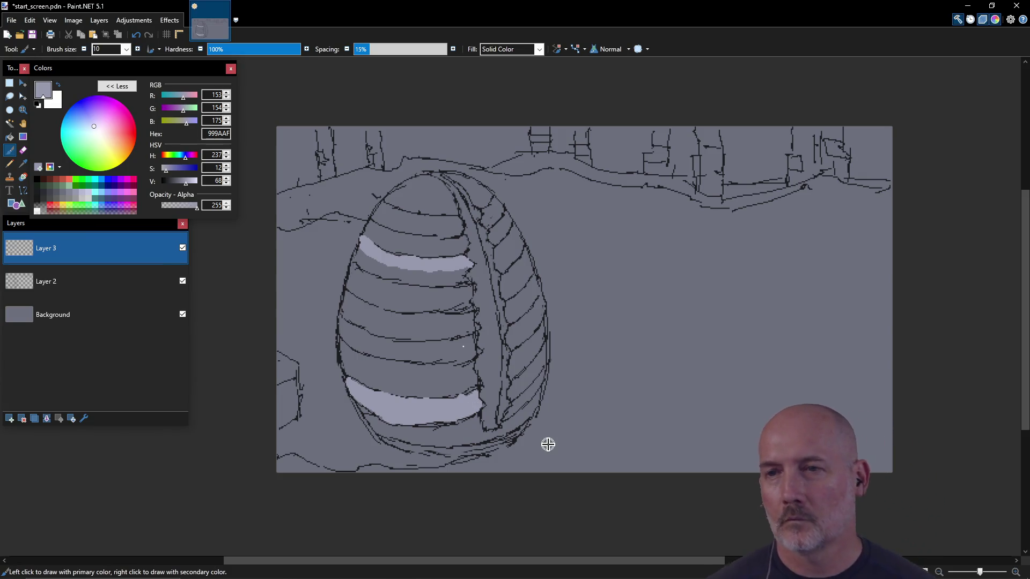
key(e)
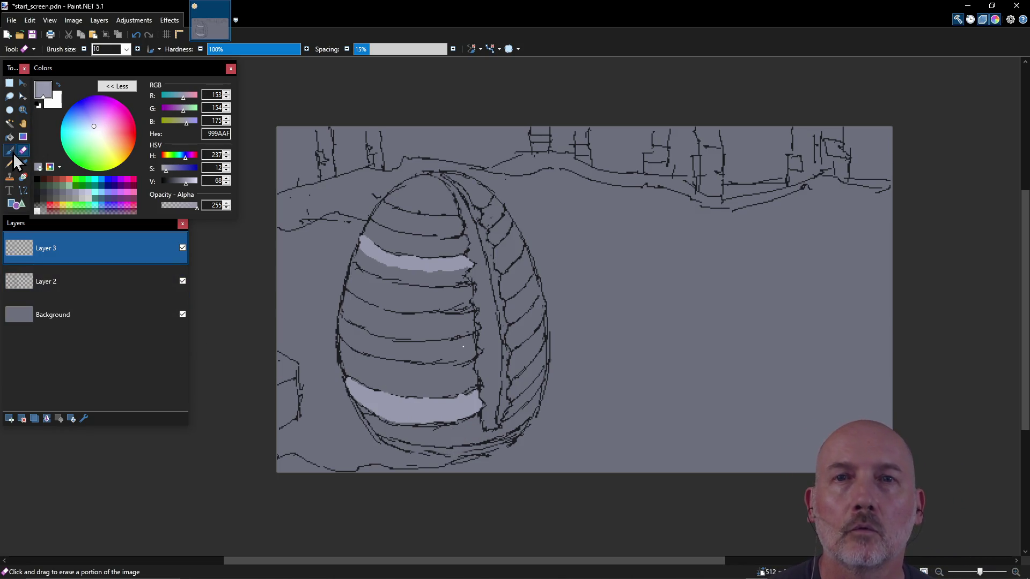
- Extend the lower highlight band and paint 999AAF bands across the middle left-side ribs
key(b)
click(477, 405)
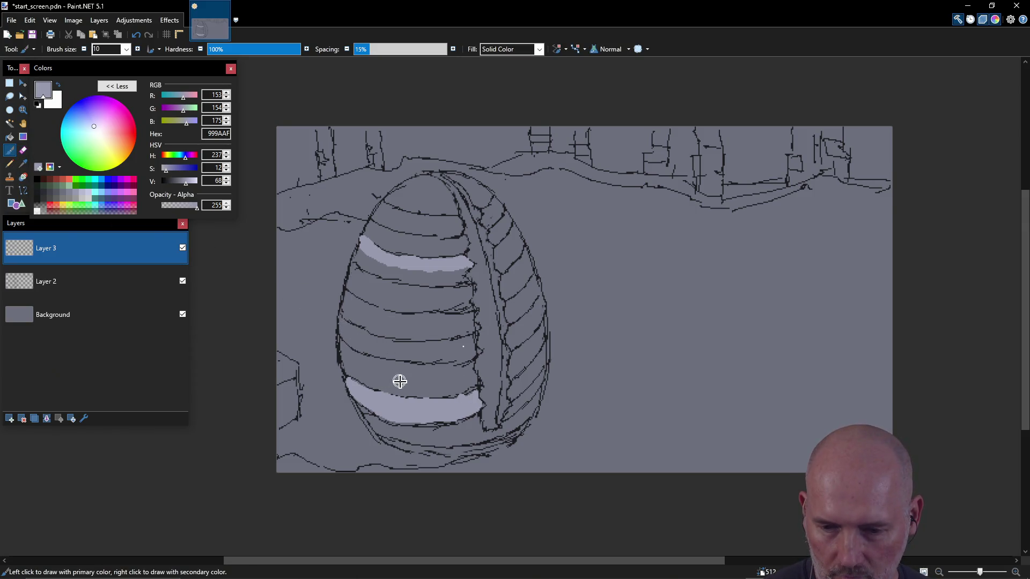
drag(347, 355, 349, 354)
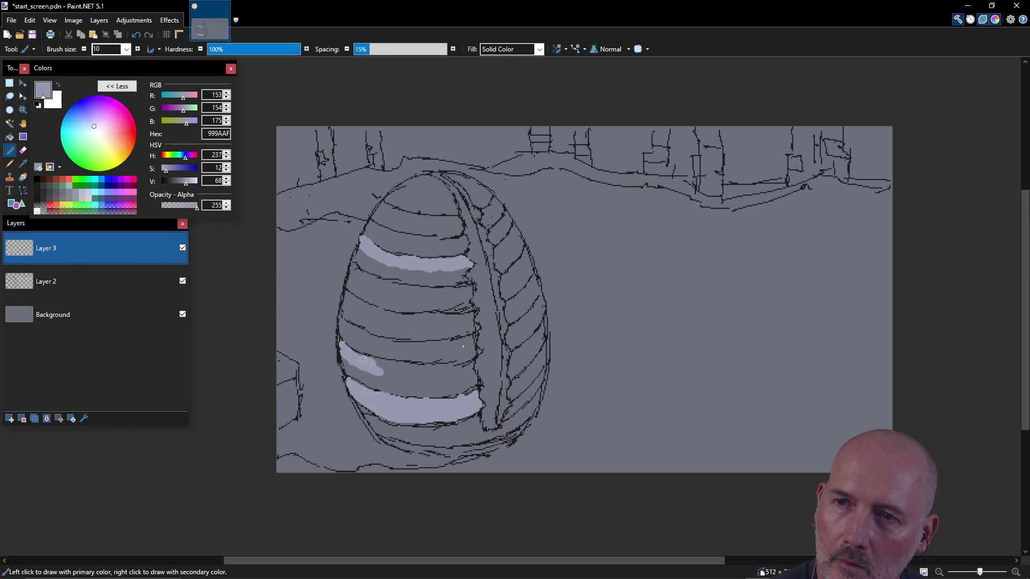
mouse_move(378, 365)
mouse_down()
mouse_move(463, 380)
mouse_move(408, 370)
mouse_move(438, 375)
mouse_up()
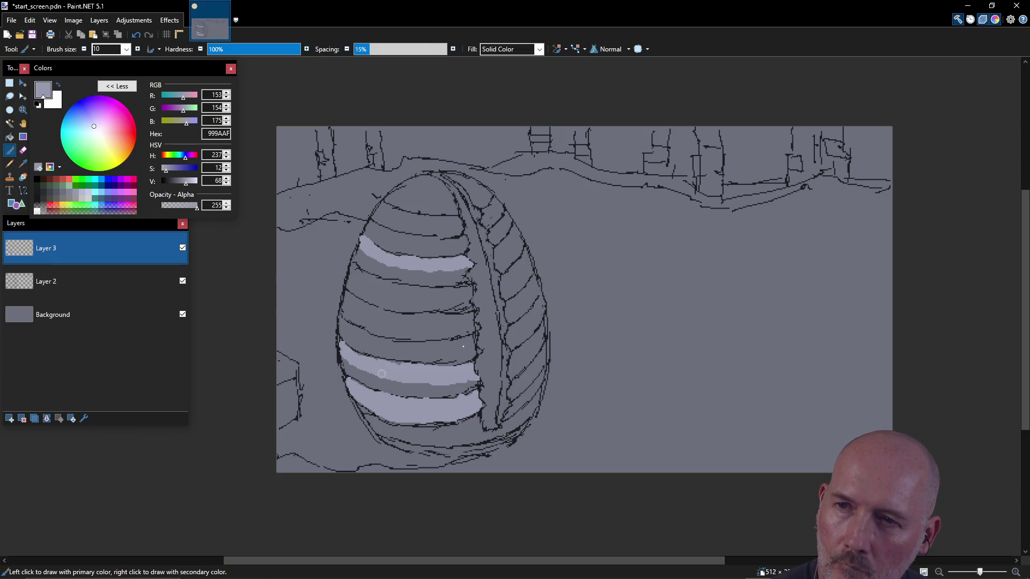
mouse_move(354, 333)
mouse_down()
mouse_move(346, 328)
mouse_move(377, 344)
mouse_move(480, 348)
mouse_move(403, 345)
mouse_move(412, 344)
mouse_up()
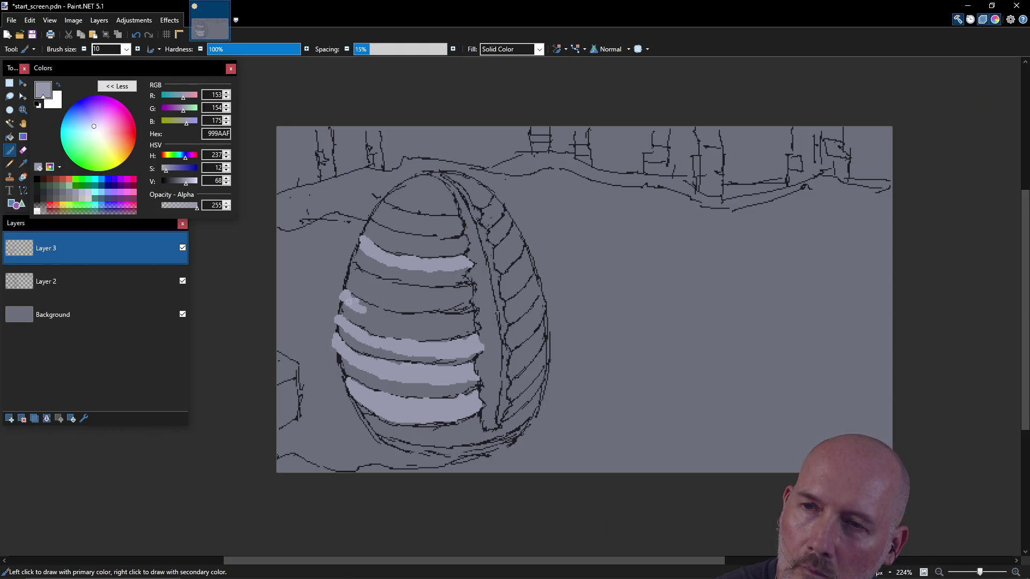
drag(373, 317, 467, 321)
- Paint 999AAF bands across the egg's upper and top ribs, plus a dab on the right section
mouse_move(402, 237)
mouse_down()
mouse_move(413, 241)
mouse_move(409, 256)
mouse_move(418, 240)
mouse_up()
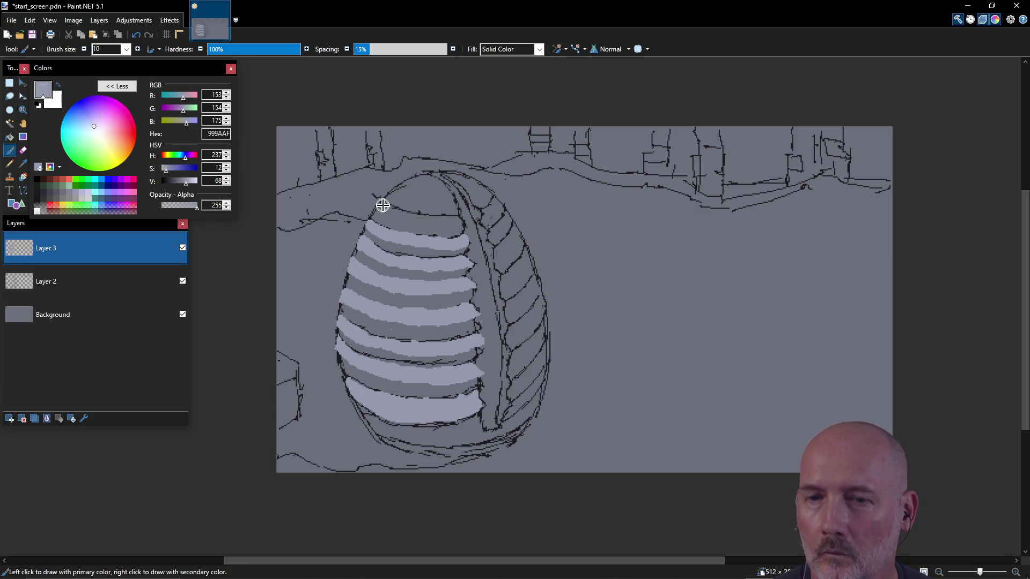
drag(383, 206, 421, 219)
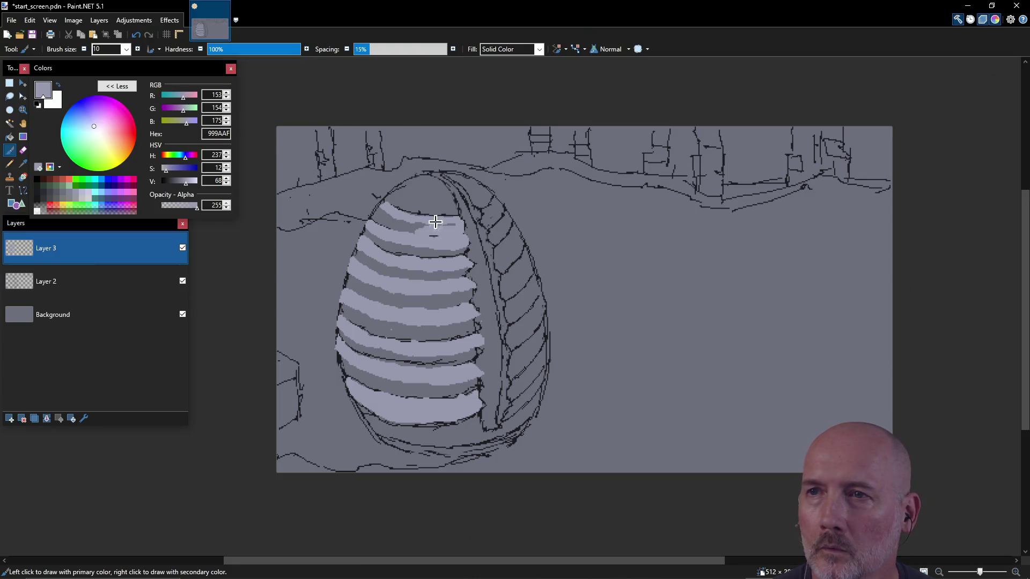
drag(377, 215, 439, 226)
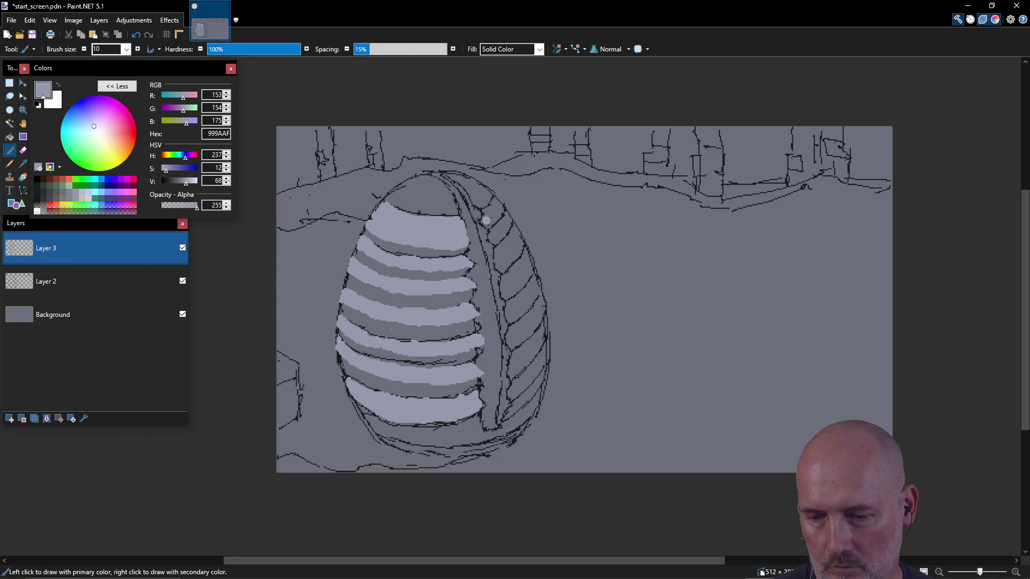
click(486, 220)
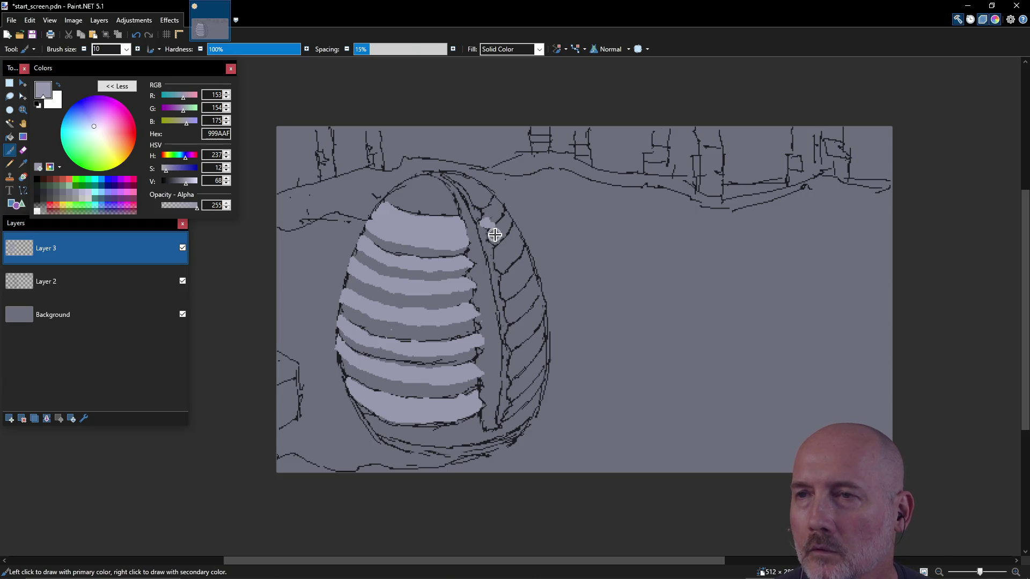
- Dab and stroke 999AAF highlight strips on the upper ribs of the egg's right-hand section
key(ctrl)
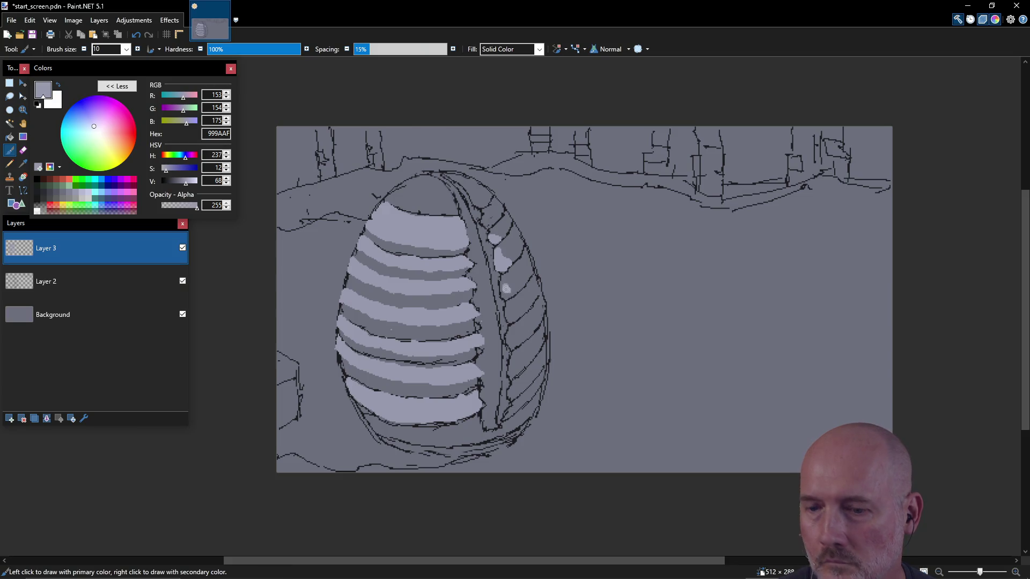
click(505, 288)
click(504, 278)
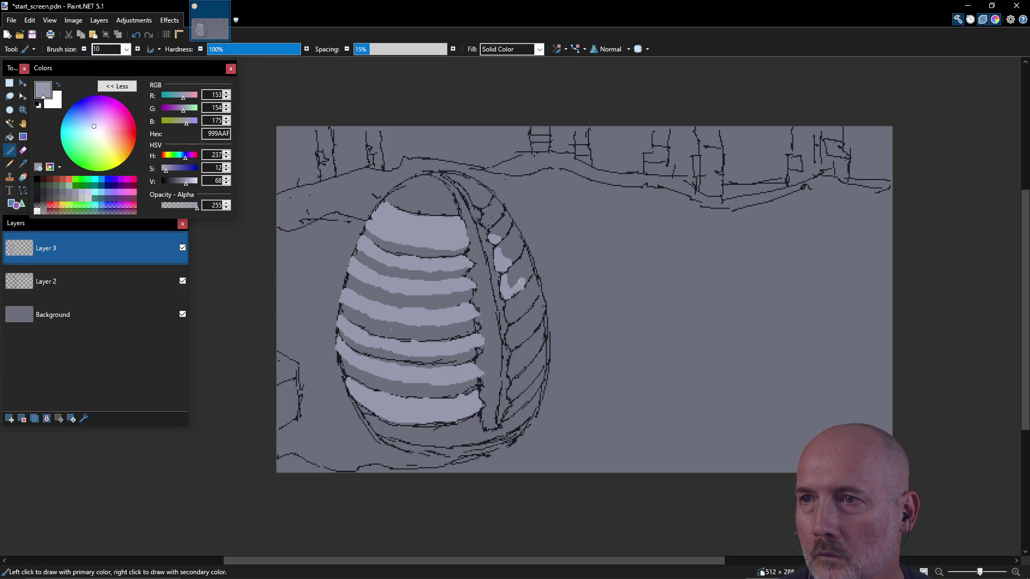
mouse_move(524, 277)
mouse_down()
mouse_move(529, 264)
mouse_move(525, 275)
mouse_up()
click(508, 315)
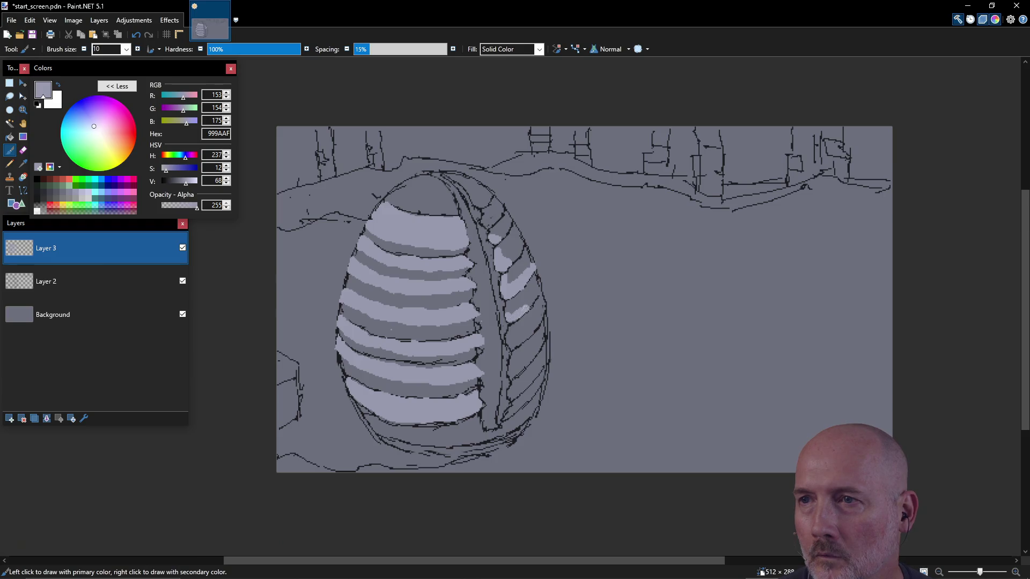
drag(537, 290, 514, 311)
click(532, 292)
- Add highlights on the lower right ribs and the bottom edge, then pick paler B8B9D3
mouse_move(508, 340)
mouse_down()
mouse_move(525, 335)
mouse_move(542, 304)
mouse_up()
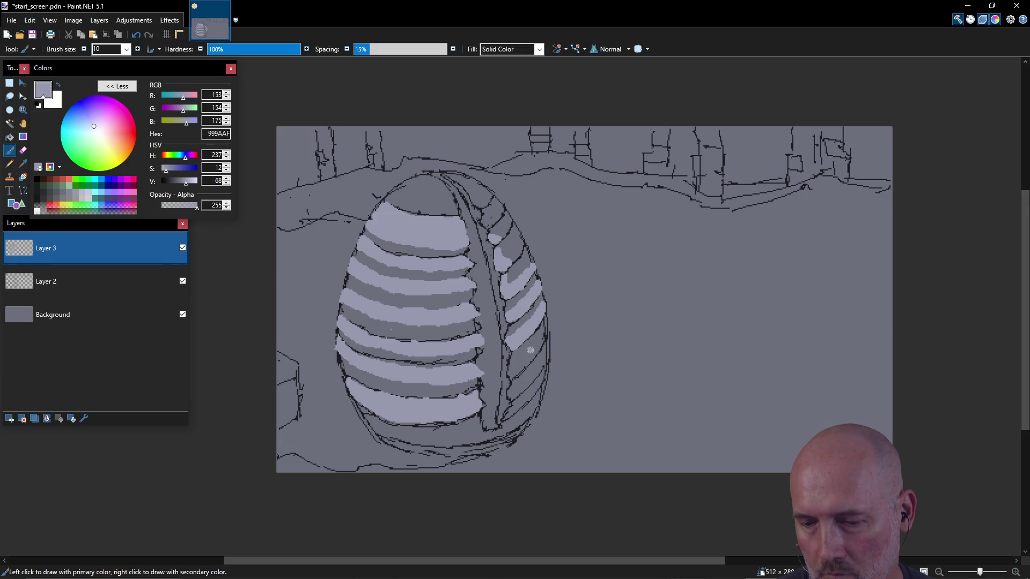
drag(524, 349, 534, 347)
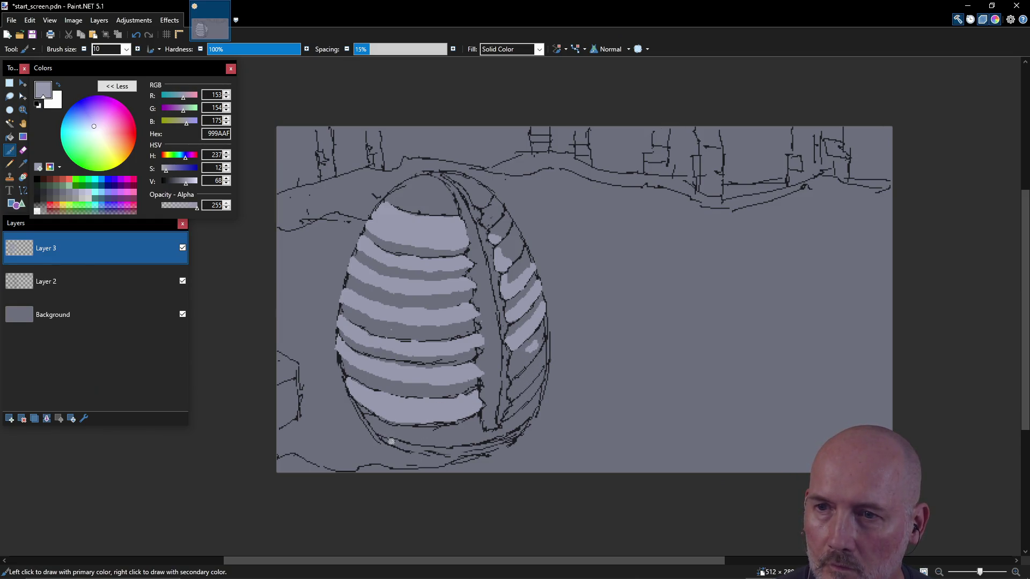
drag(408, 447, 464, 451)
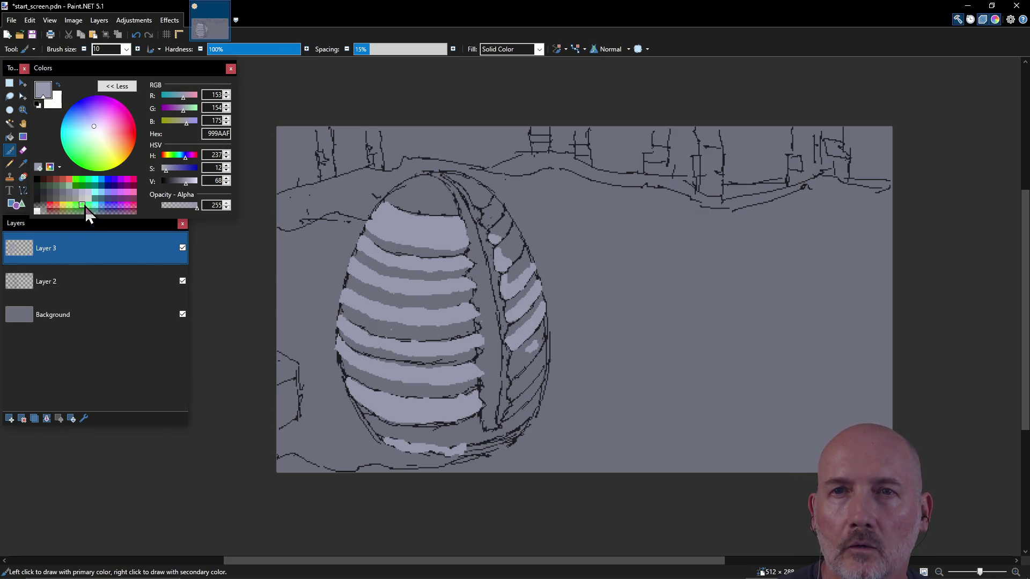
click(84, 192)
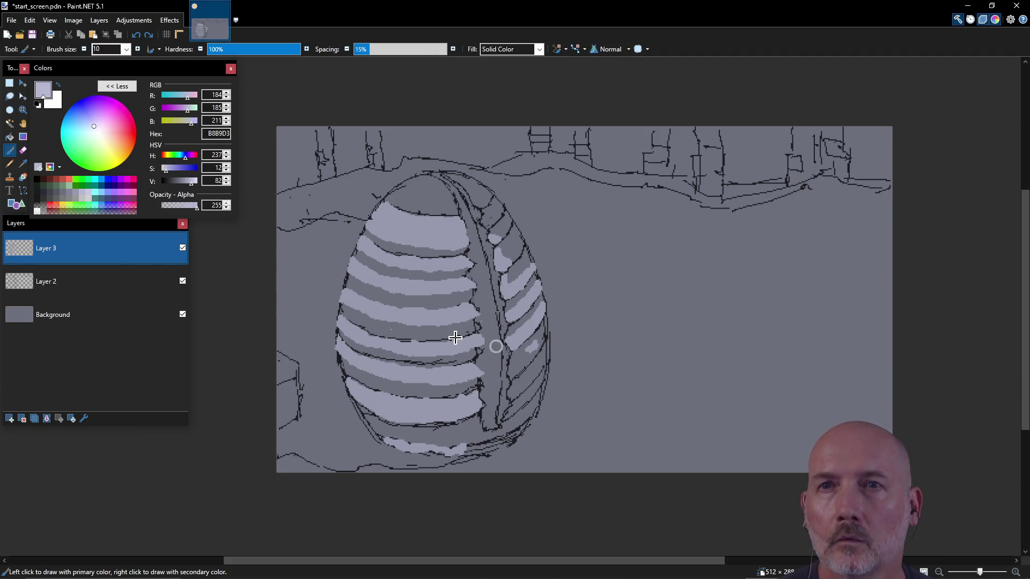
- Switch to a paler lavender and brighten a right-section strip and two lower stripes
click(90, 197)
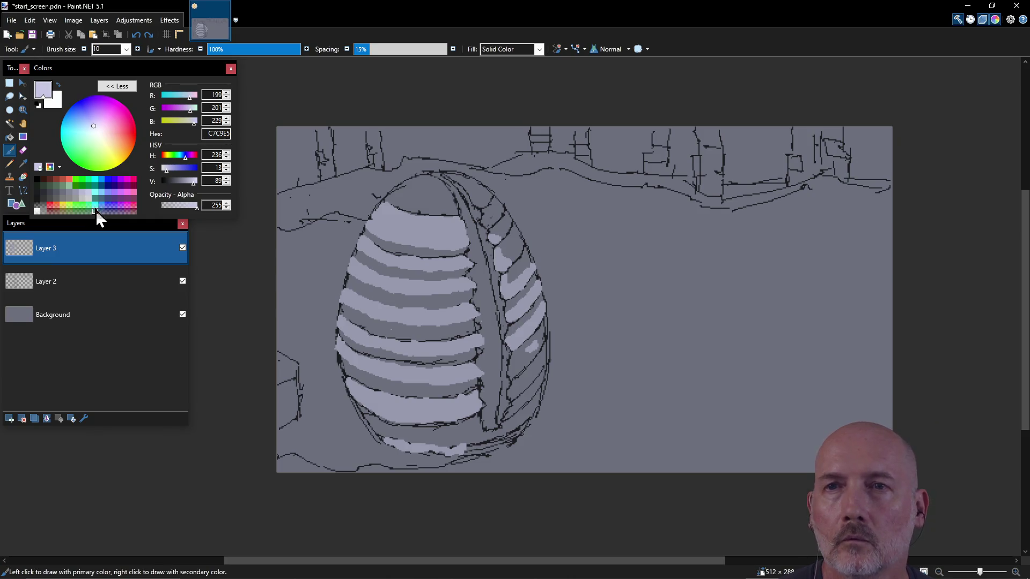
drag(516, 272, 526, 262)
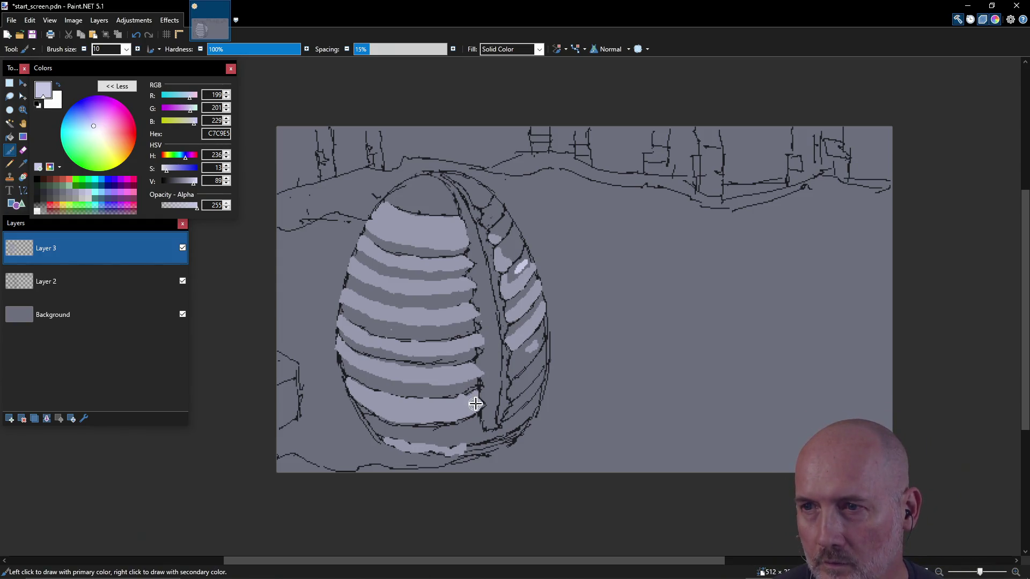
drag(467, 401, 471, 397)
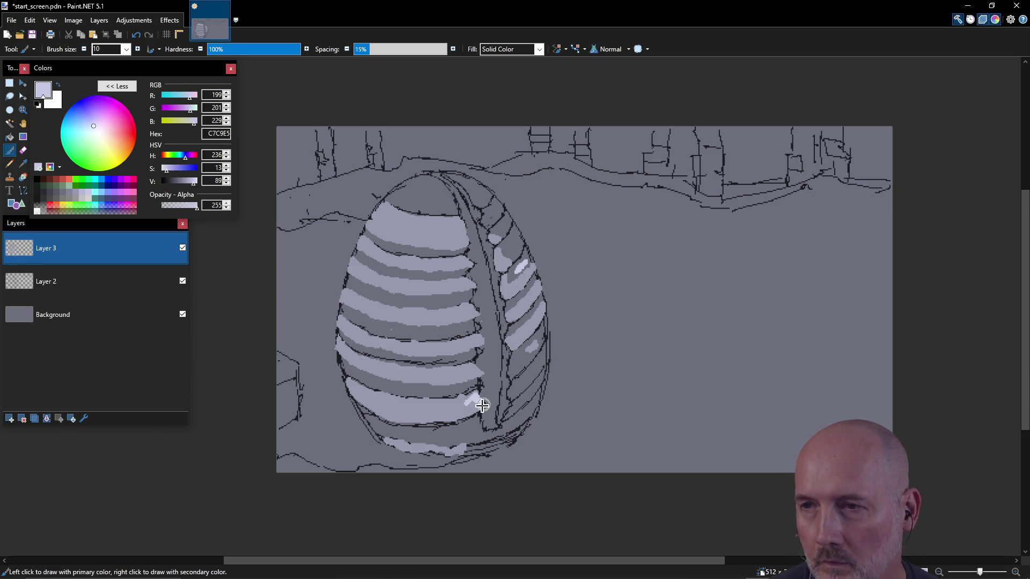
drag(464, 414, 471, 410)
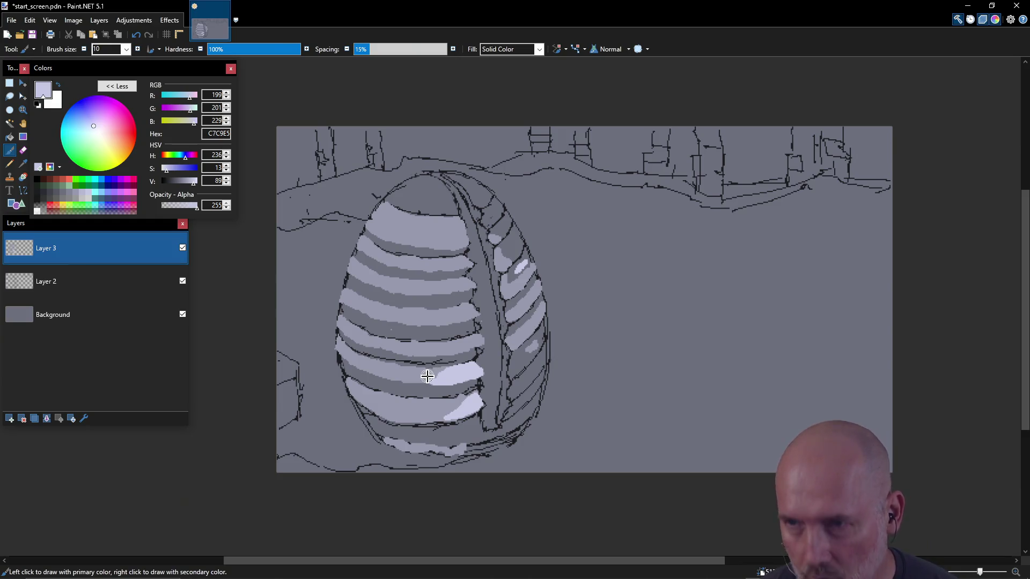
- Sample the light lavender from a highlight patch, try a dab, undo it, and brighten the colour to D2D4F2
ctrl+click(427, 369)
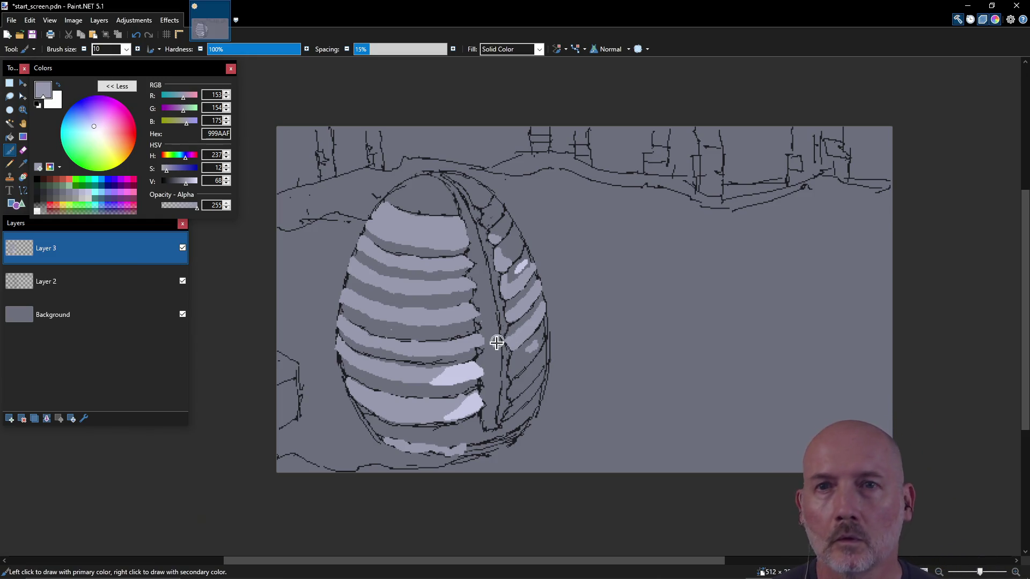
key(k)
click(456, 378)
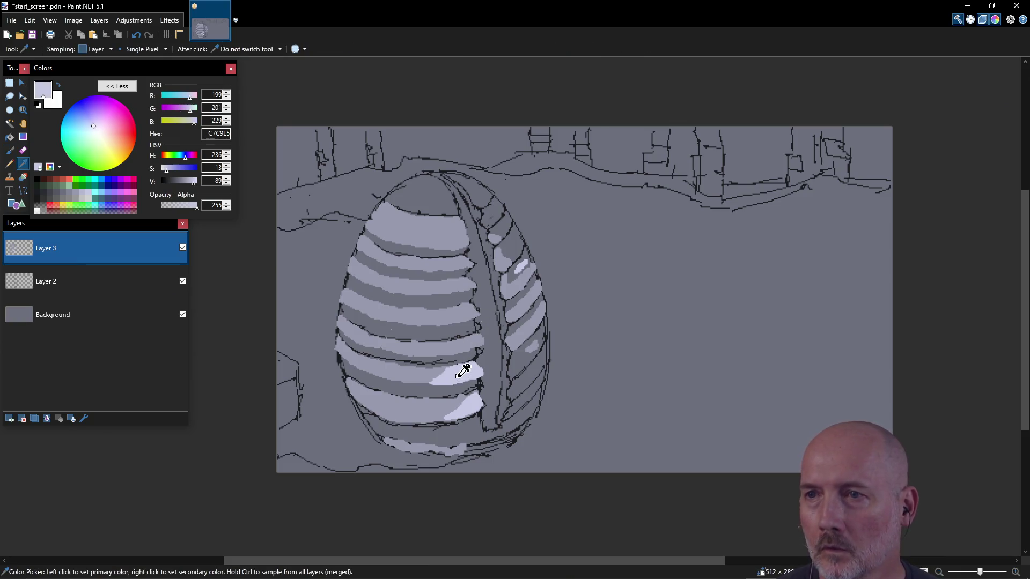
key(b)
drag(515, 237, 515, 232)
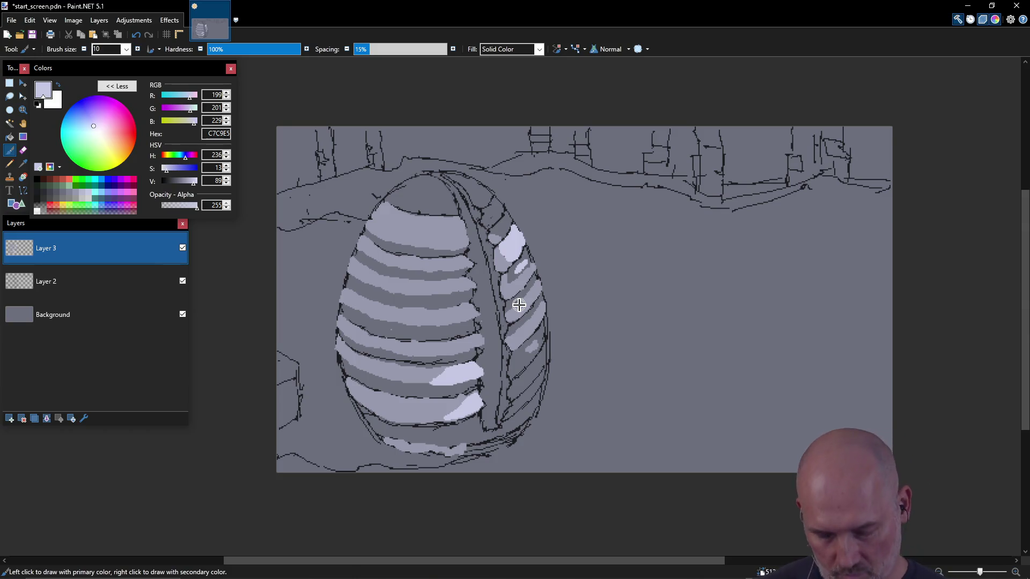
key(ctrl+z)
key(ctrl+z)
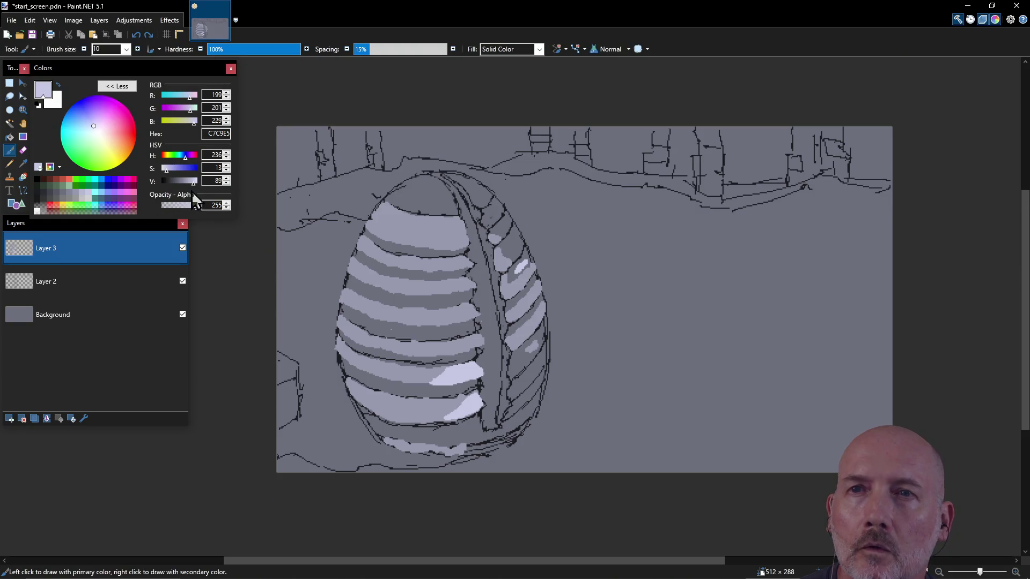
drag(195, 187, 196, 186)
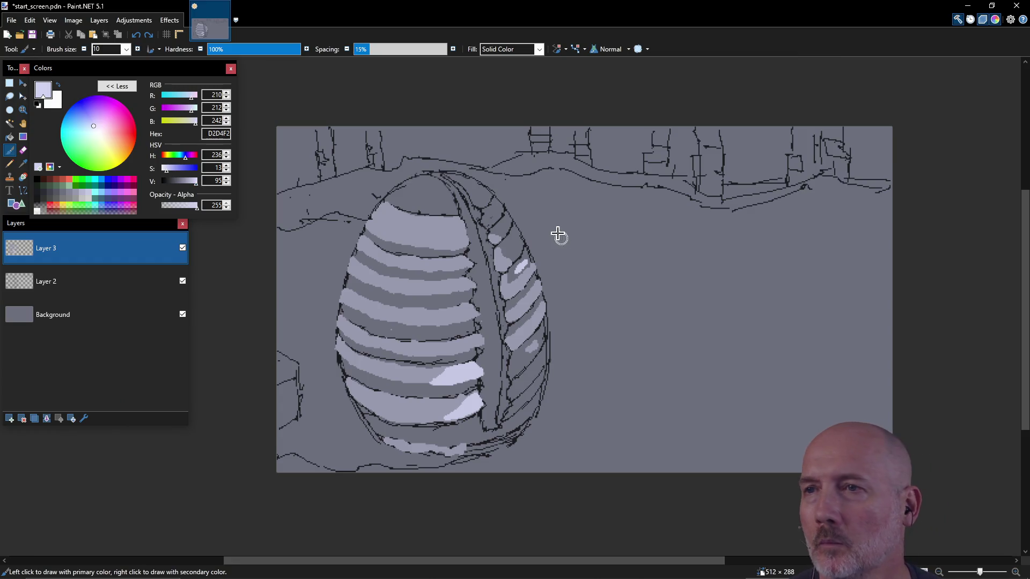
- Paint a bright highlight on the right-side ribs, touching up stripes with sampled grey
drag(518, 240, 516, 234)
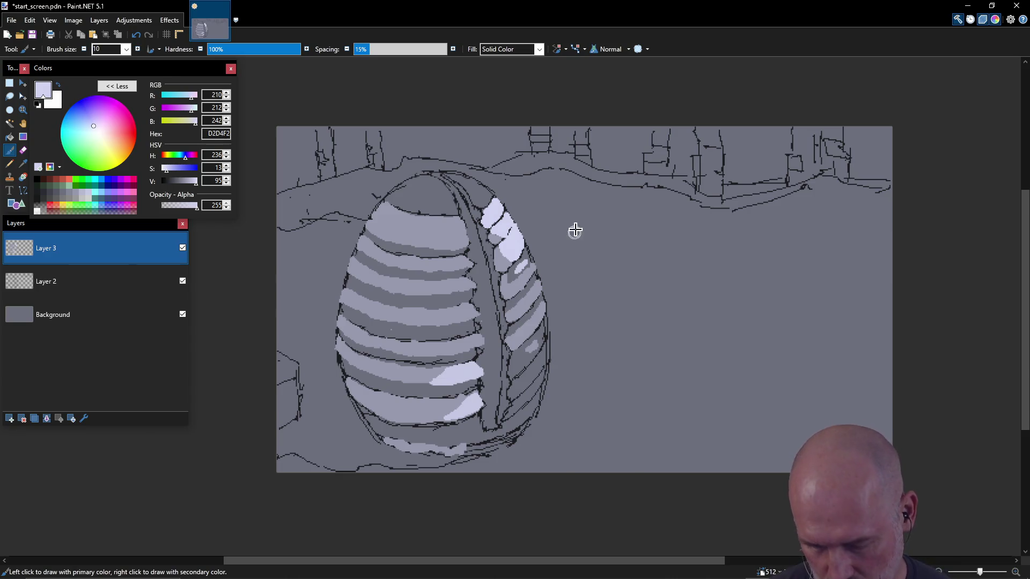
key(k)
click(500, 258)
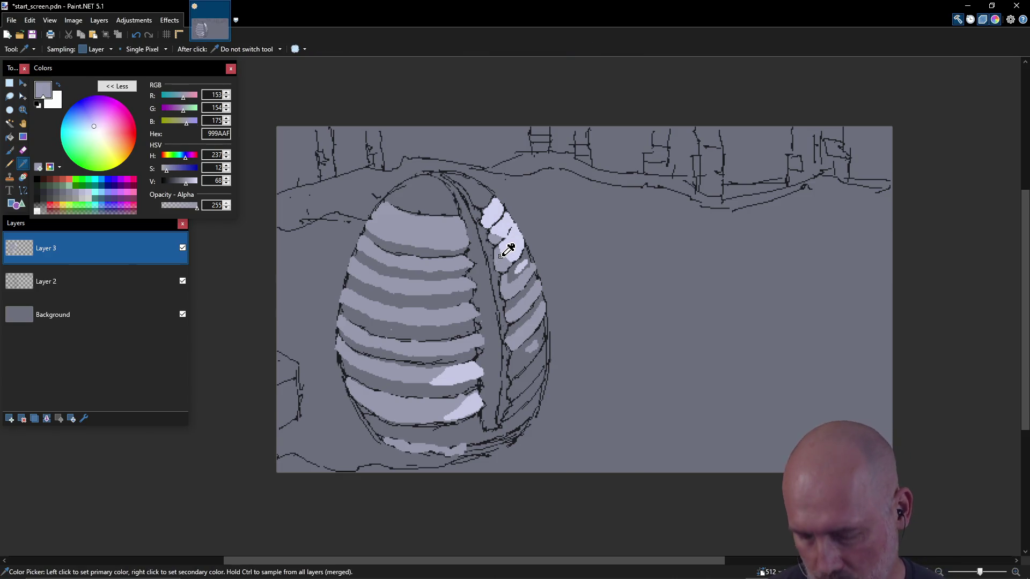
key(b)
drag(499, 253, 502, 262)
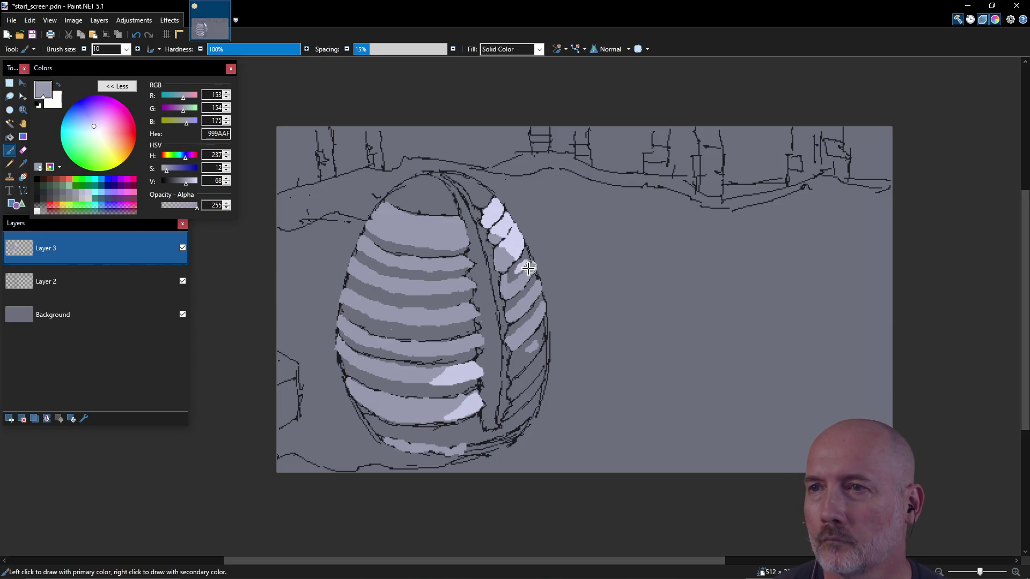
key(k)
click(517, 244)
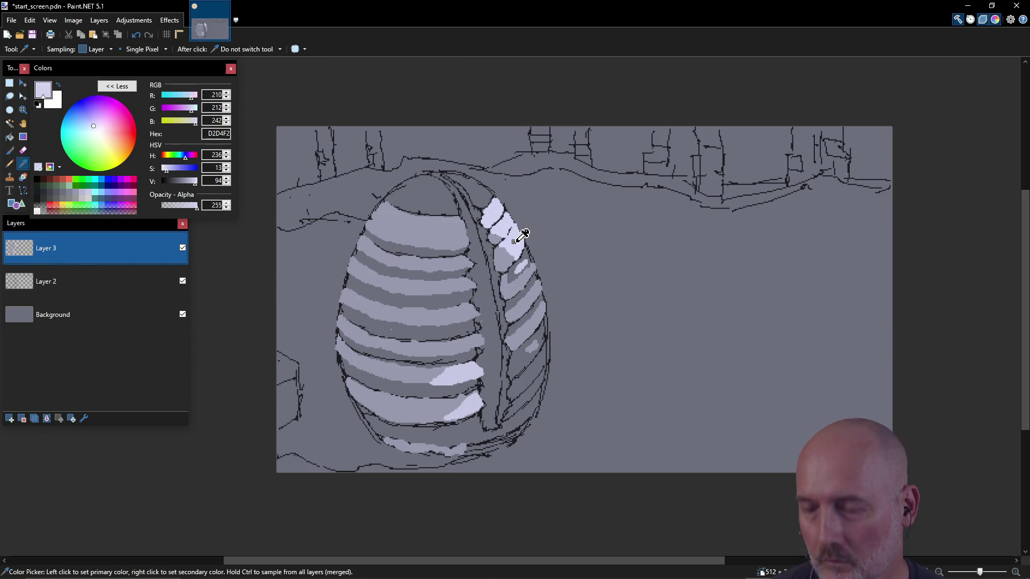
key(b)
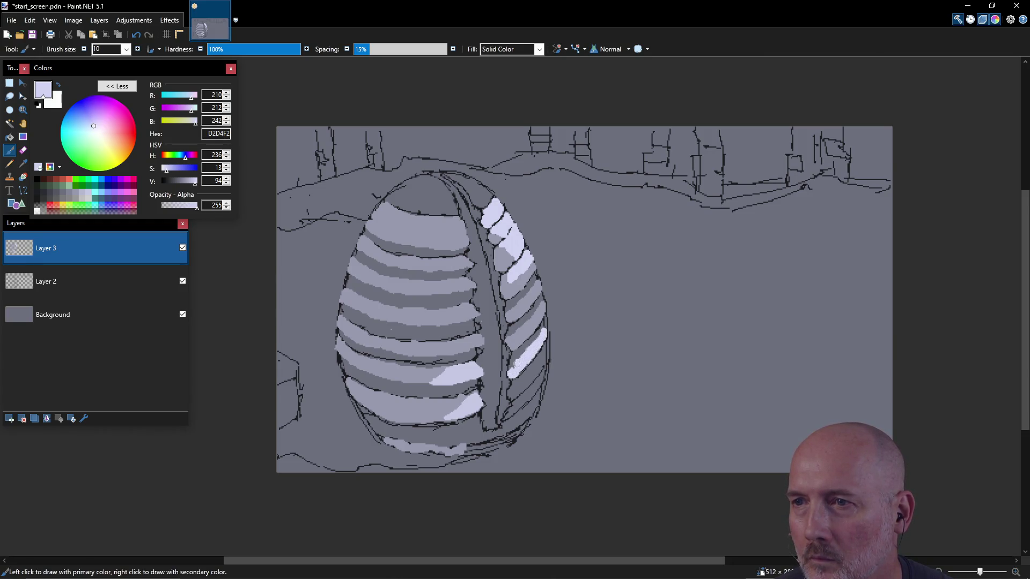
- Dab bright highlights on the lower-right rib and bottom edge, then choose dark 2C2C33
click(513, 394)
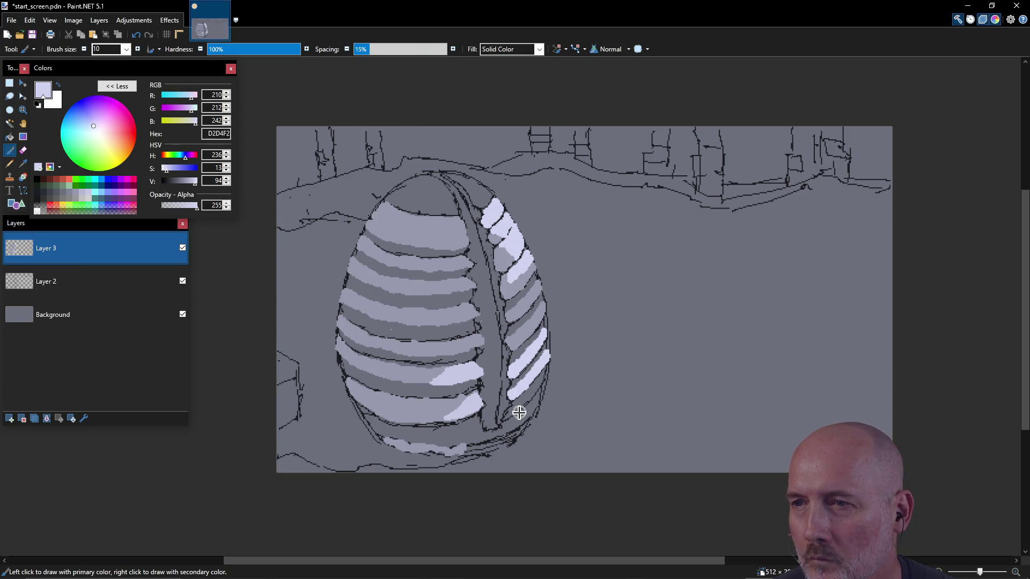
click(493, 444)
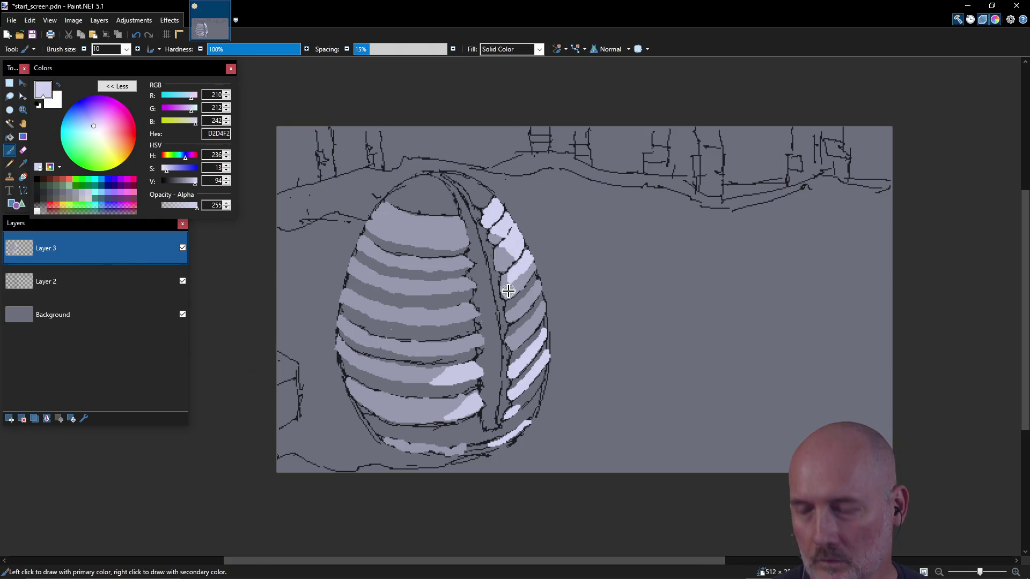
ctrl+click(509, 289)
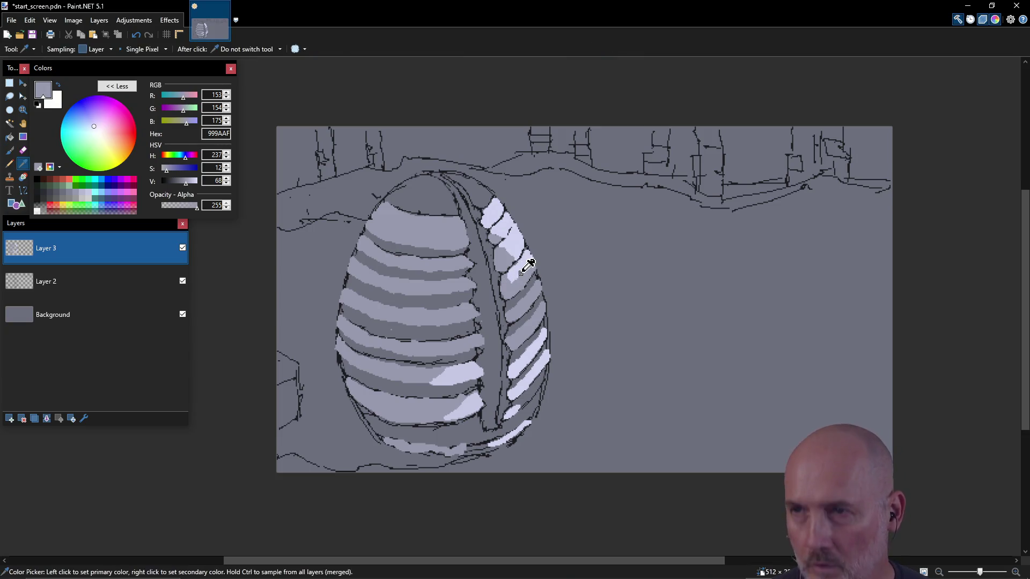
ctrl+click(524, 262)
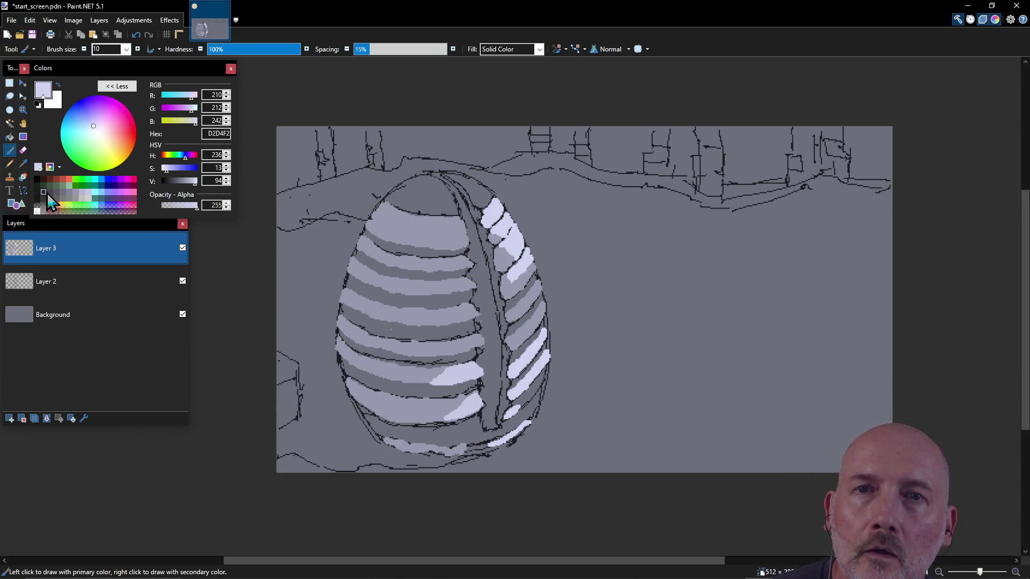
click(43, 192)
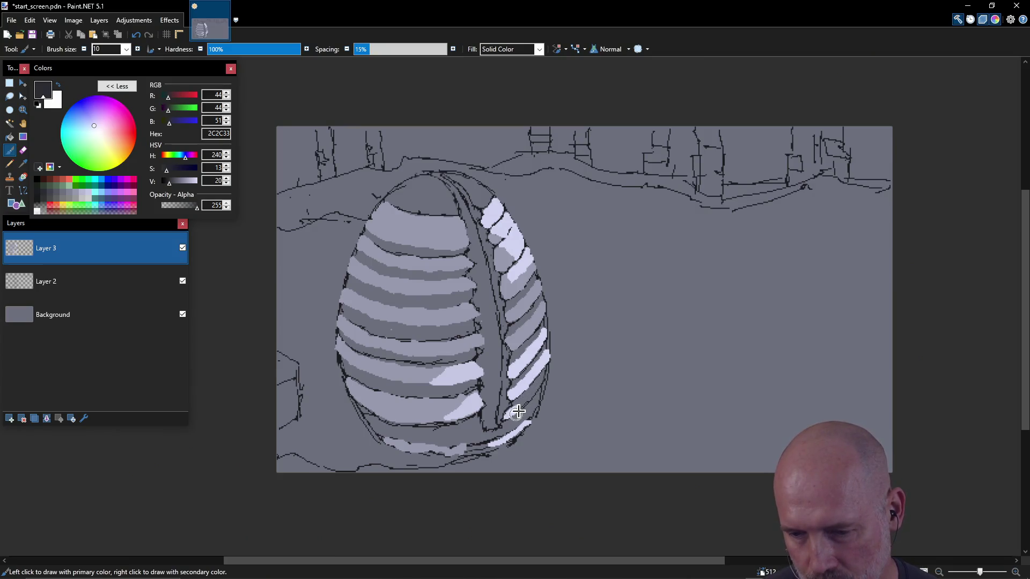
- Paint 2C2C33 shadow strokes between the lower right-hand ribs and along the lower-right outline
drag(525, 398, 539, 382)
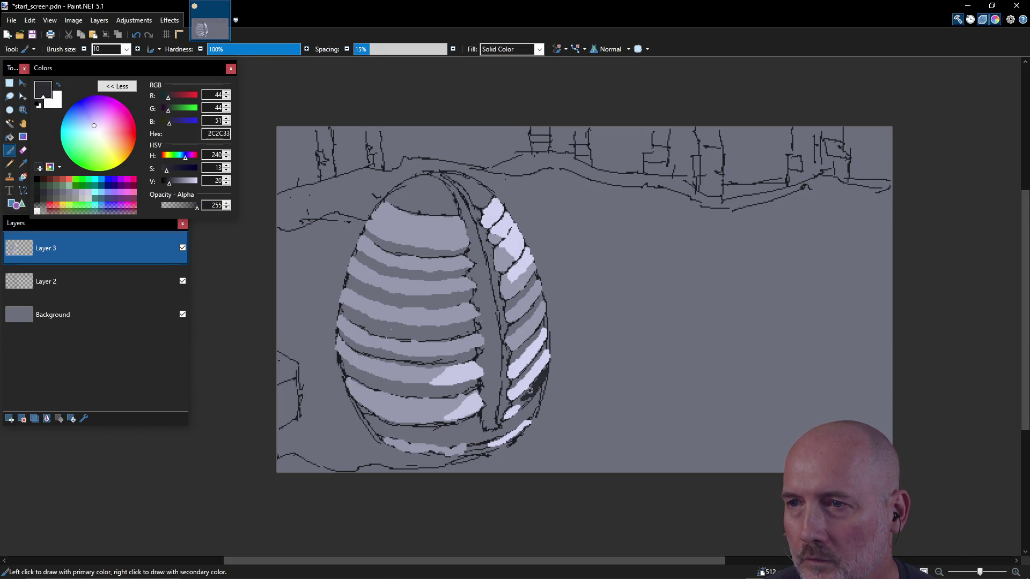
mouse_move(538, 382)
mouse_down()
mouse_move(525, 415)
mouse_move(543, 386)
mouse_up()
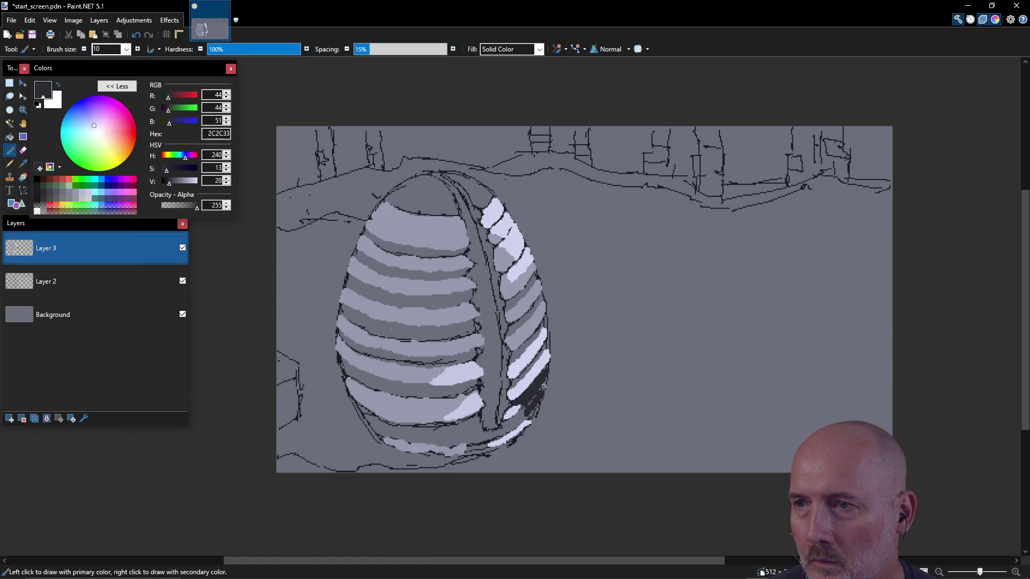
drag(522, 419, 520, 422)
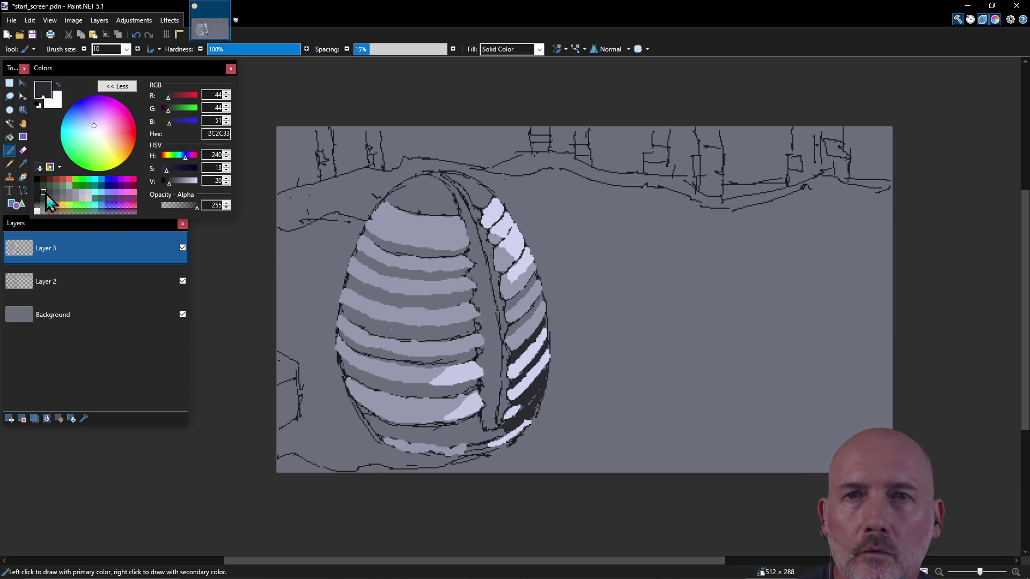
click(518, 325)
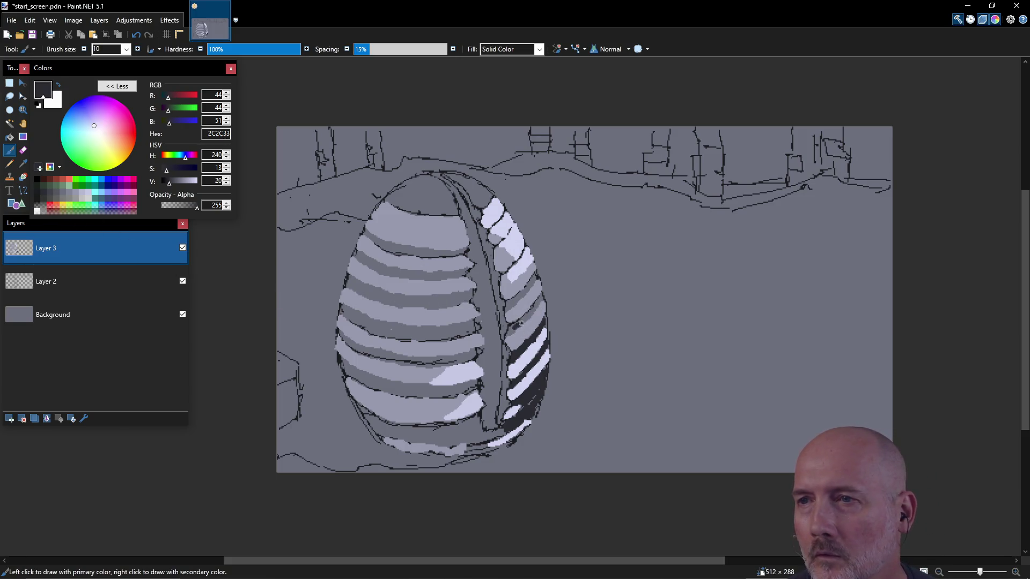
click(48, 193)
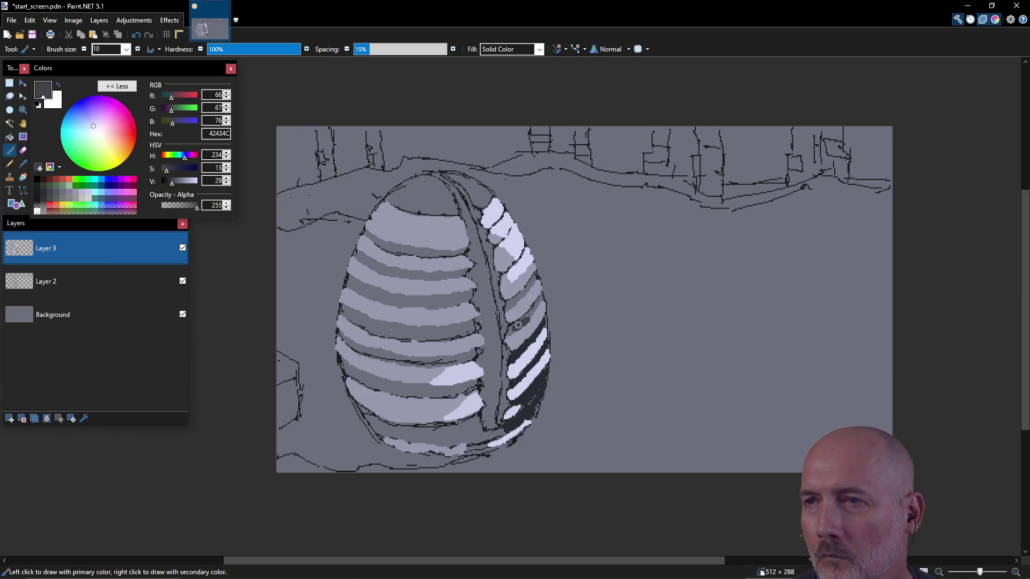
click(41, 192)
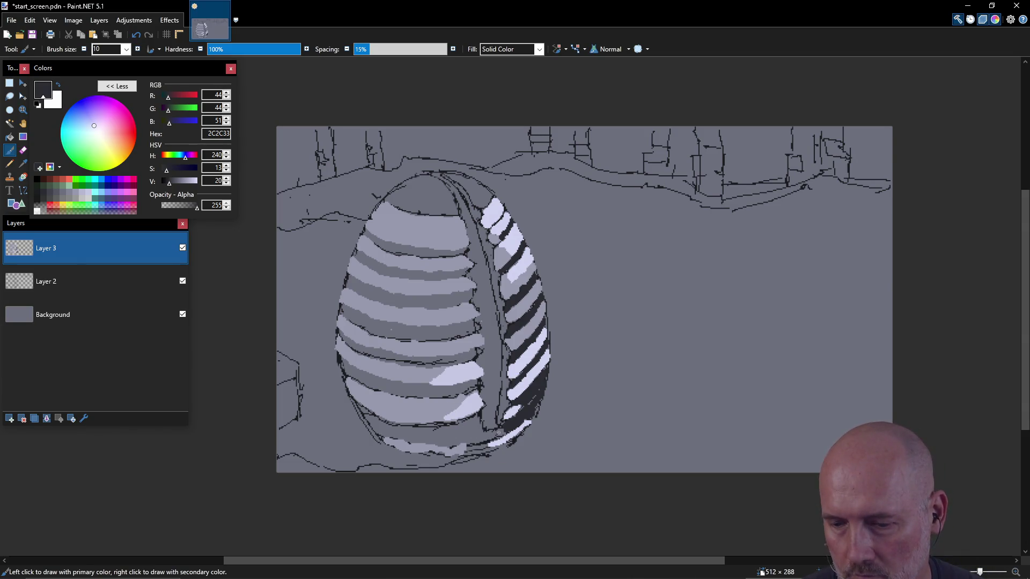
drag(477, 419, 472, 440)
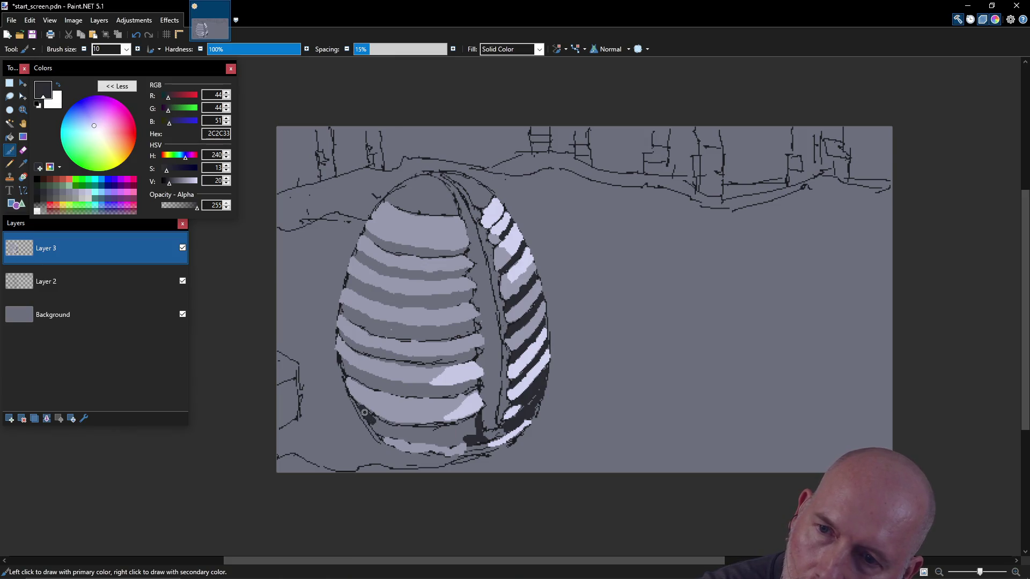
- Brush a shadow band along the egg's bottom in 2C2C33 and darker 1C1D21, then resample 2C2C33
mouse_move(379, 431)
mouse_down()
mouse_move(389, 434)
mouse_move(370, 421)
mouse_move(413, 432)
mouse_move(402, 425)
mouse_move(472, 420)
mouse_move(454, 443)
mouse_move(392, 436)
mouse_move(461, 432)
mouse_up()
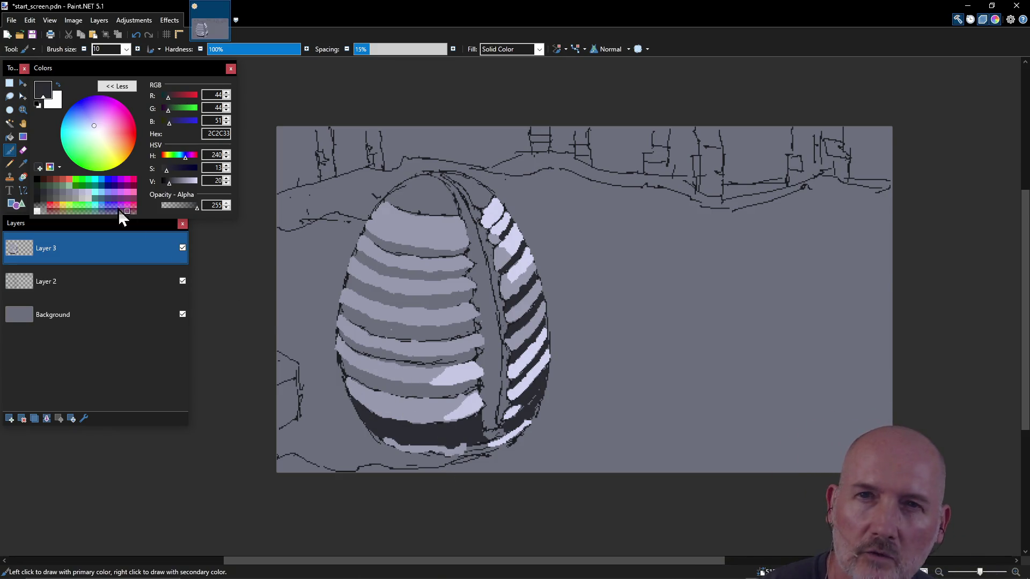
click(39, 190)
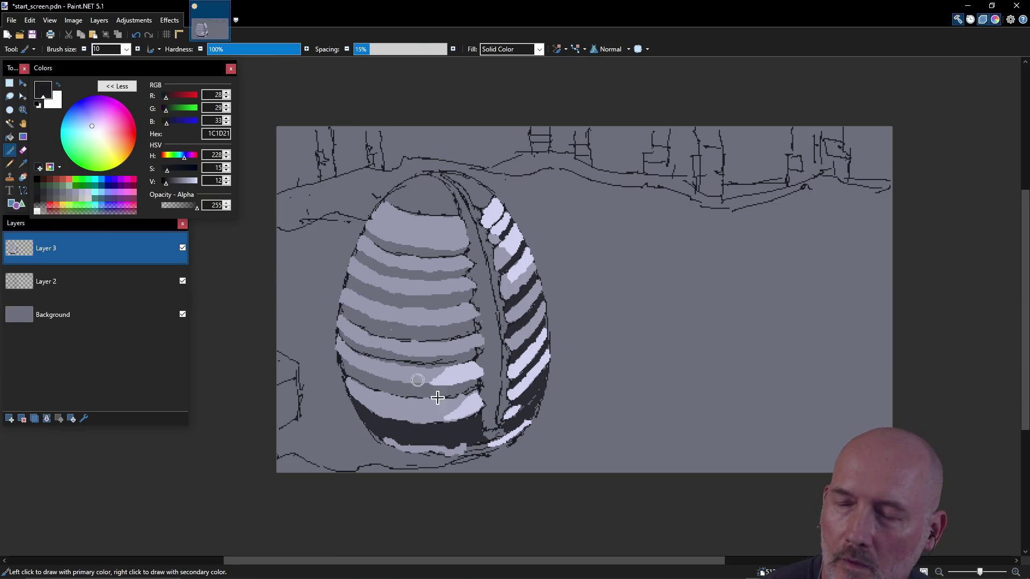
mouse_move(430, 429)
mouse_down()
mouse_move(457, 440)
mouse_move(448, 438)
mouse_move(474, 426)
mouse_move(428, 442)
mouse_move(448, 441)
mouse_move(386, 426)
mouse_move(356, 399)
mouse_move(384, 435)
mouse_move(430, 442)
mouse_move(394, 424)
mouse_move(411, 427)
mouse_up()
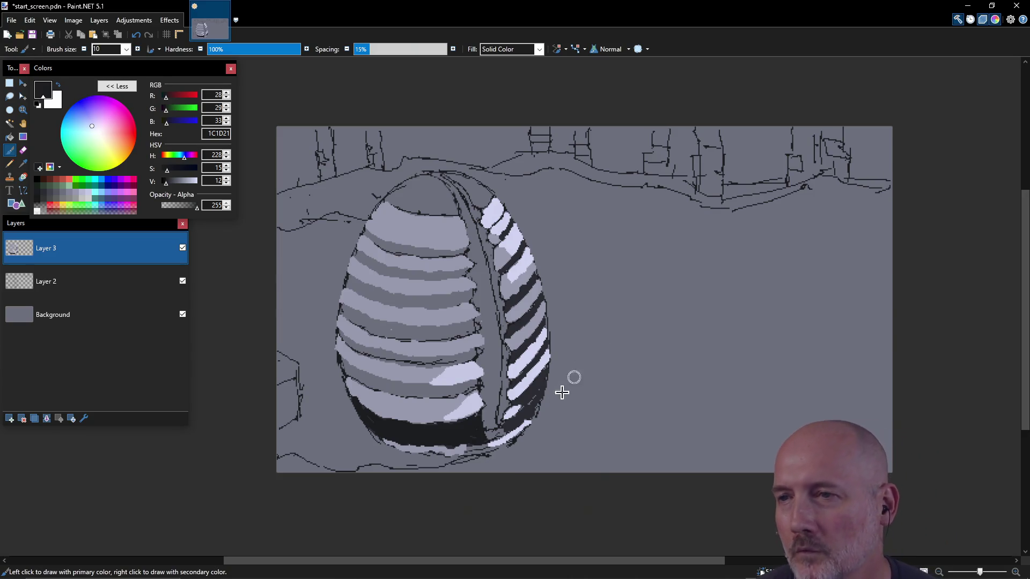
key(k)
click(462, 421)
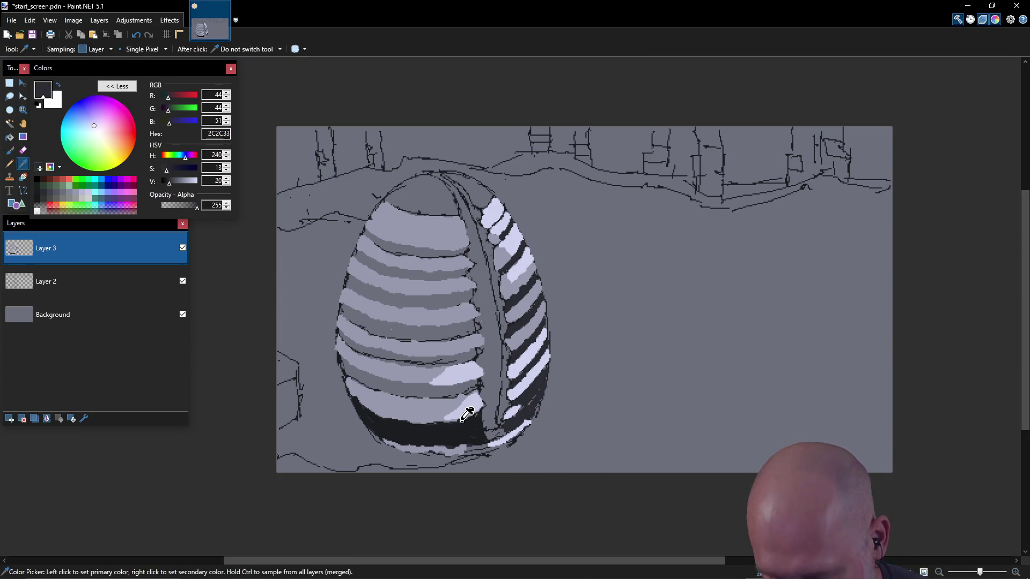
key(b)
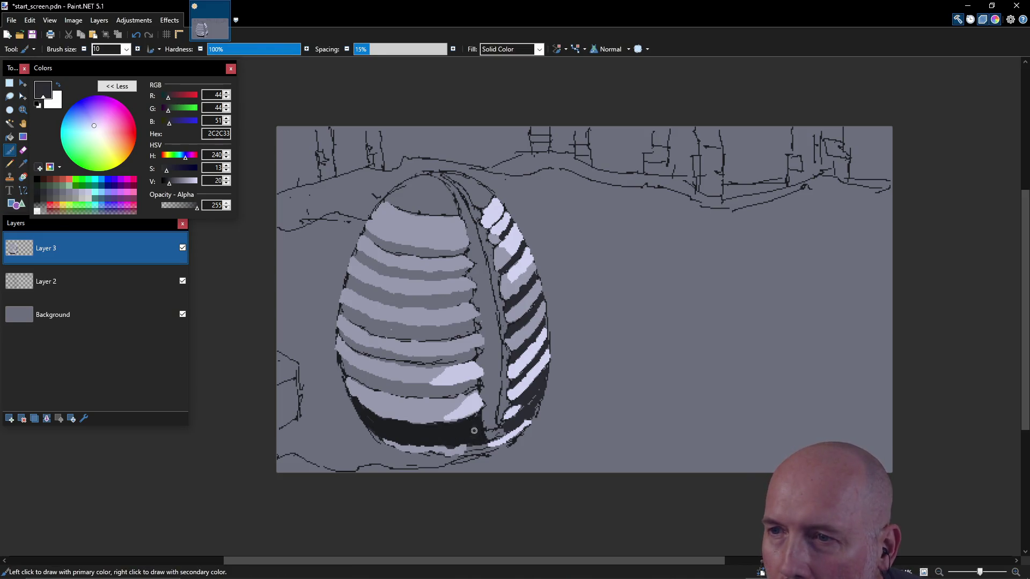
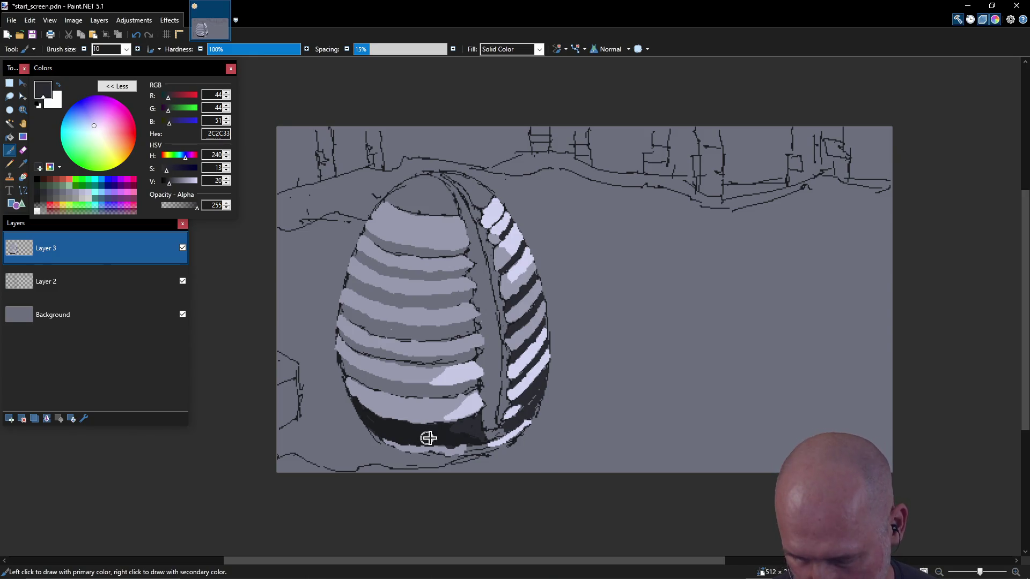
- Sample the near-black shadow colour and paint it over the egg's lower right stripe
key(k)
click(437, 434)
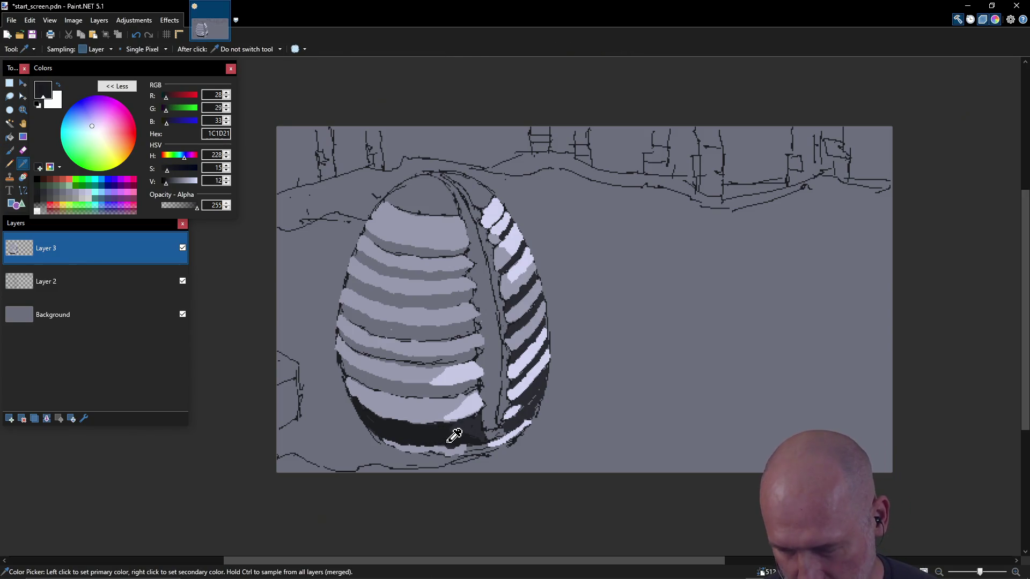
key(b)
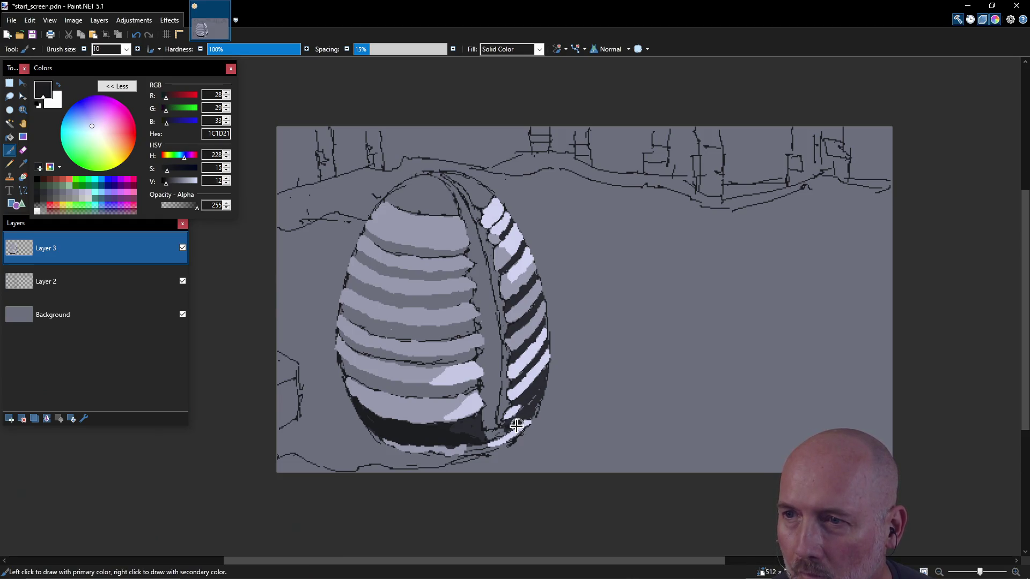
drag(525, 416, 529, 412)
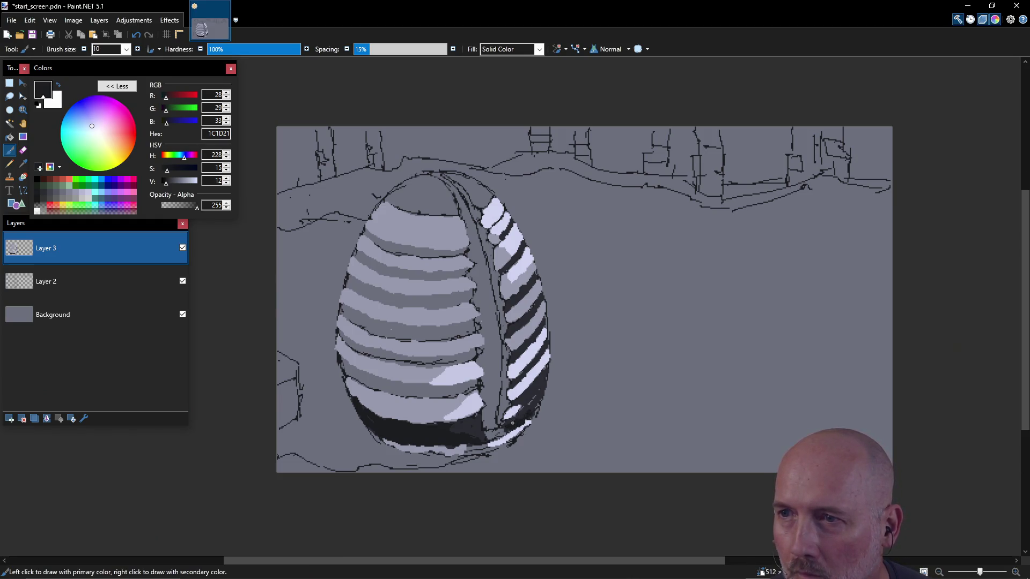
- Darken the egg's left edge and lower-left stripes with near-black strokes
click(349, 368)
mouse_move(341, 359)
mouse_down()
mouse_move(366, 383)
mouse_move(428, 388)
mouse_up()
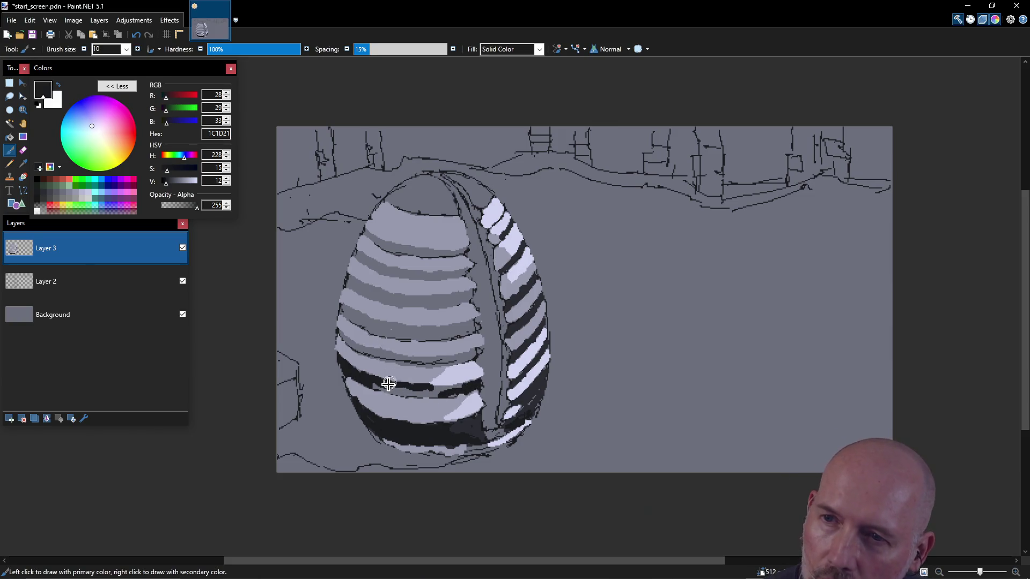
drag(375, 384, 461, 388)
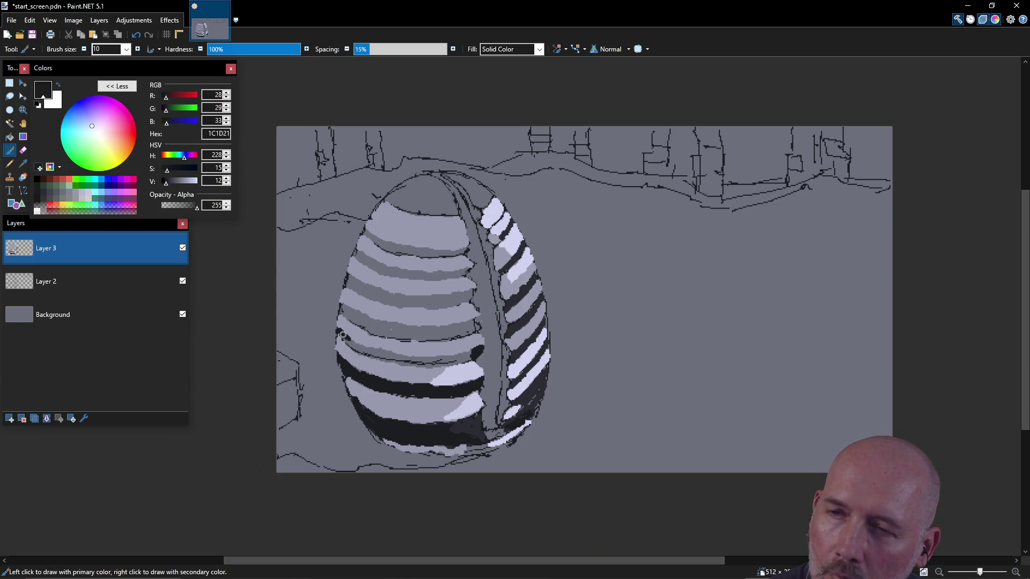
mouse_move(353, 347)
mouse_down()
mouse_move(426, 361)
mouse_move(468, 354)
mouse_up()
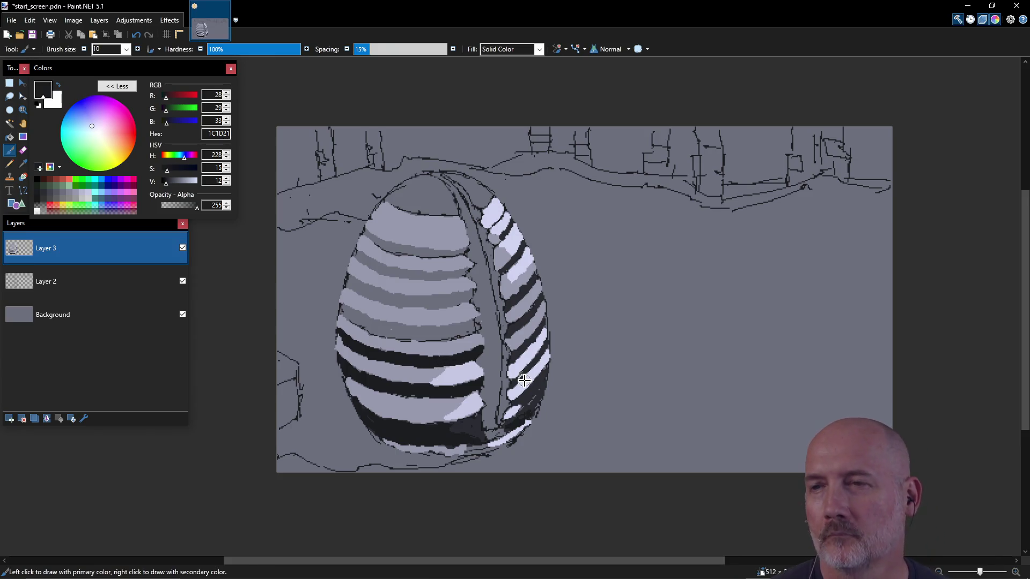
key(e)
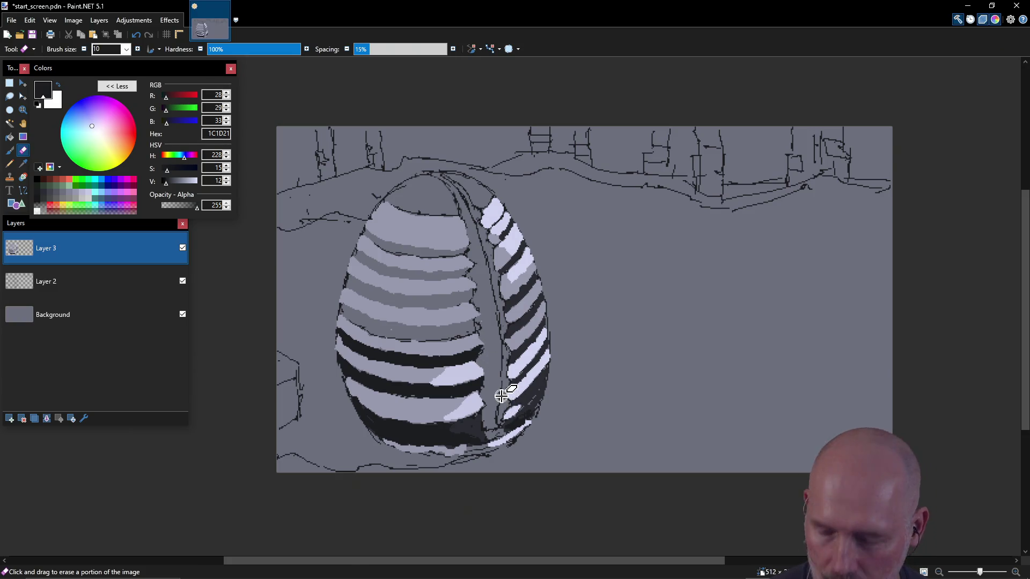
key(b)
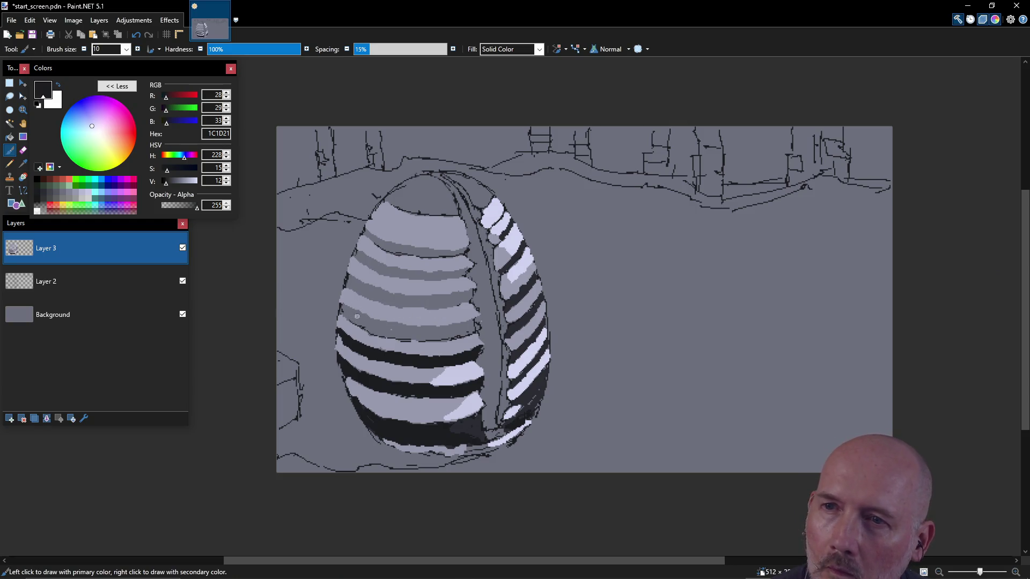
- Enlarge the dark shadow patch on the egg's left and extend the middle dark stripe rightward
drag(344, 312, 401, 336)
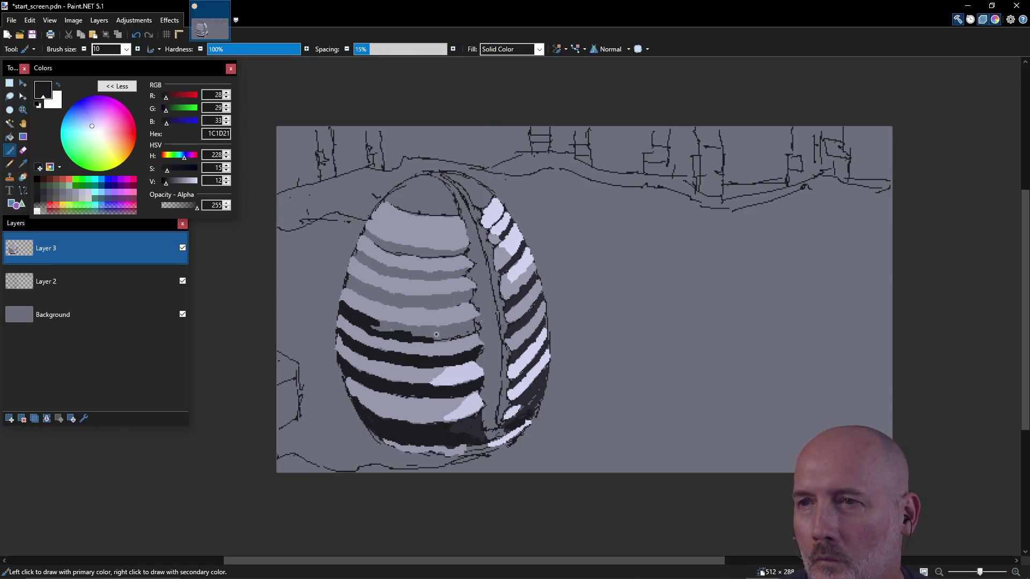
drag(433, 339, 442, 337)
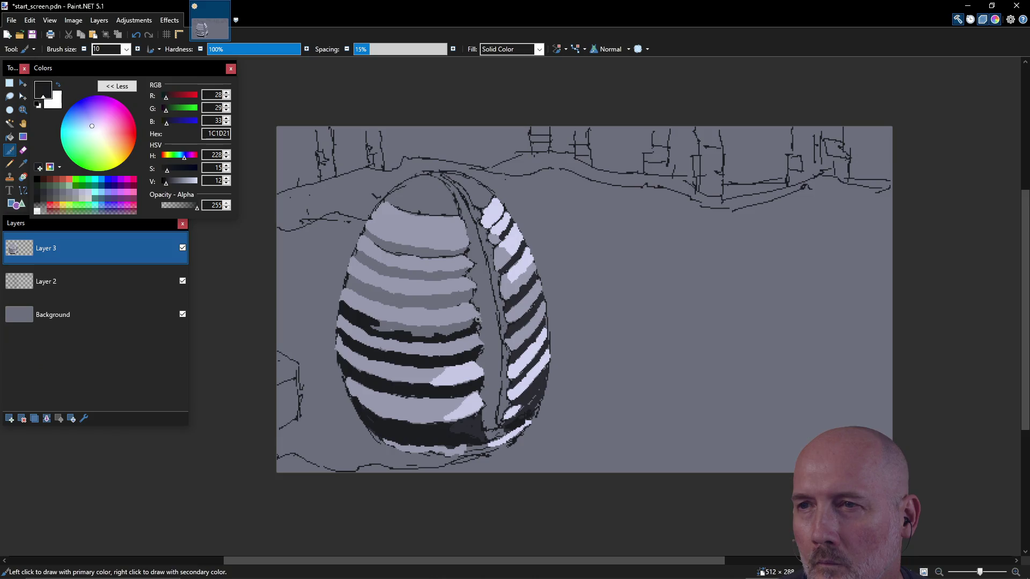
mouse_move(470, 323)
mouse_down()
mouse_move(430, 345)
mouse_move(389, 326)
mouse_move(448, 327)
mouse_move(394, 329)
mouse_up()
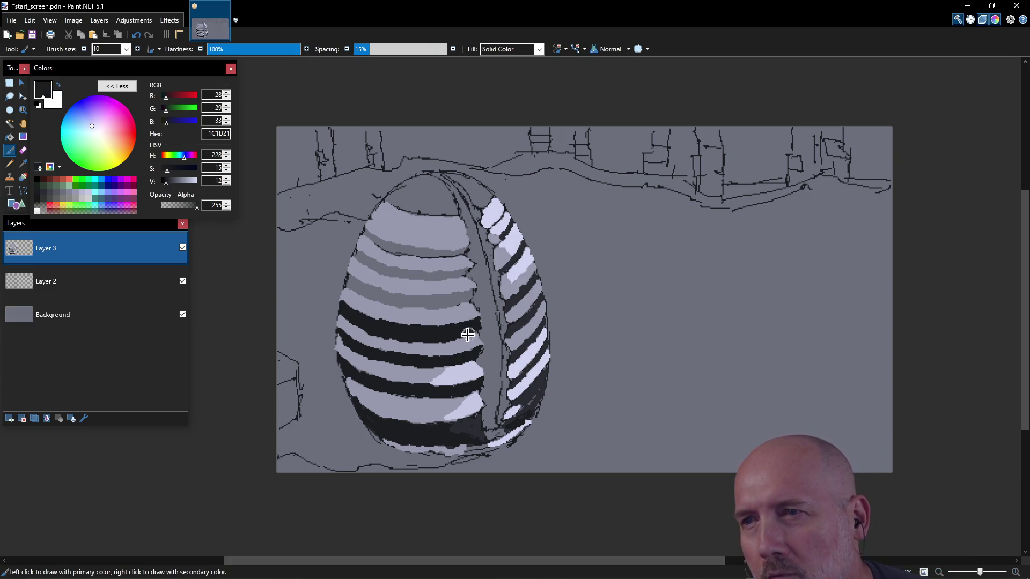
- Check the Background and Layer 2, return to Layer 3, and dab a dark dot on a stripe
key(e)
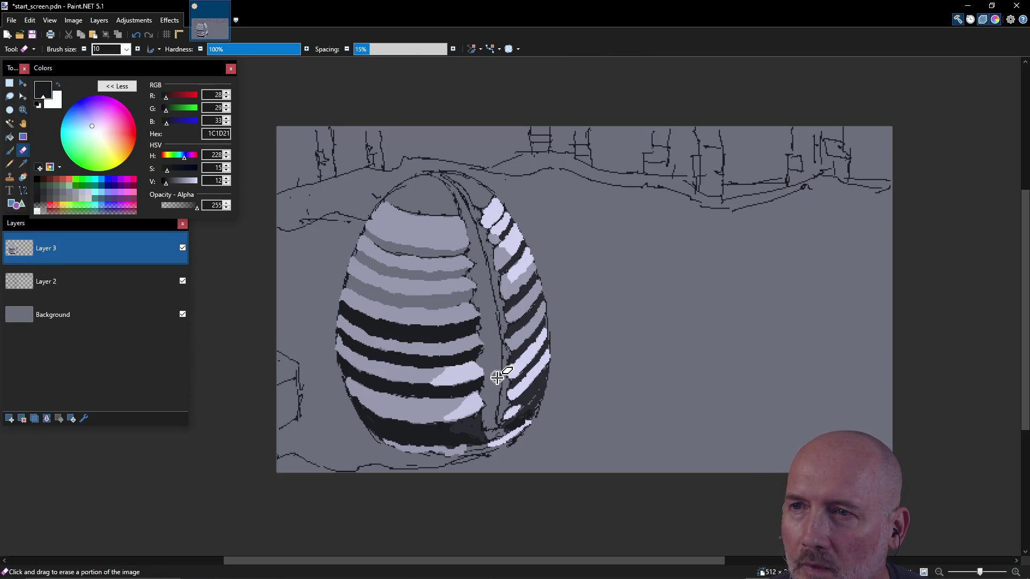
click(104, 317)
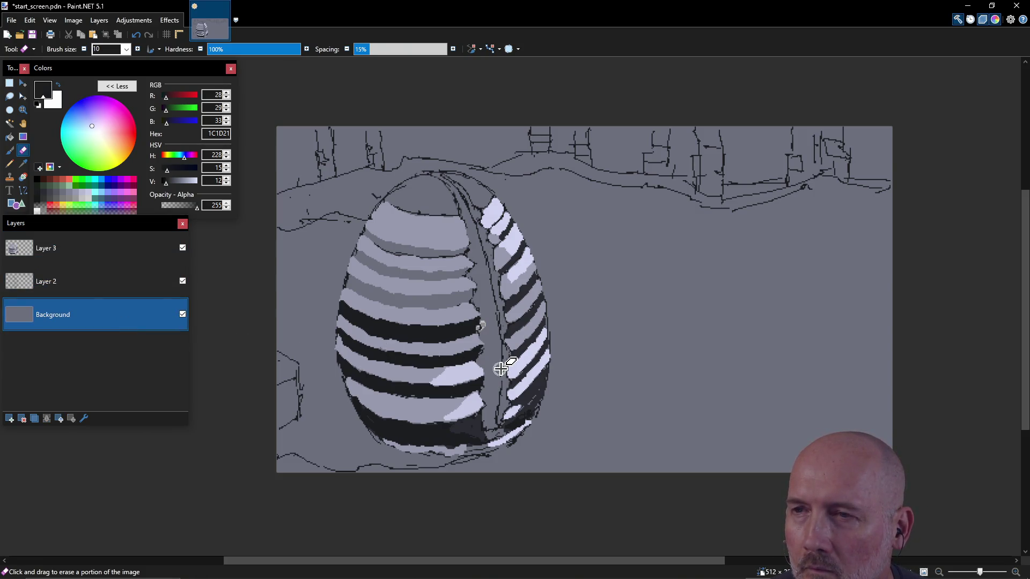
click(126, 287)
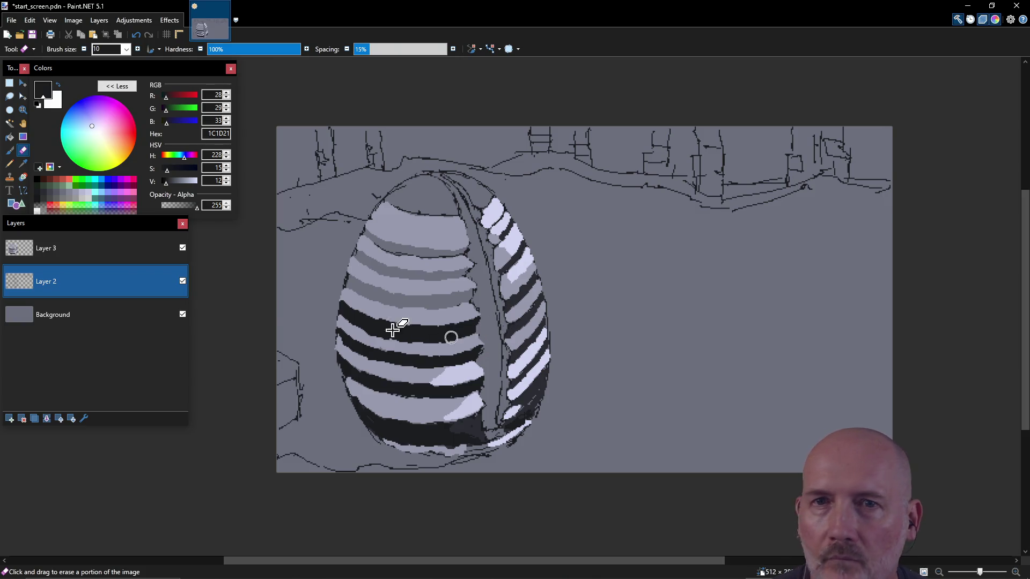
click(43, 249)
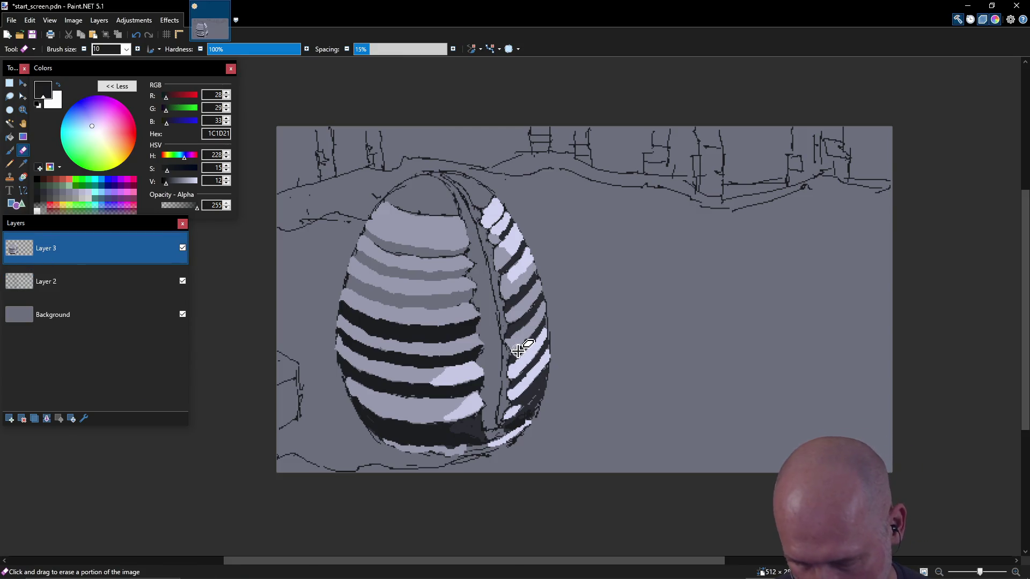
key(b)
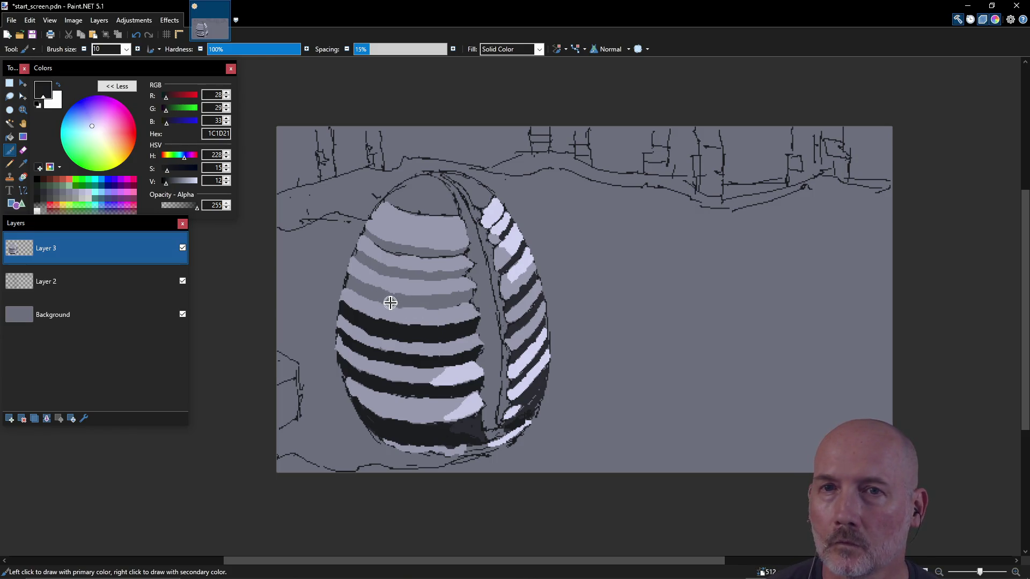
click(399, 303)
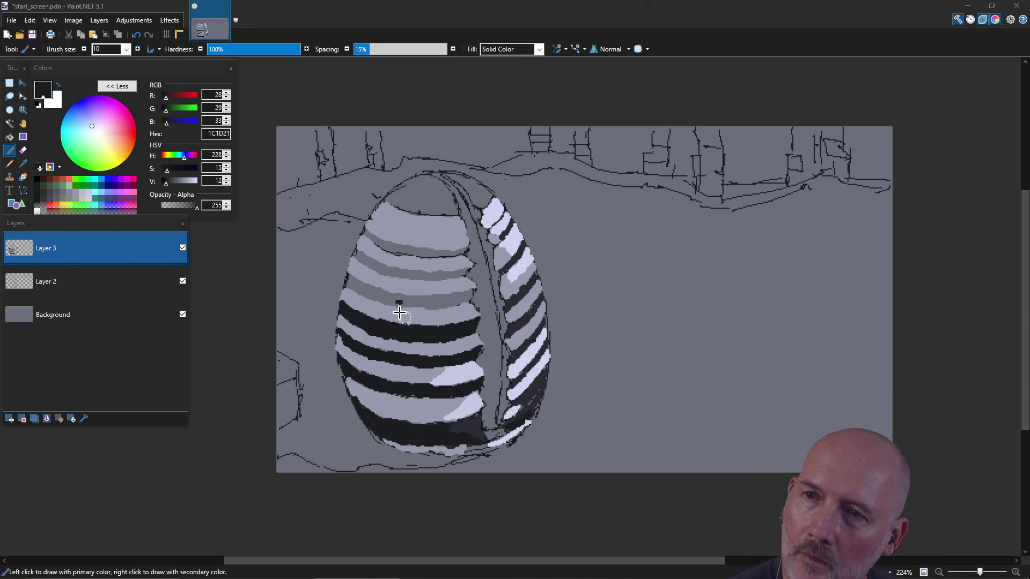
- Paint near-black across the mid-egg light stripe and cover the light gaps in it
click(389, 299)
mouse_move(388, 298)
mouse_down()
mouse_move(349, 280)
mouse_move(414, 305)
mouse_move(391, 298)
mouse_move(435, 296)
mouse_up()
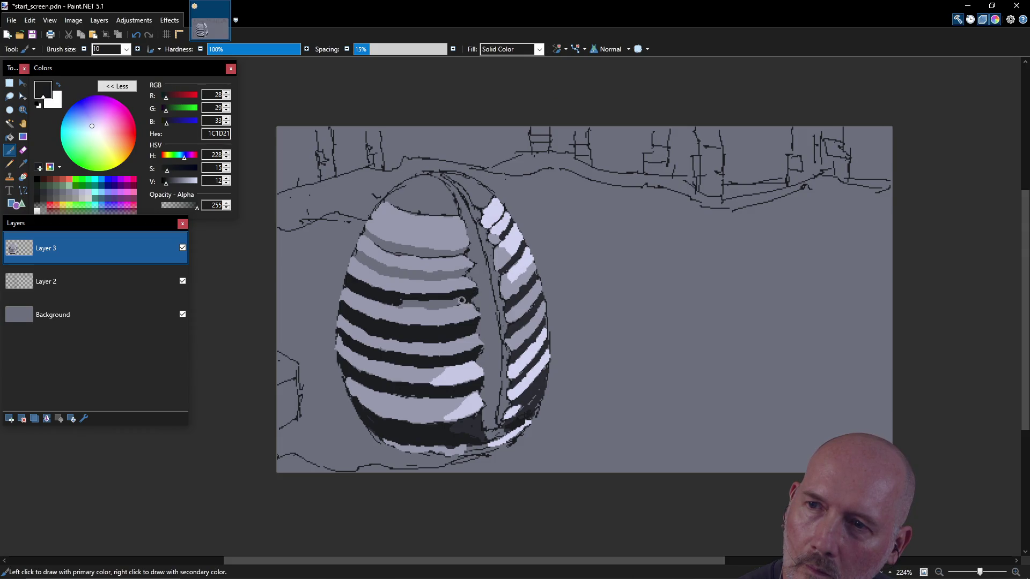
drag(431, 305, 404, 303)
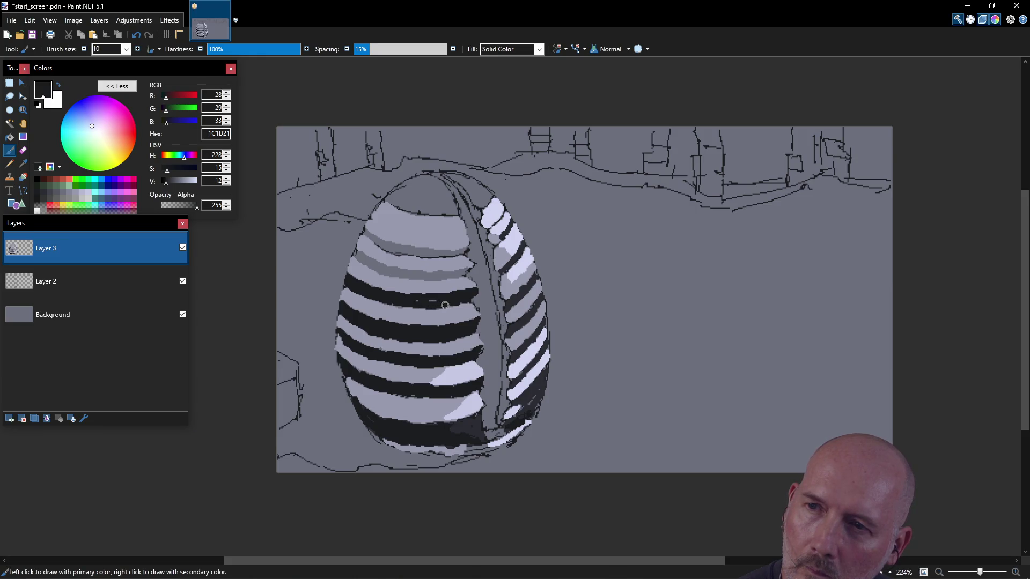
drag(447, 305, 421, 302)
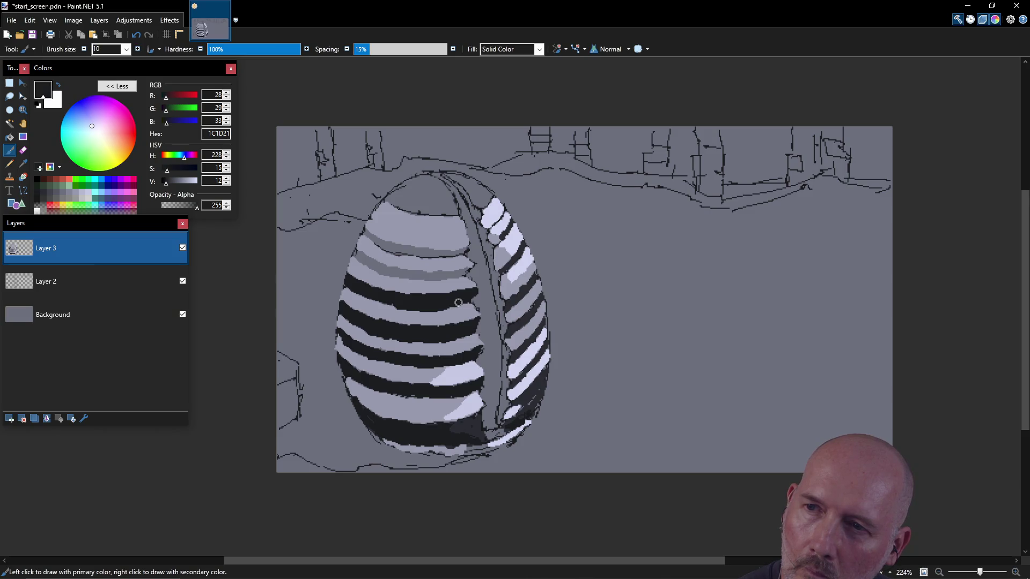
- Touch up a dark stripe edge and extend near-black stripes across the egg's upper body
key(k)
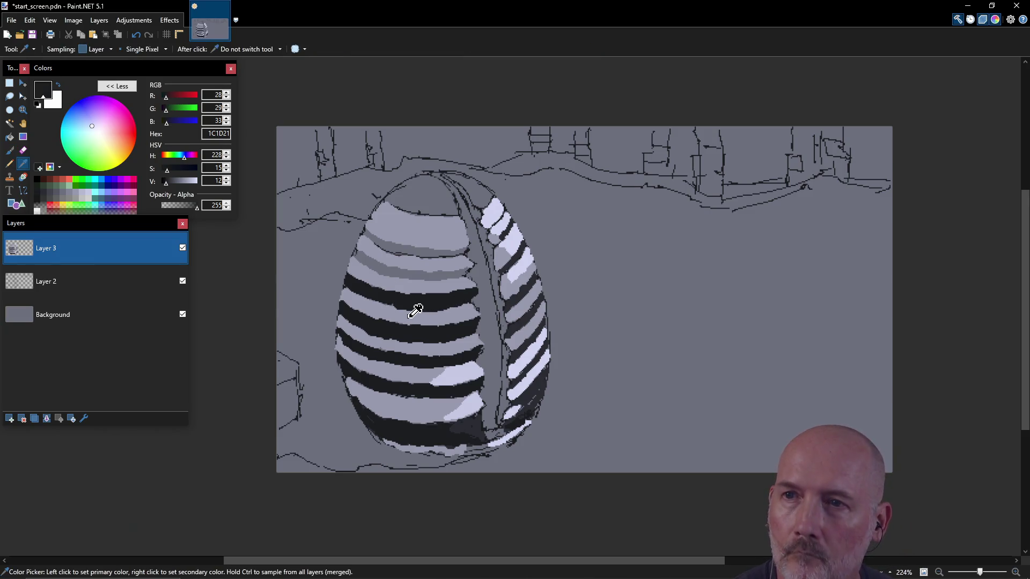
click(410, 316)
key(b)
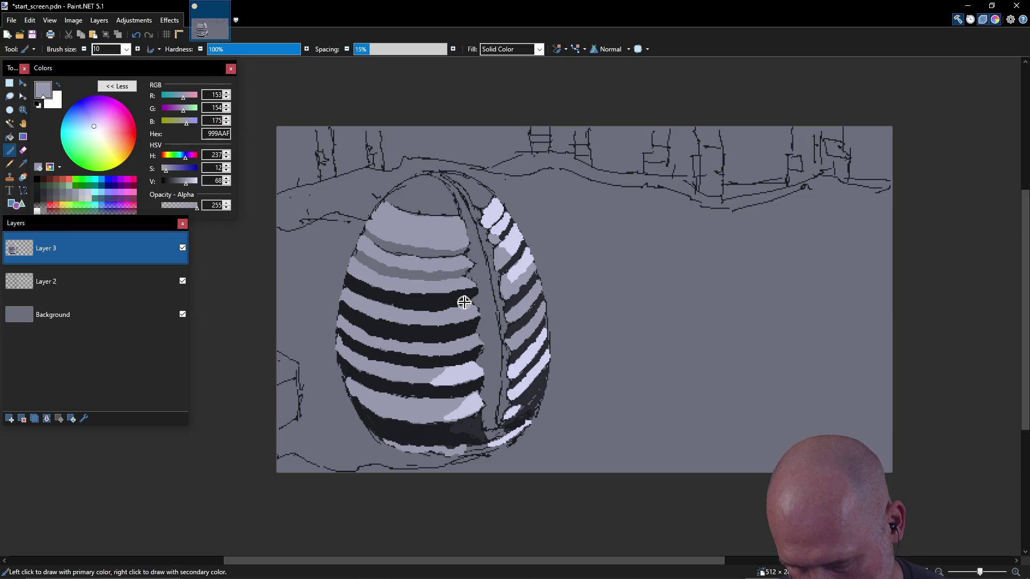
key(k)
click(468, 296)
key(b)
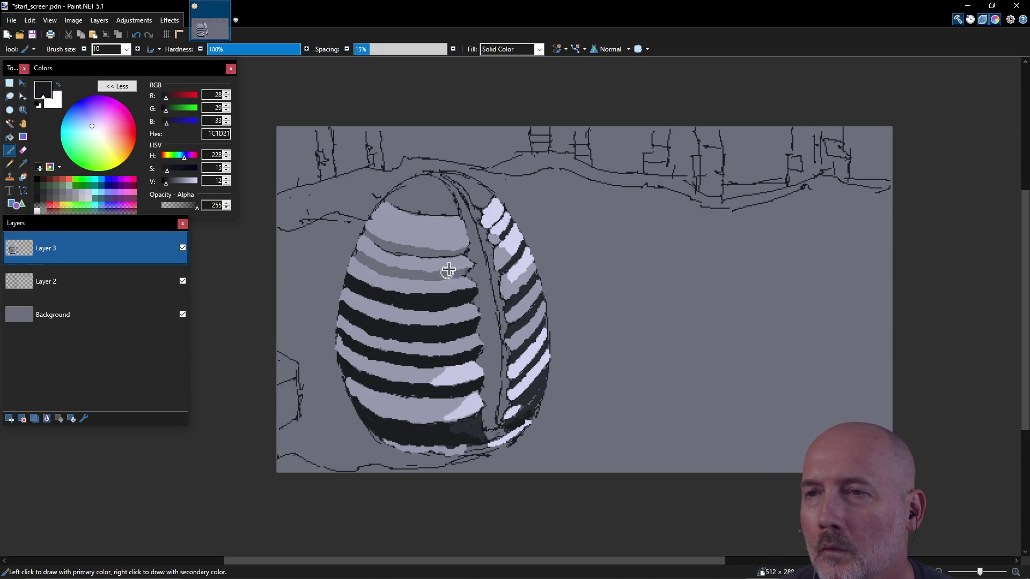
drag(457, 273, 465, 271)
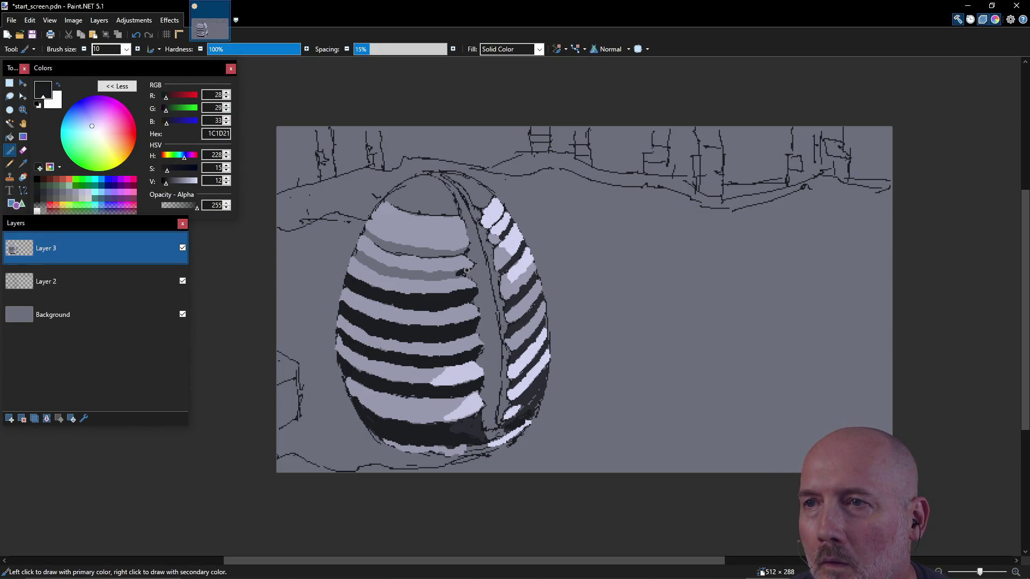
drag(458, 272, 465, 271)
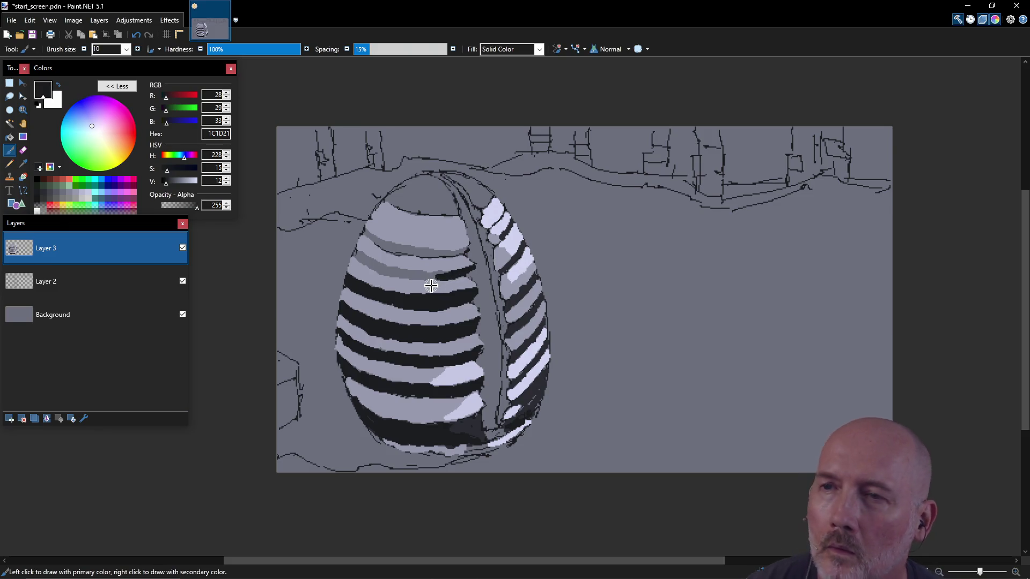
drag(423, 278, 357, 252)
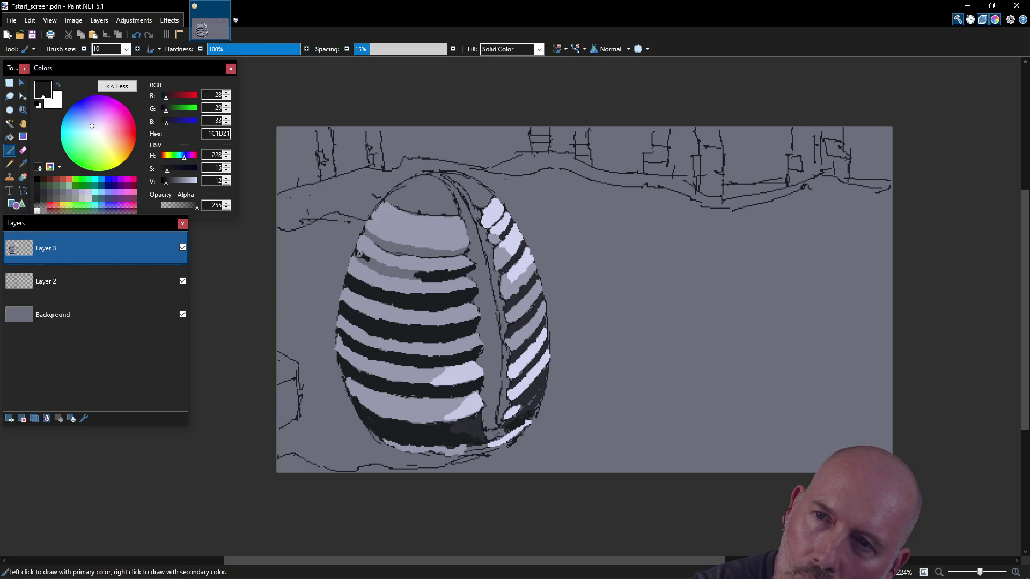
drag(361, 262, 397, 275)
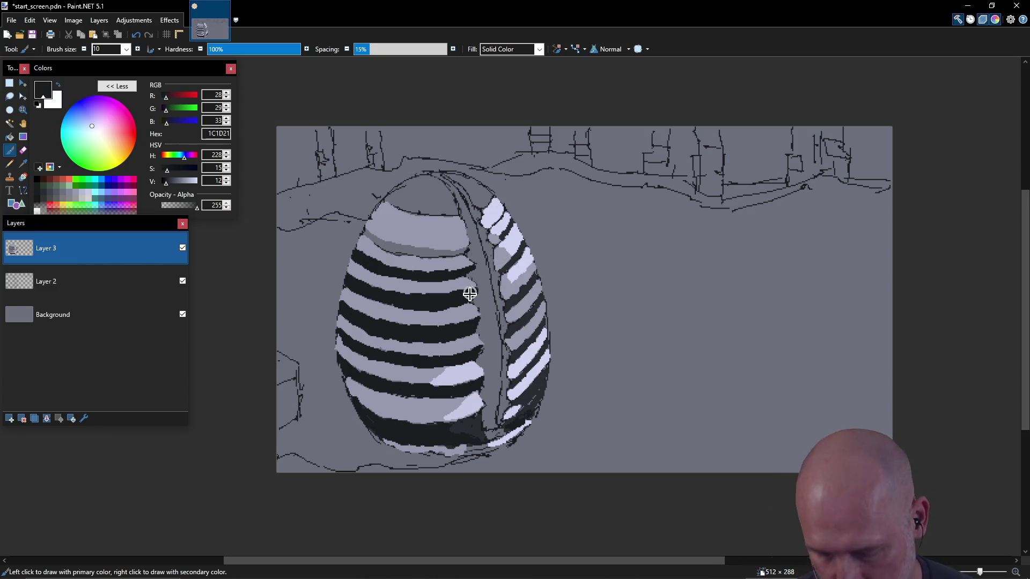
- Sample the dark stripe colour and darken the egg's upper stripe edge
key(k)
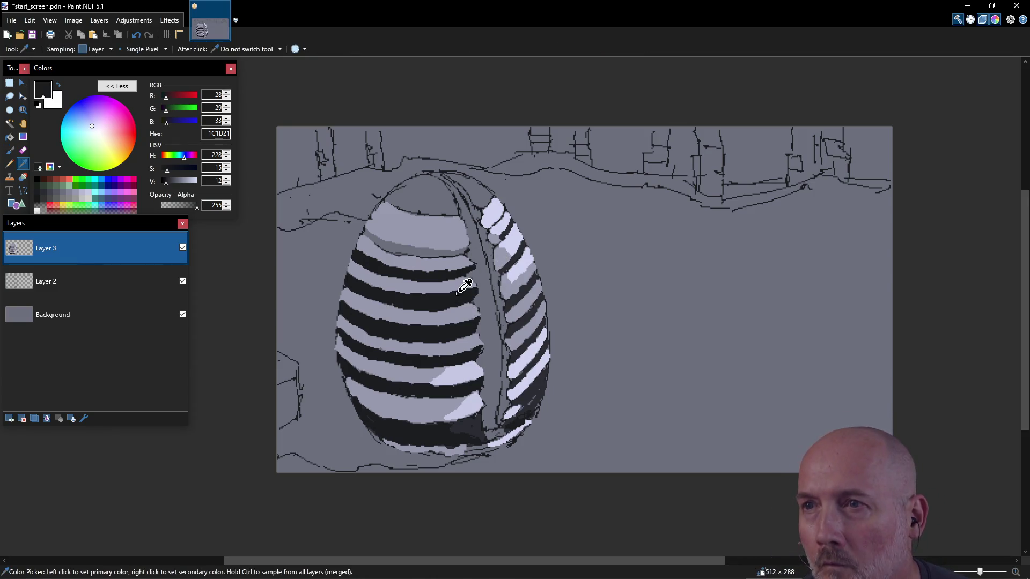
click(458, 292)
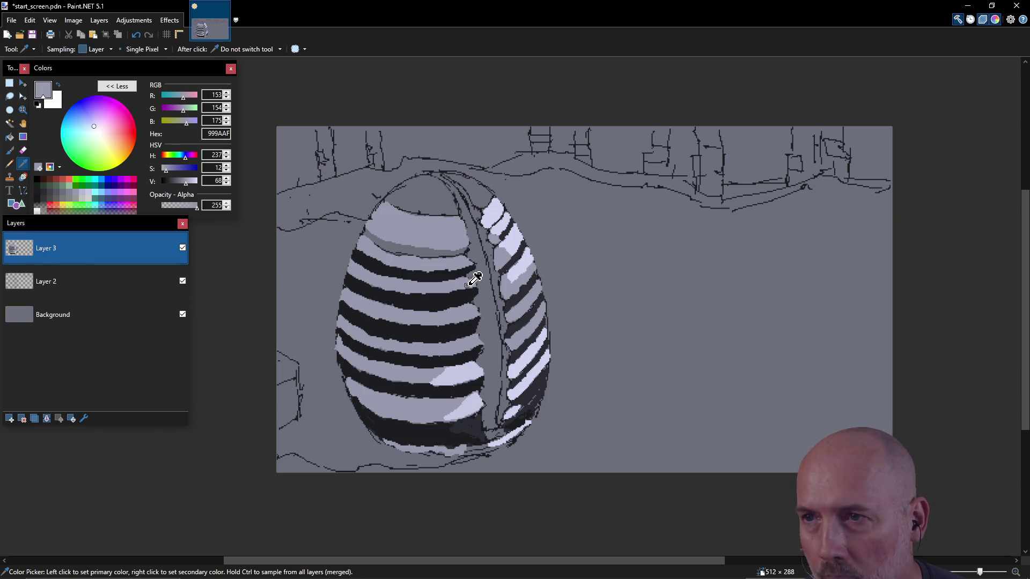
key(b)
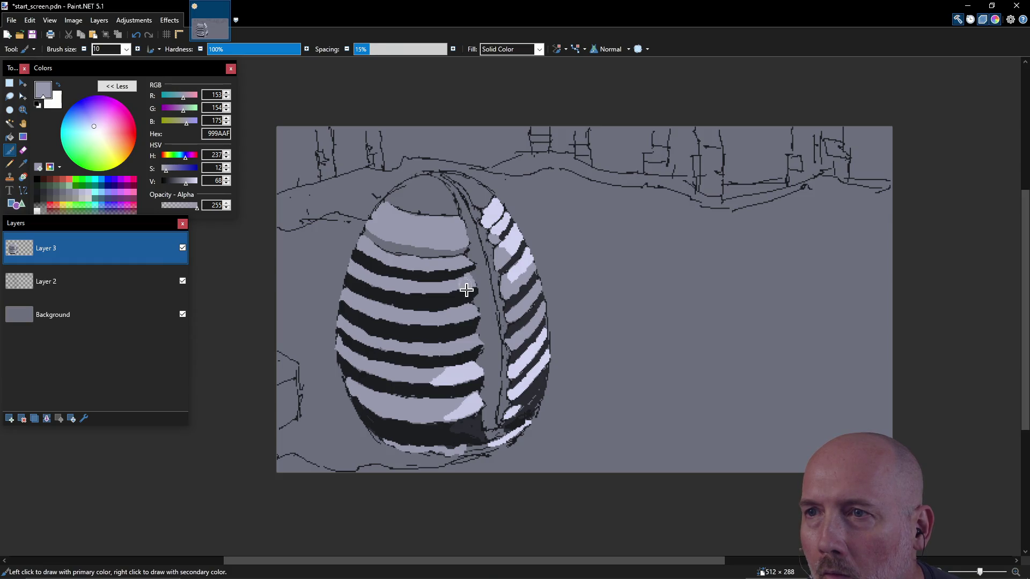
key(k)
click(456, 275)
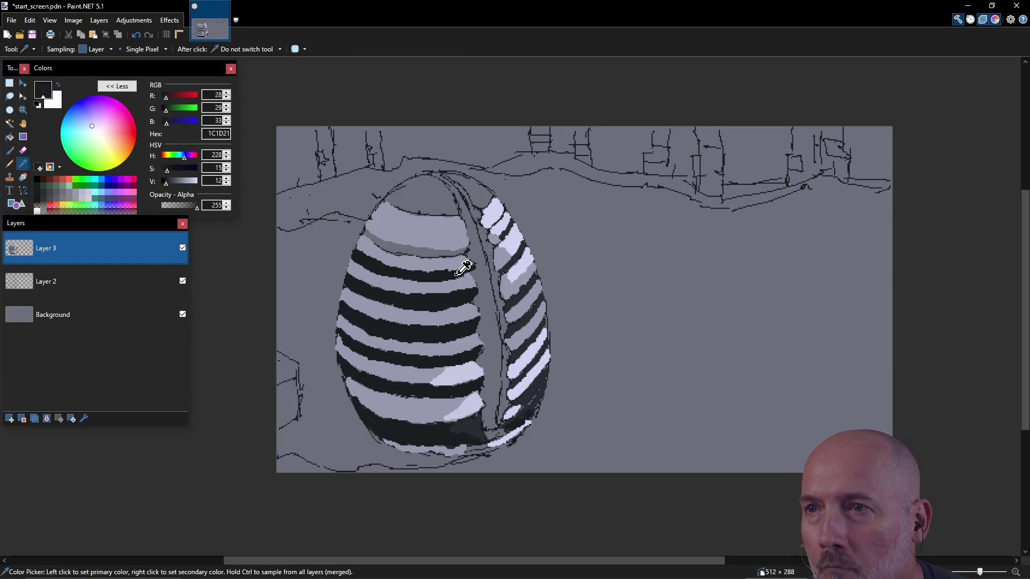
key(b)
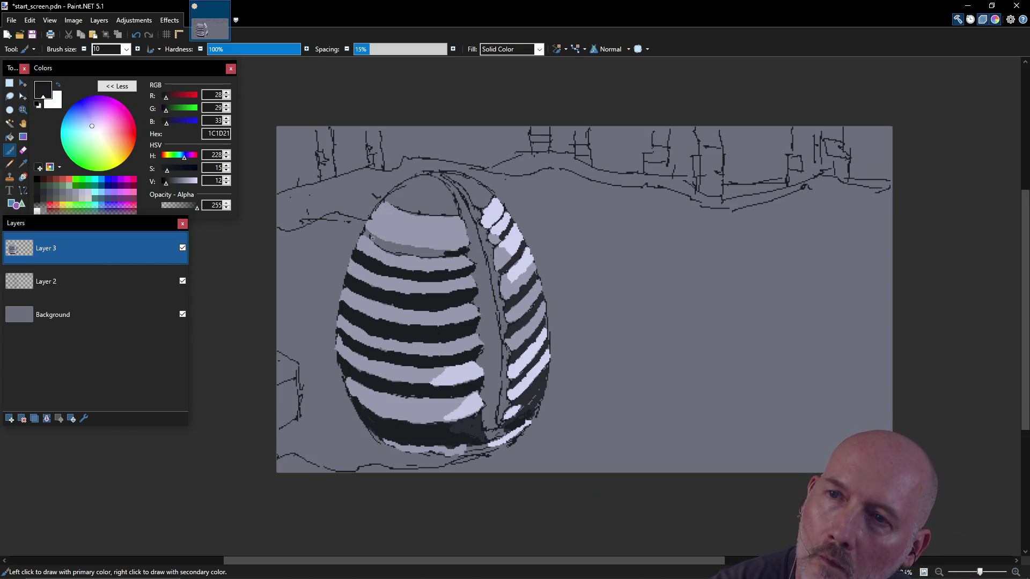
mouse_move(363, 234)
mouse_down()
mouse_move(440, 255)
mouse_move(416, 249)
mouse_up()
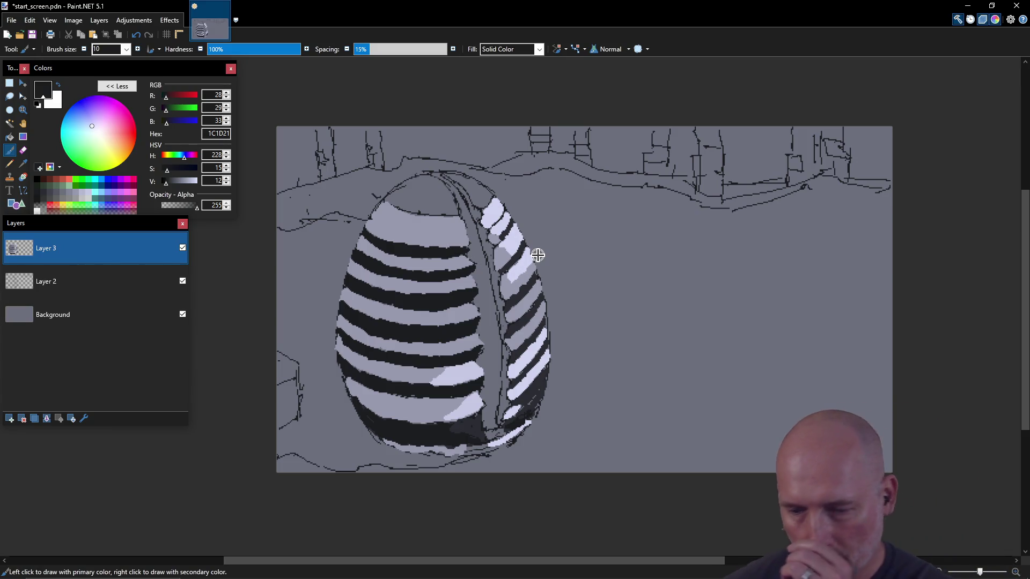
- Paint a thin dark line across the egg's top band
key(alt+Tab)
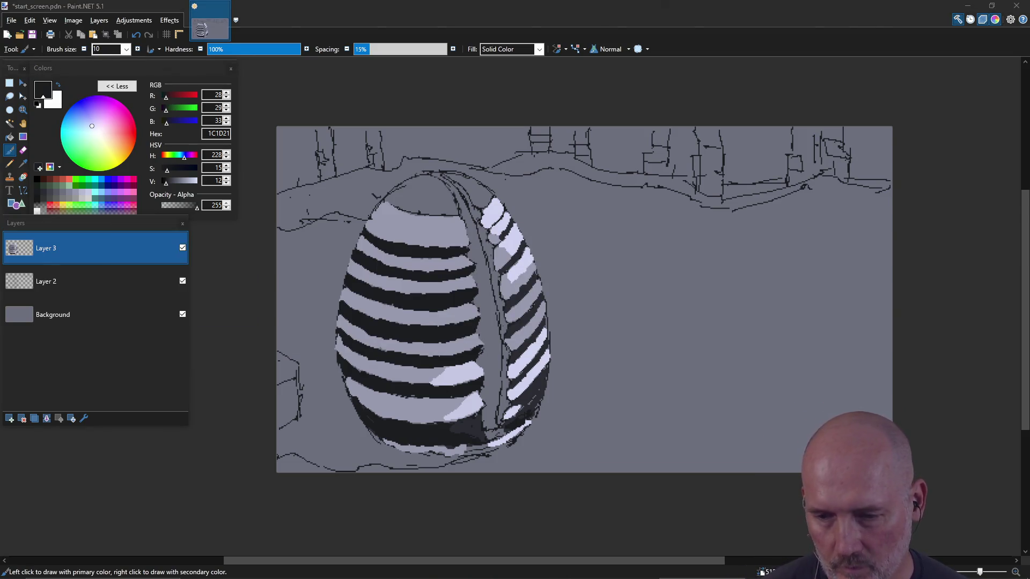
click(486, 281)
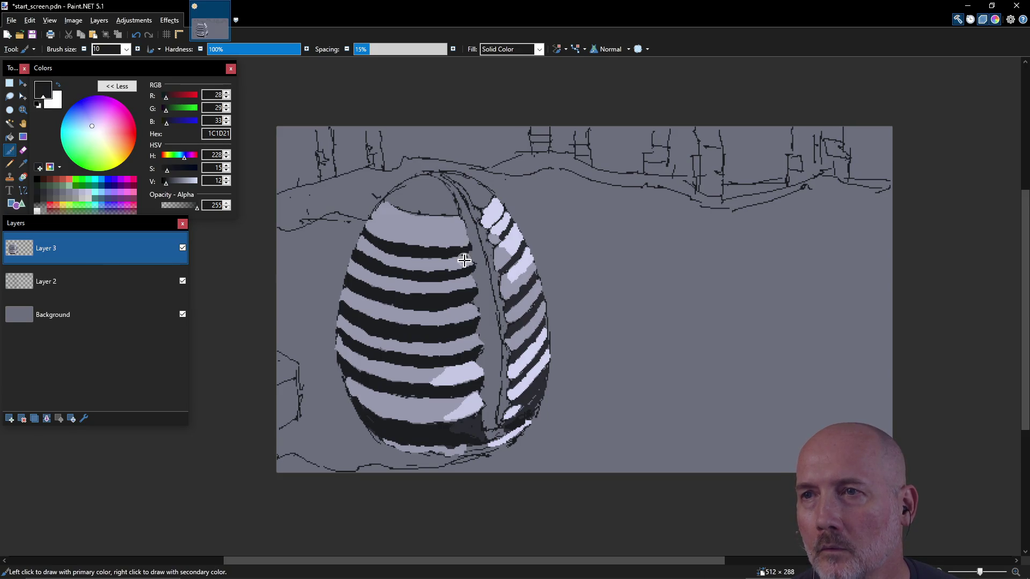
key(e)
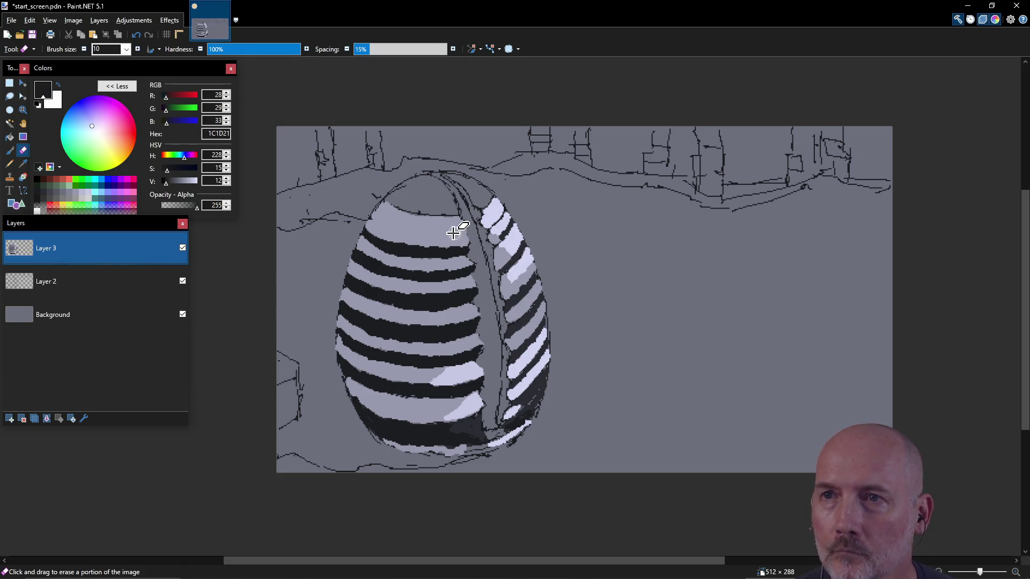
key(b)
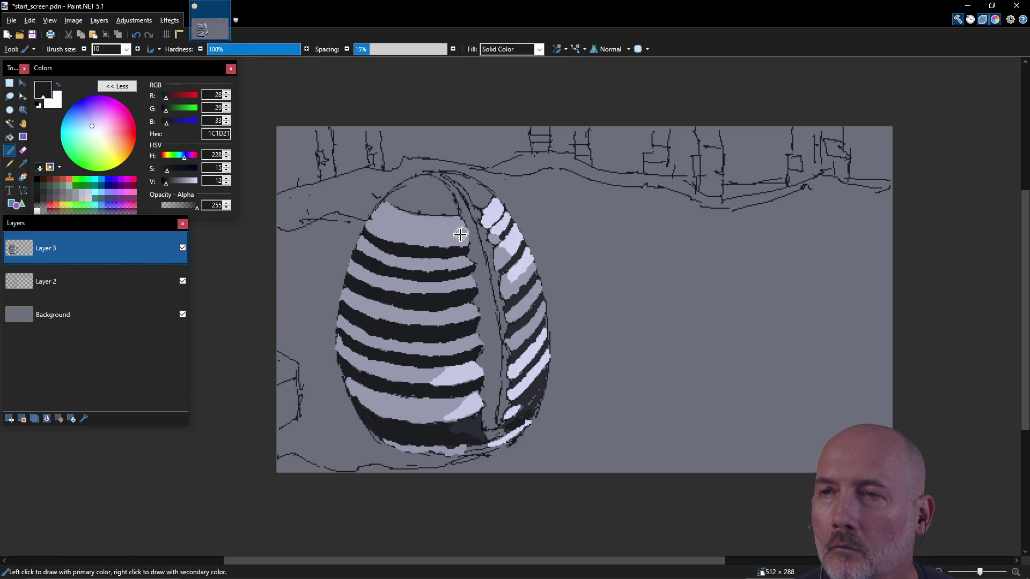
drag(413, 231, 447, 232)
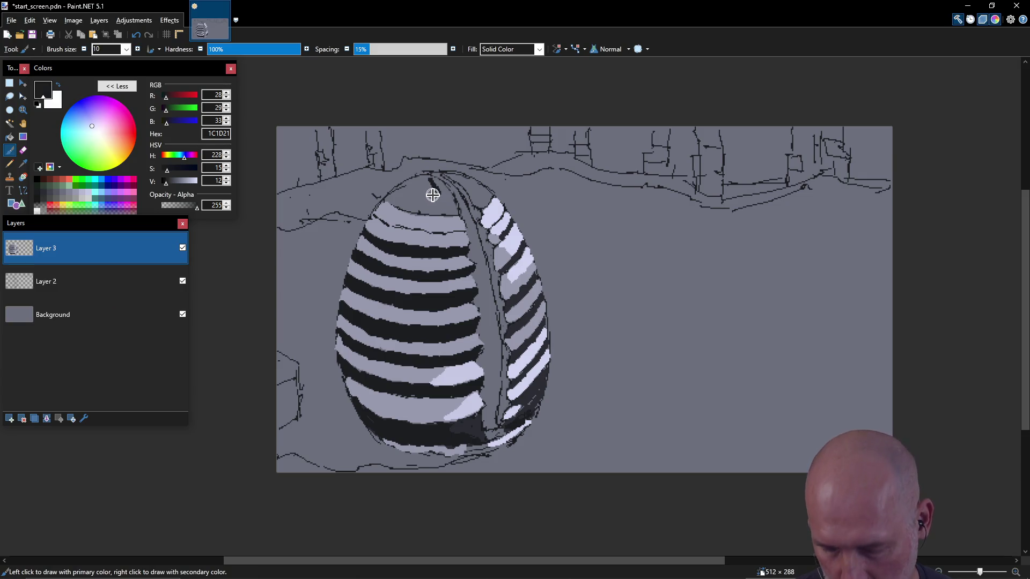
click(44, 192)
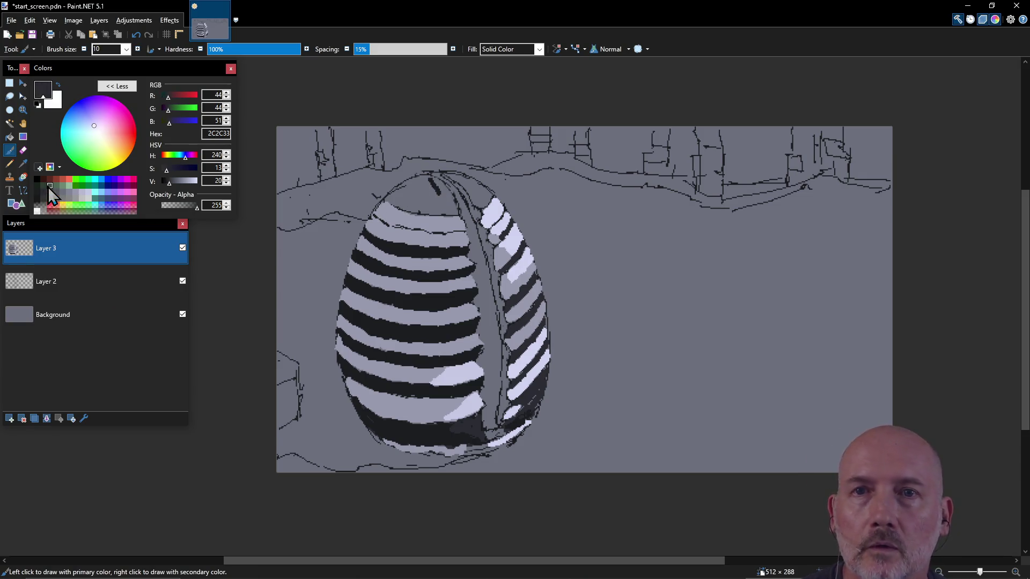
- Fill the egg's top cap and the sliver under the shell line with dark grey 2C2C33
drag(431, 191, 435, 184)
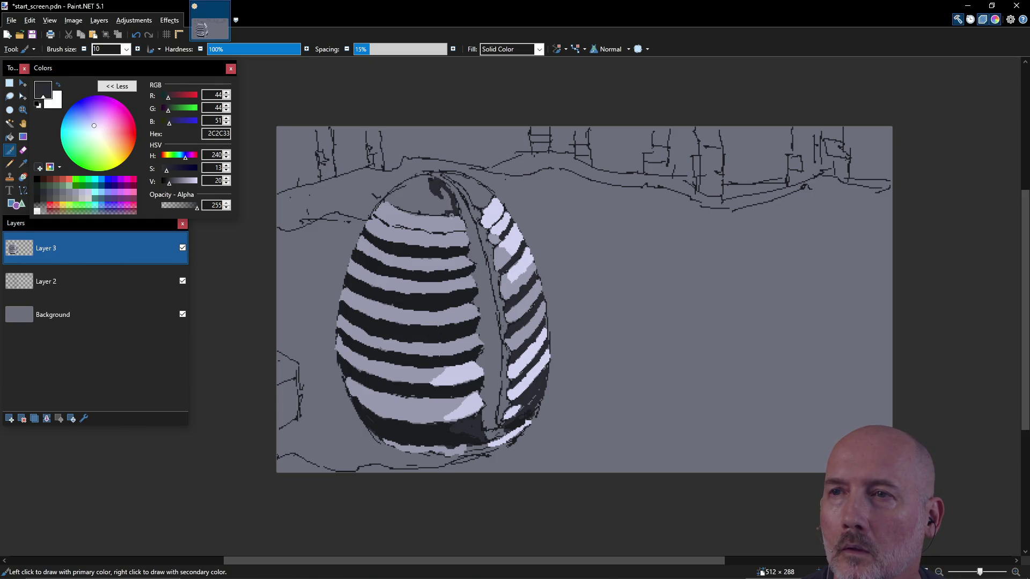
drag(430, 177, 396, 190)
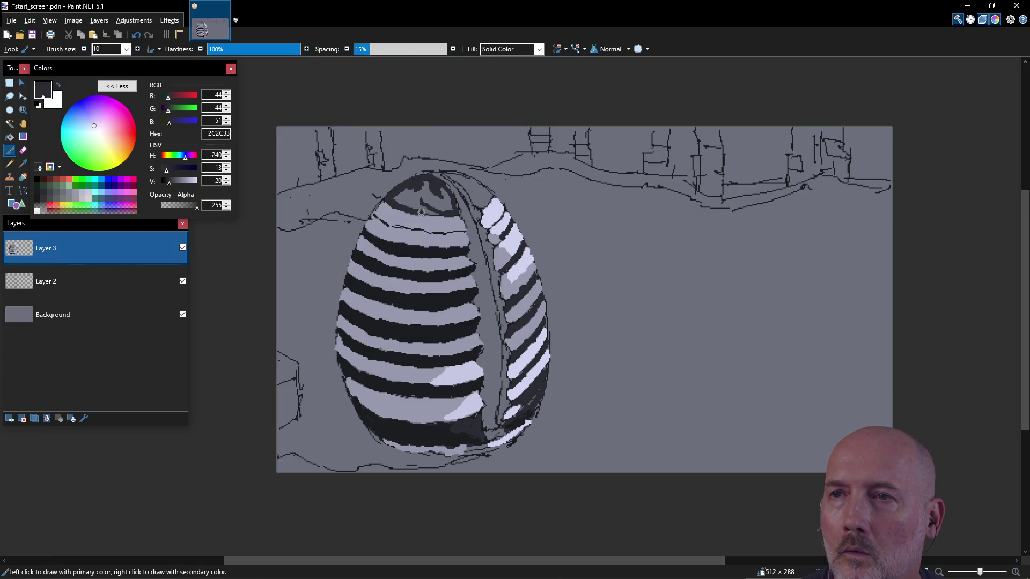
mouse_move(434, 212)
mouse_down()
mouse_move(445, 209)
mouse_move(435, 187)
mouse_move(429, 203)
mouse_move(399, 197)
mouse_up()
mouse_move(455, 178)
mouse_down()
mouse_move(466, 186)
mouse_move(455, 176)
mouse_up()
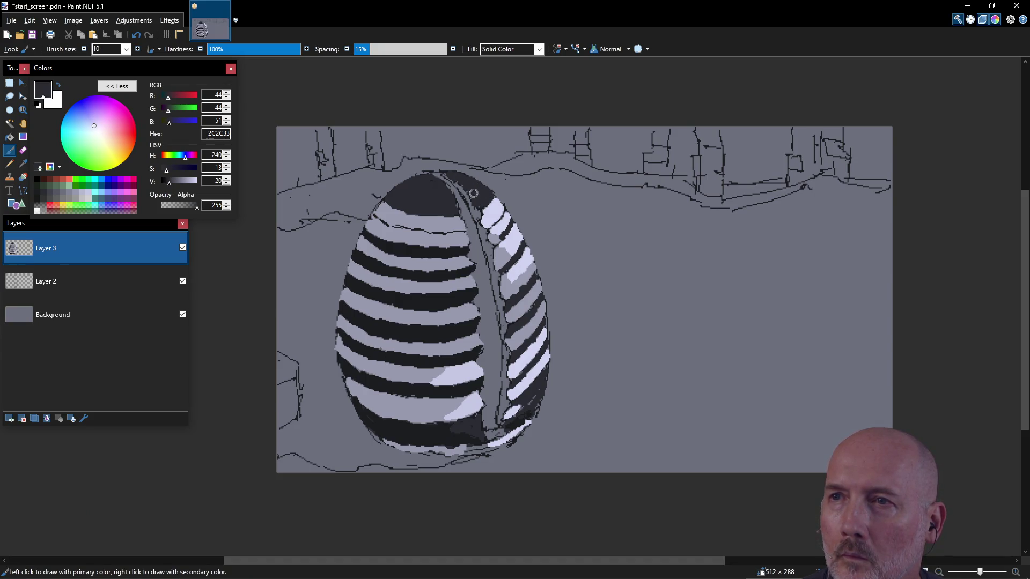
- Sample the darkest stripe colour 1C1D21 and cover the light outline along the egg's top edge
key(k)
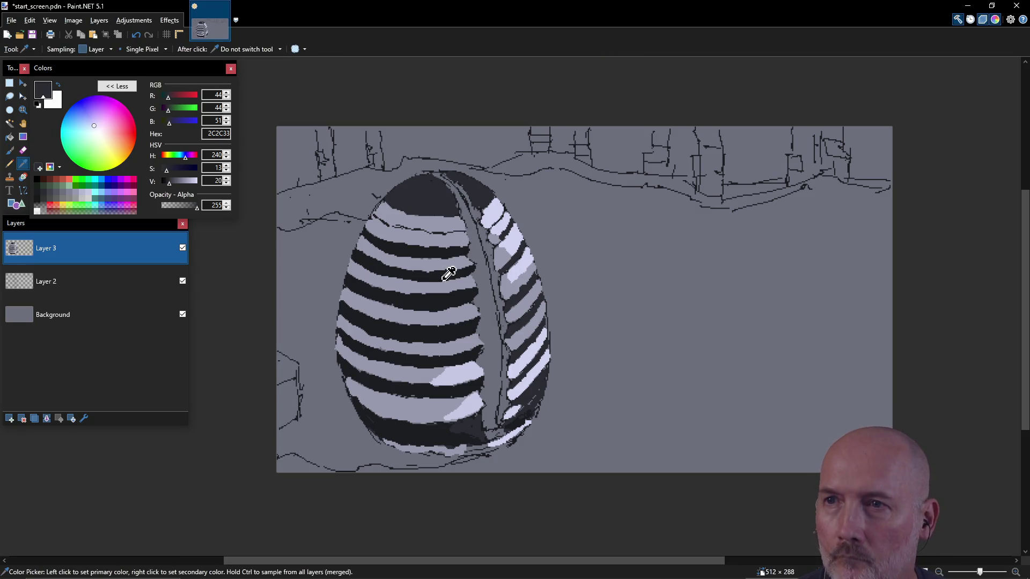
click(448, 270)
key(b)
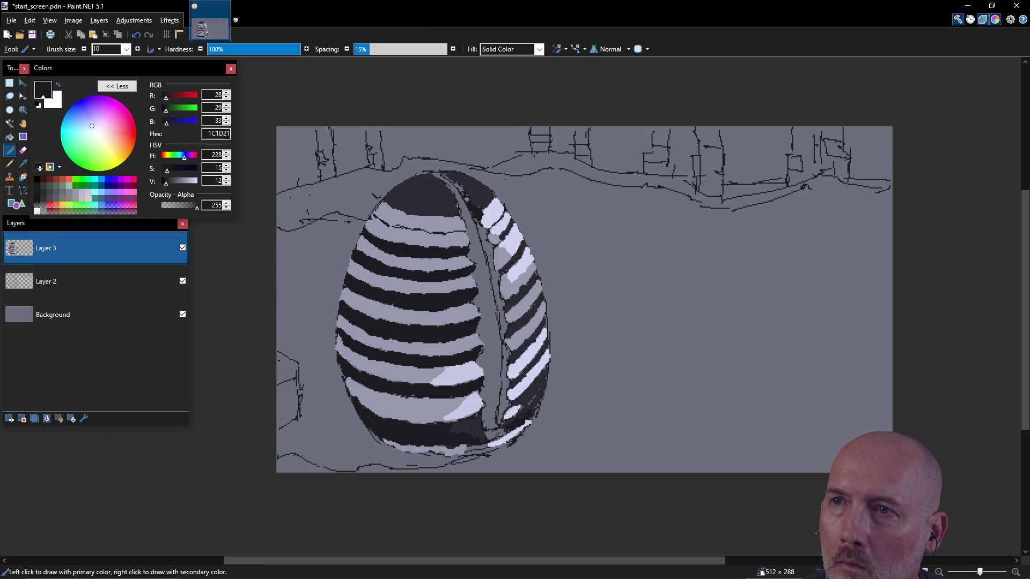
drag(457, 186, 446, 176)
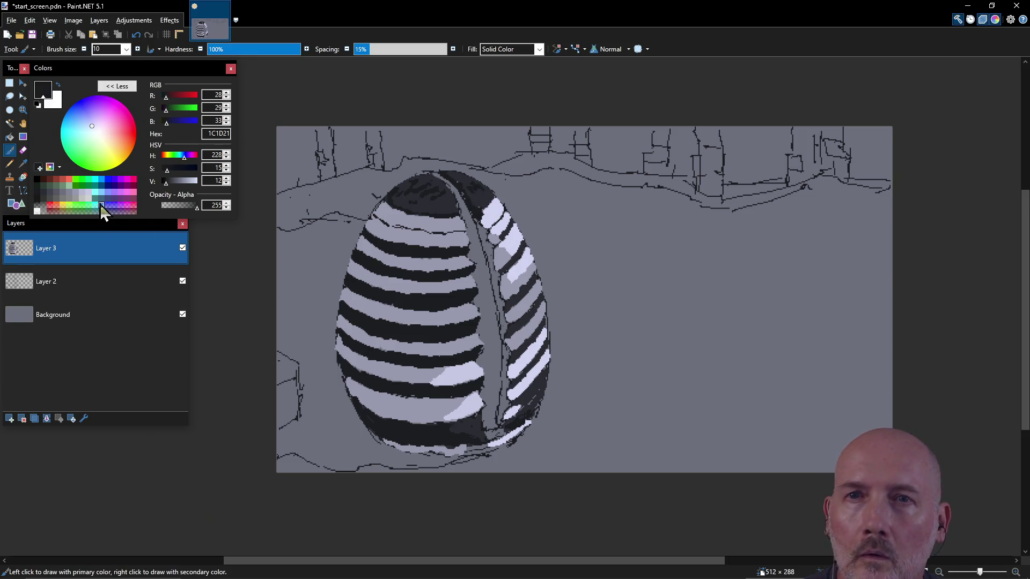
click(78, 194)
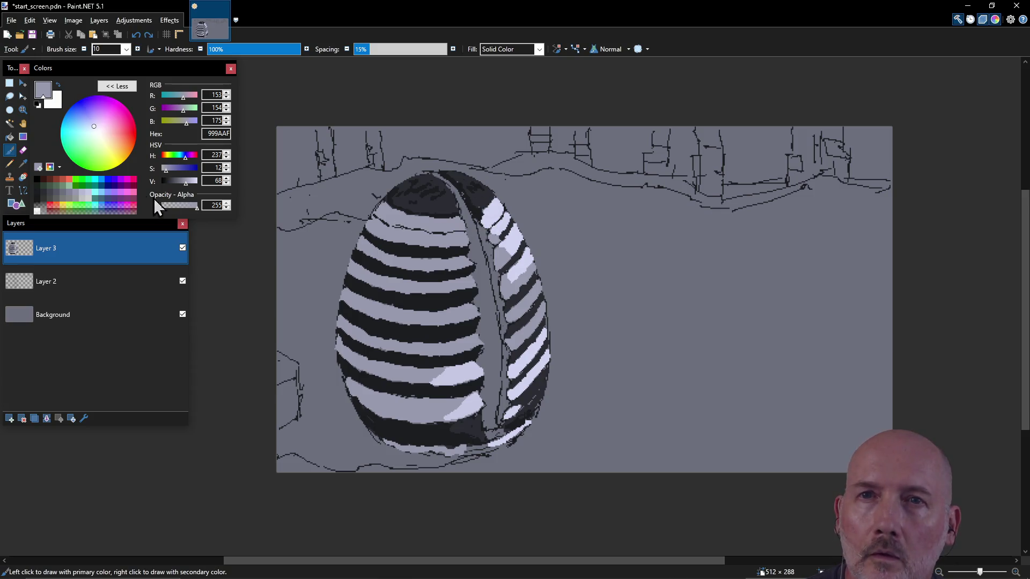
- Brush a lighter 565763 grey streak across the egg's dark cap
click(54, 197)
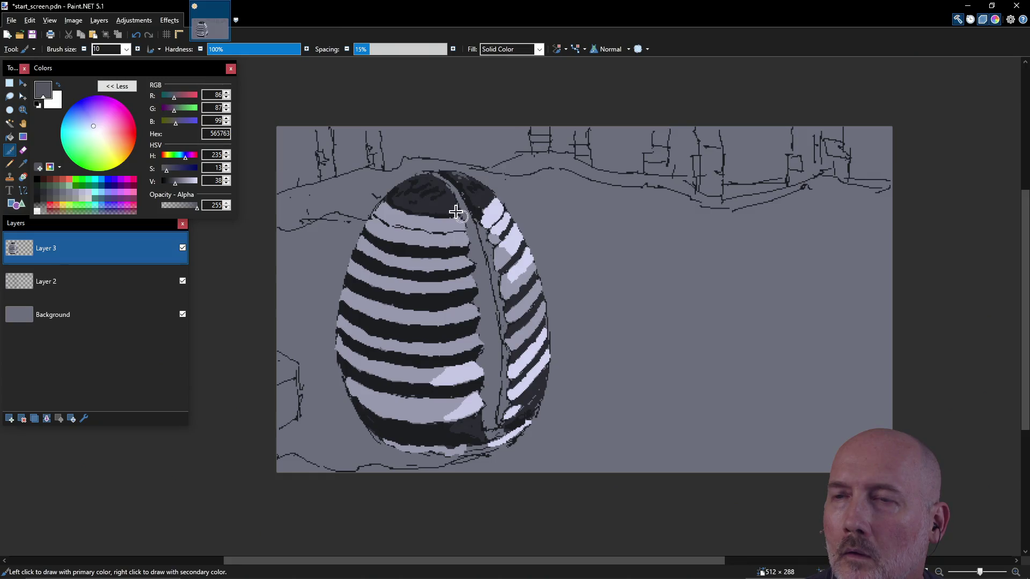
drag(405, 207, 428, 210)
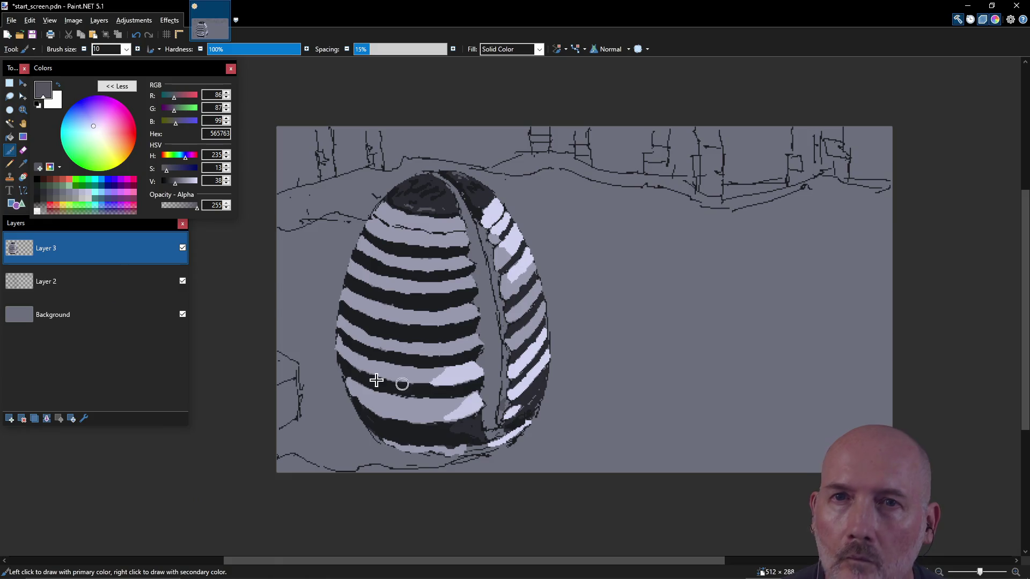
click(62, 196)
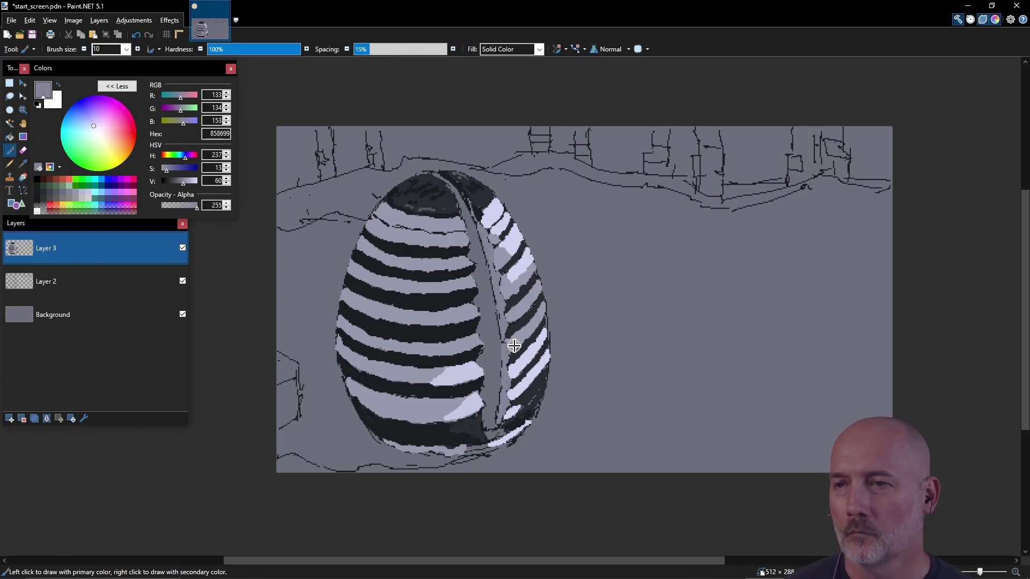
- Save start_screen.pdn and compare the drawing against the dome_inspo_1.png reference photo
key(ctrl+s)
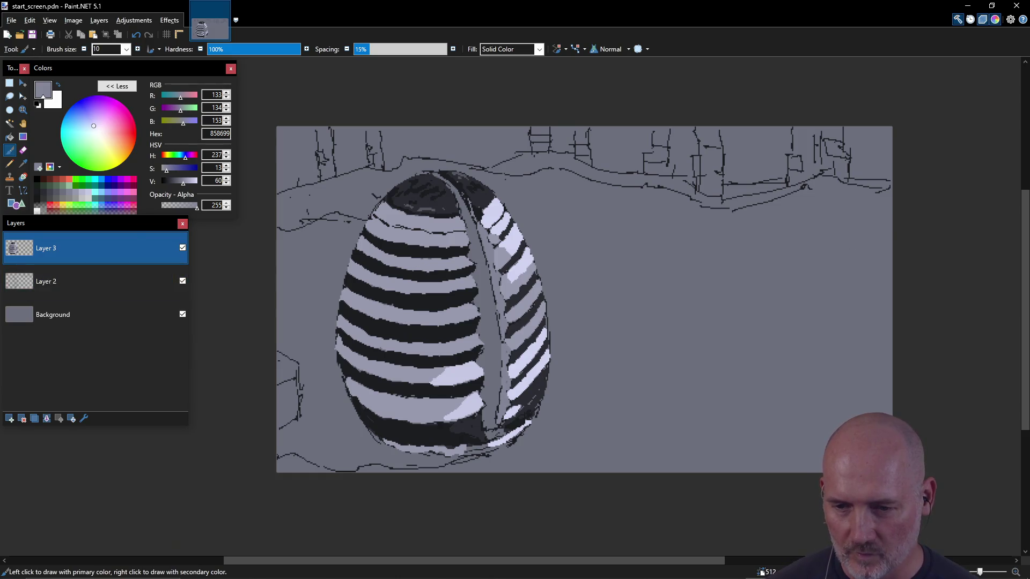
mouse_move(1027, 80)
mouse_down()
mouse_move(831, 86)
mouse_move(750, 114)
mouse_move(802, 146)
mouse_up()
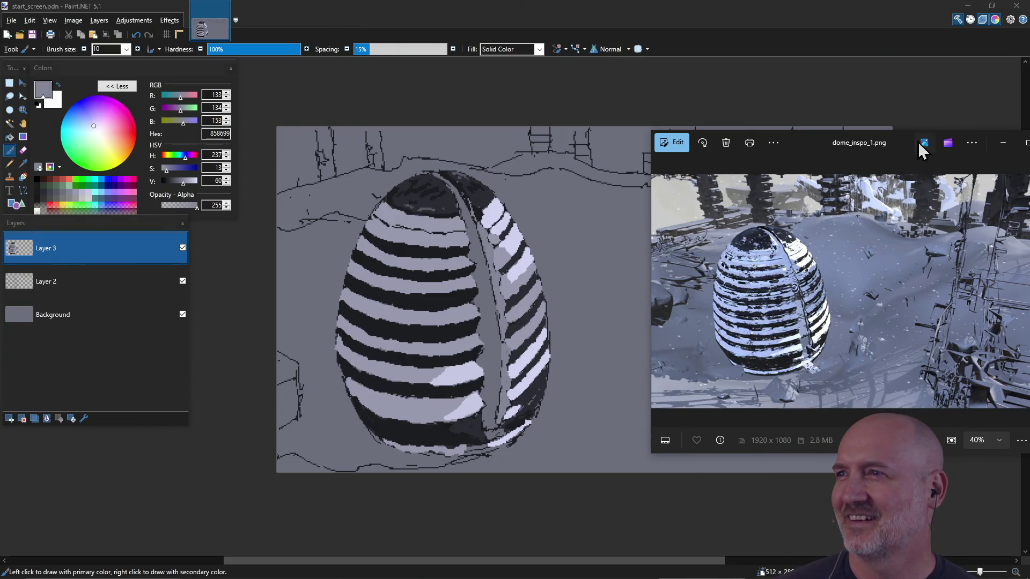
mouse_move(836, 141)
mouse_down()
mouse_move(557, 248)
mouse_move(596, 214)
mouse_move(1029, 129)
mouse_up()
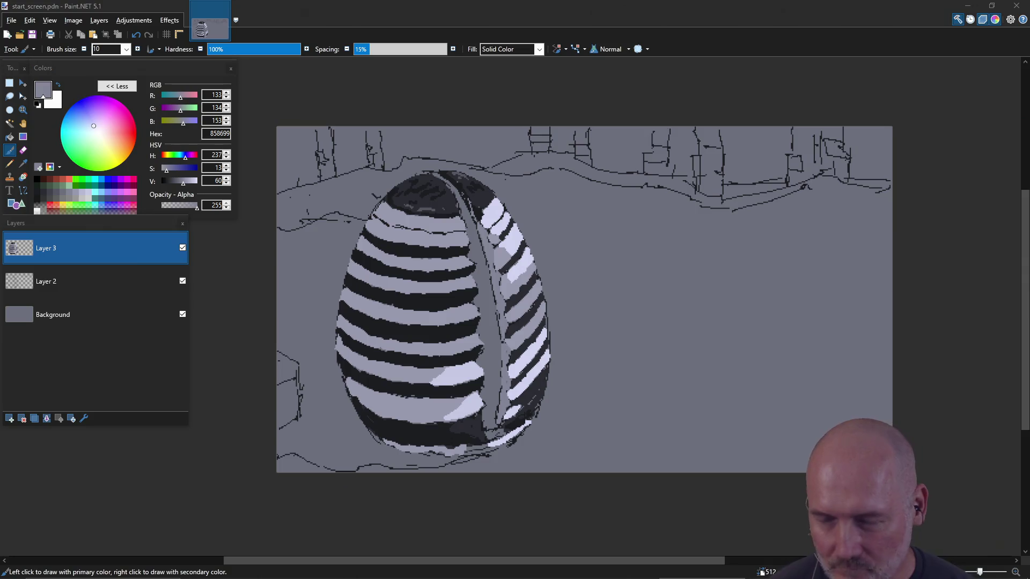
click(275, 338)
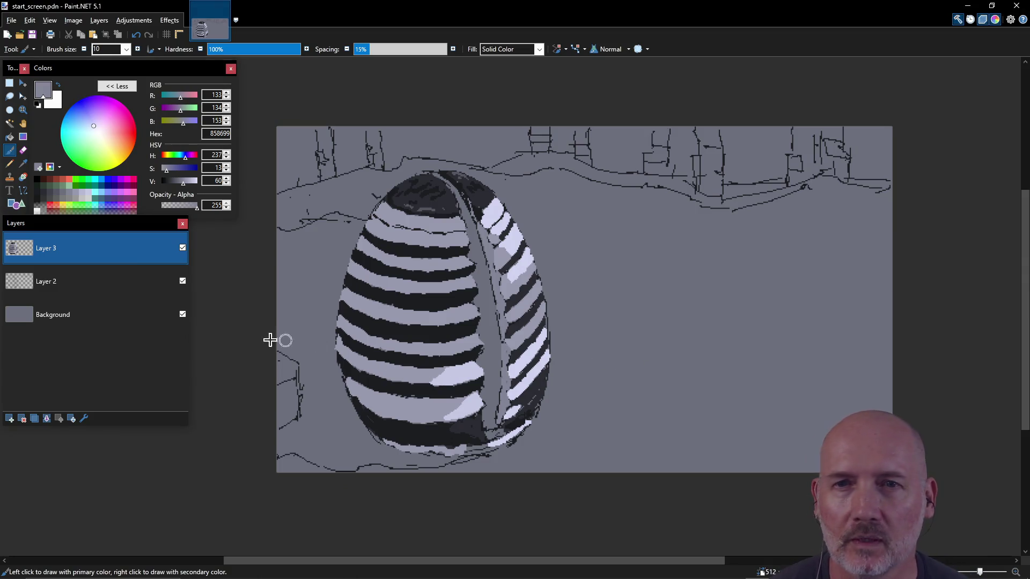
- Shade the egg's left light band with 6E707F and darken an upper stripe with 42434C
click(63, 195)
drag(445, 365, 430, 363)
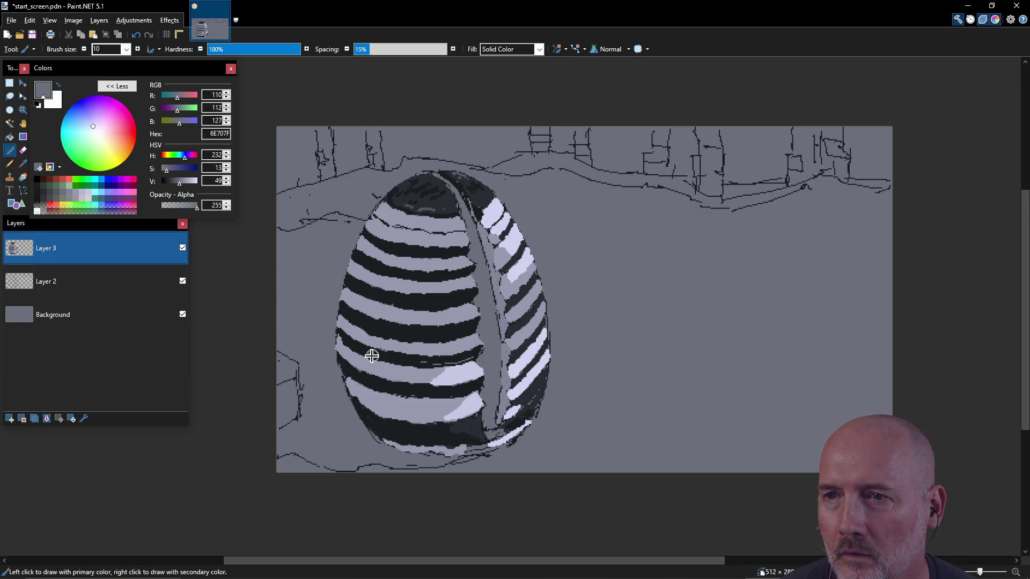
mouse_move(343, 339)
mouse_down()
mouse_move(367, 355)
mouse_move(450, 362)
mouse_up()
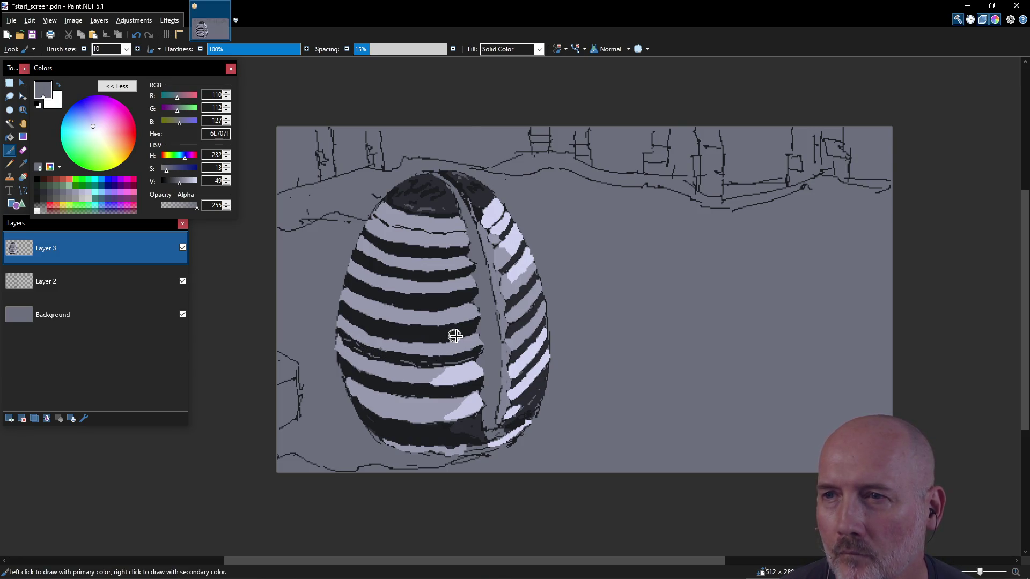
click(51, 203)
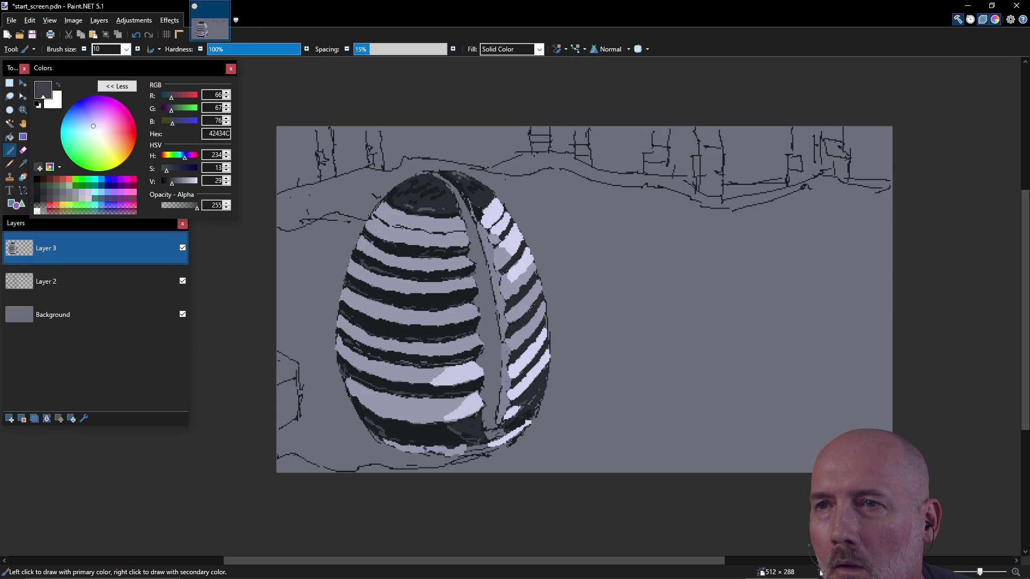
drag(432, 242, 453, 241)
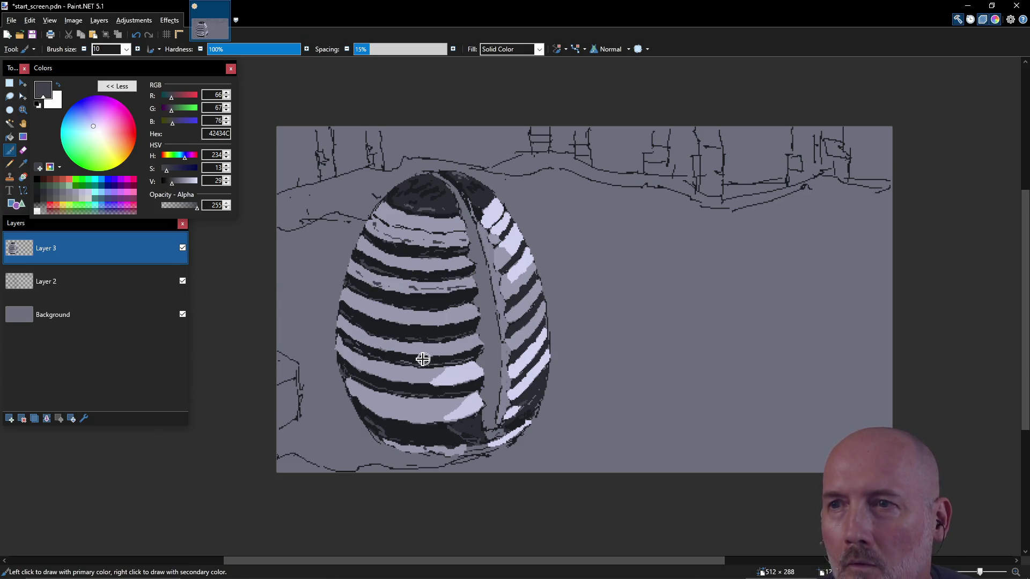
- Compare the egg's greys, then paint dark grey 42434C along the egg's right edge
key(k)
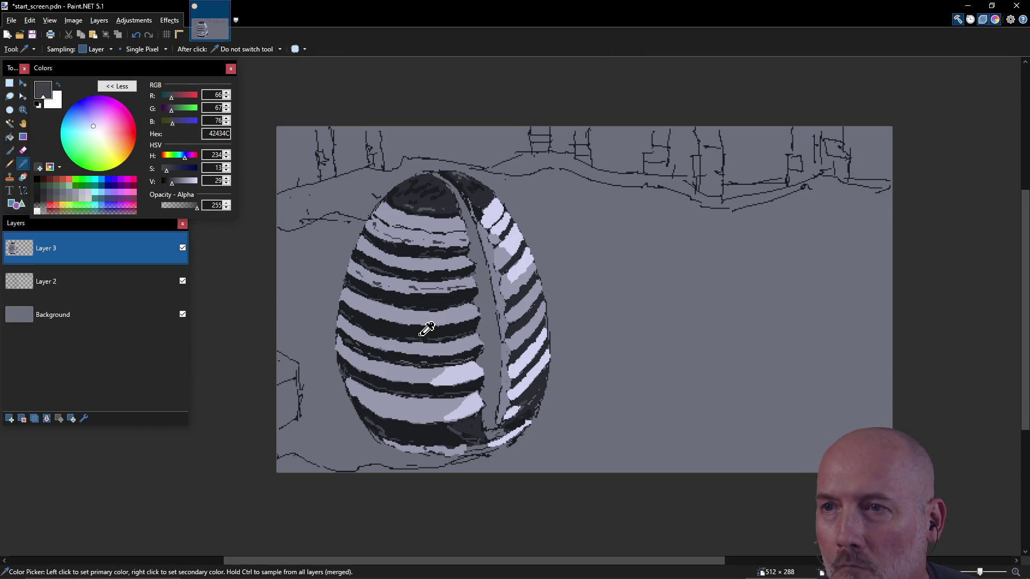
click(425, 325)
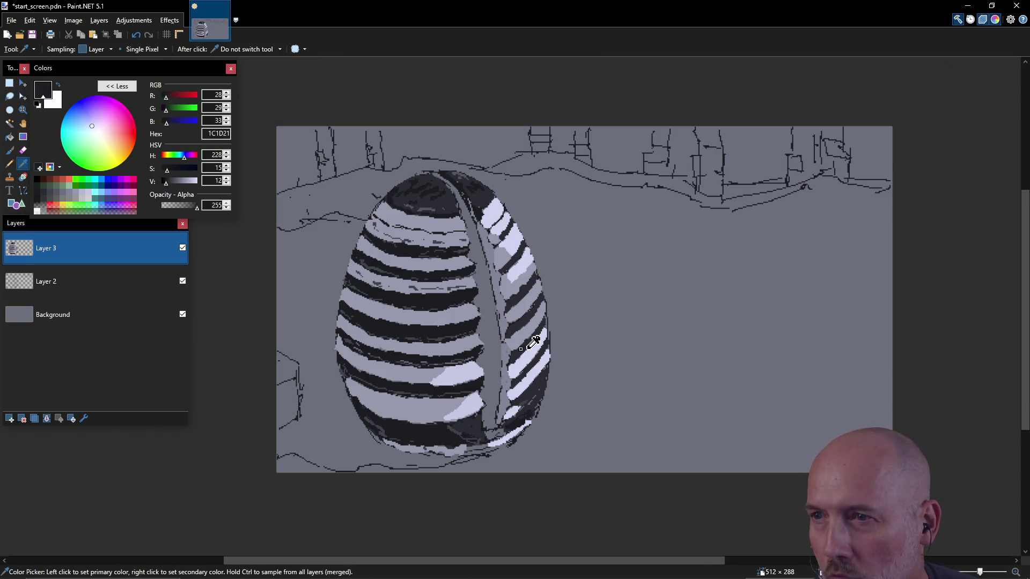
click(533, 390)
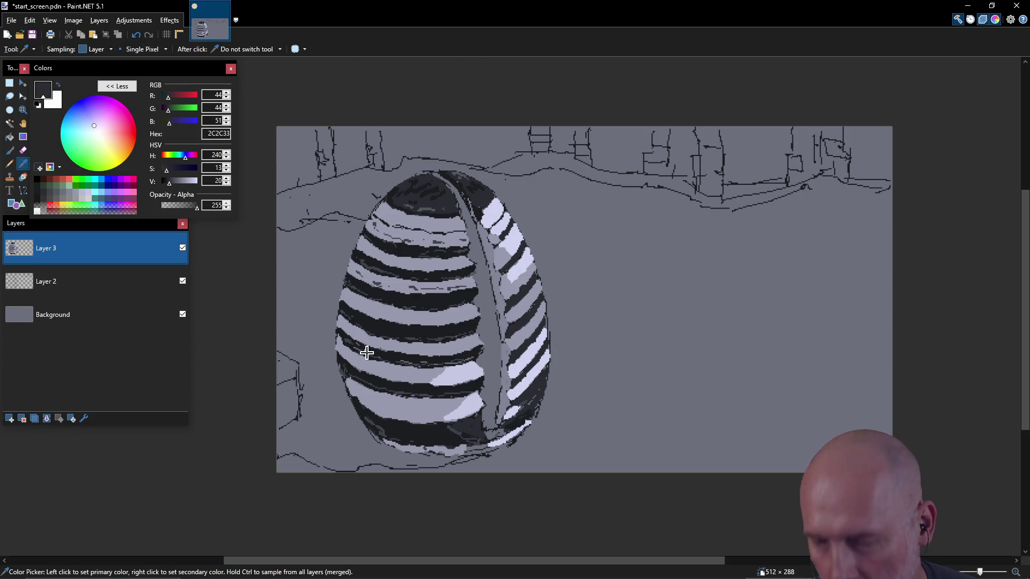
key(b)
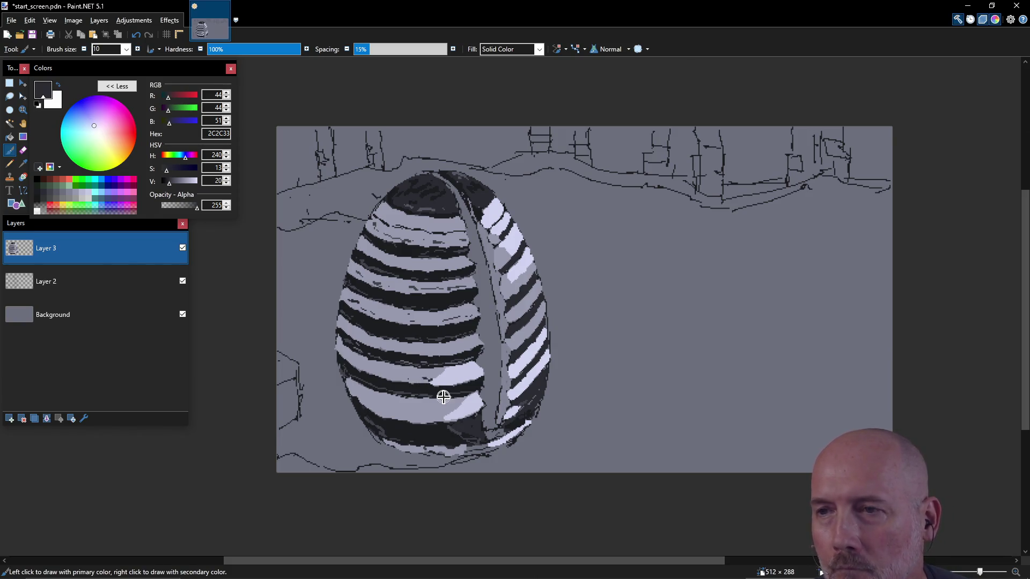
key(k)
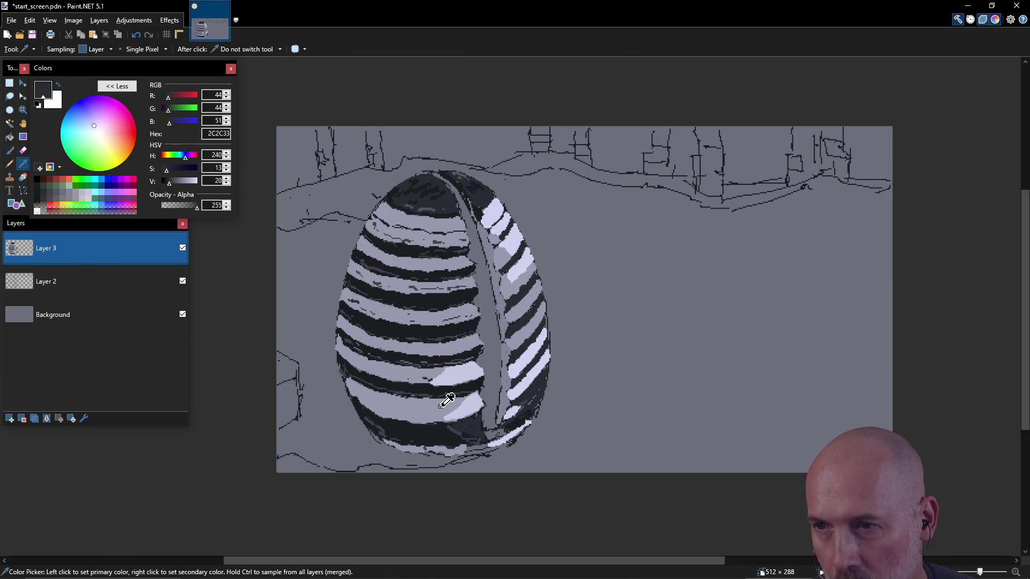
click(437, 408)
key(b)
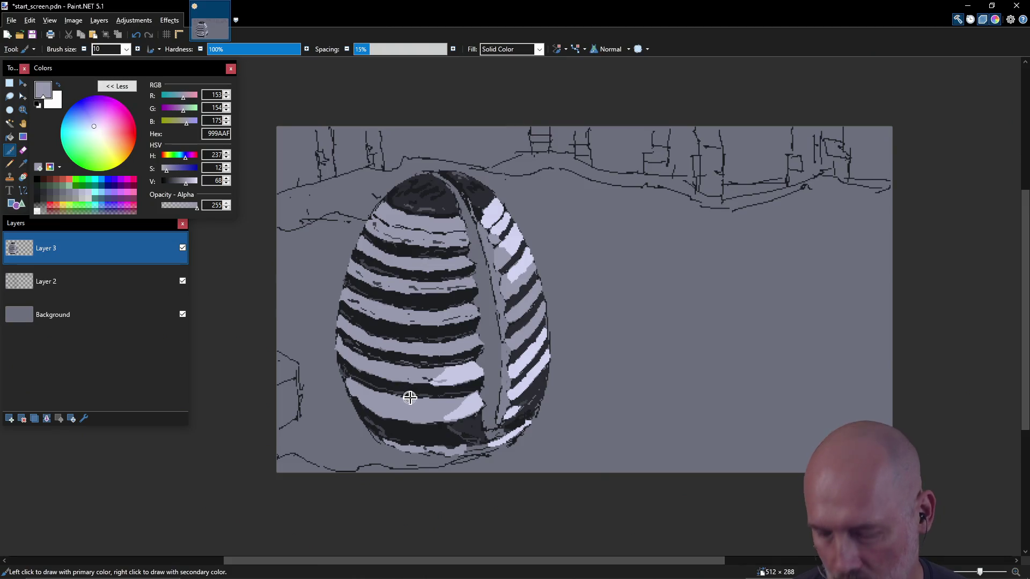
key(k)
click(472, 427)
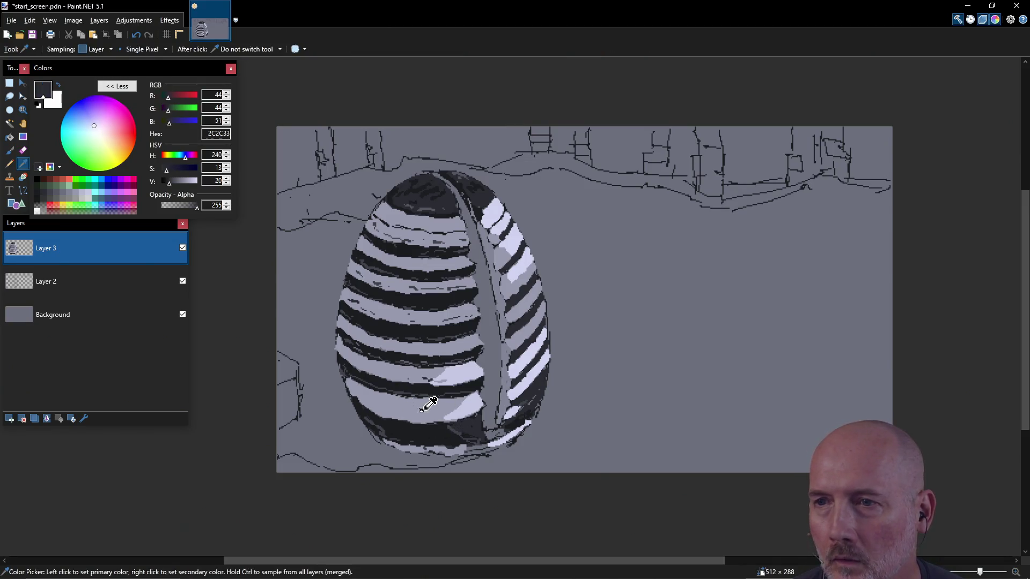
key(b)
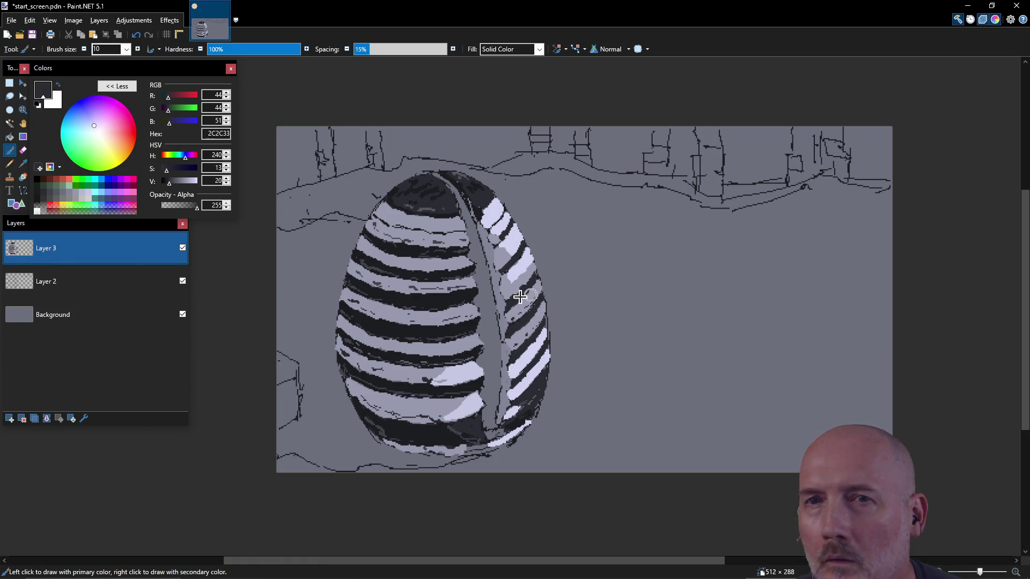
click(71, 206)
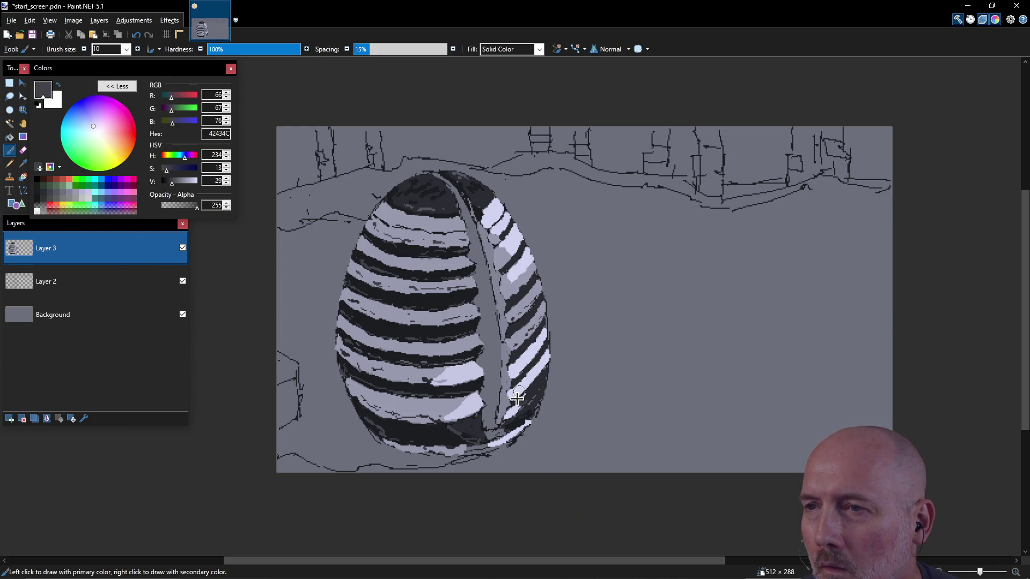
mouse_move(539, 390)
mouse_down()
mouse_move(547, 372)
mouse_move(529, 299)
mouse_move(503, 280)
mouse_up()
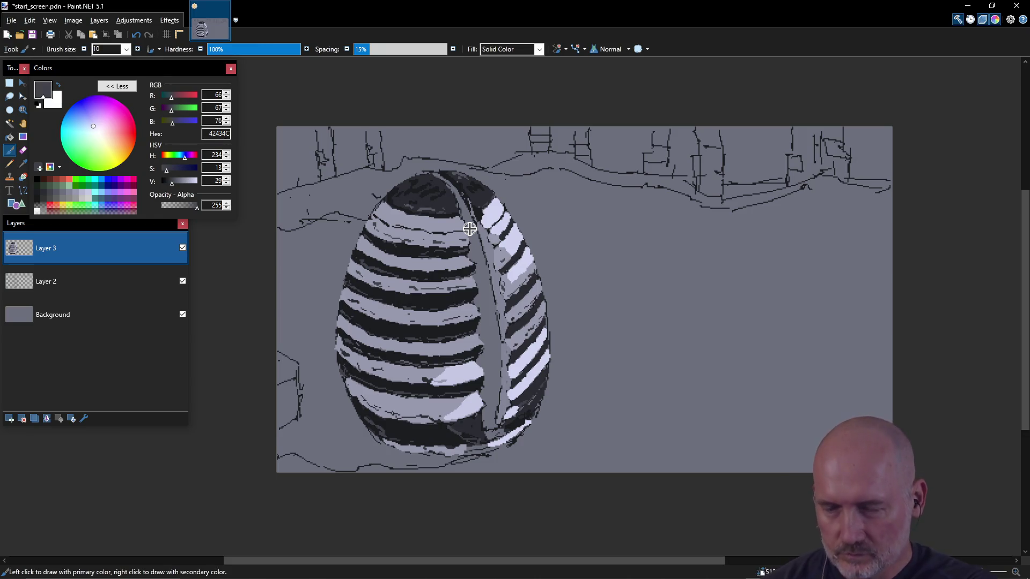
- Add short 2C2C33 strokes on the egg's lower right and extend a dark stripe
click(44, 192)
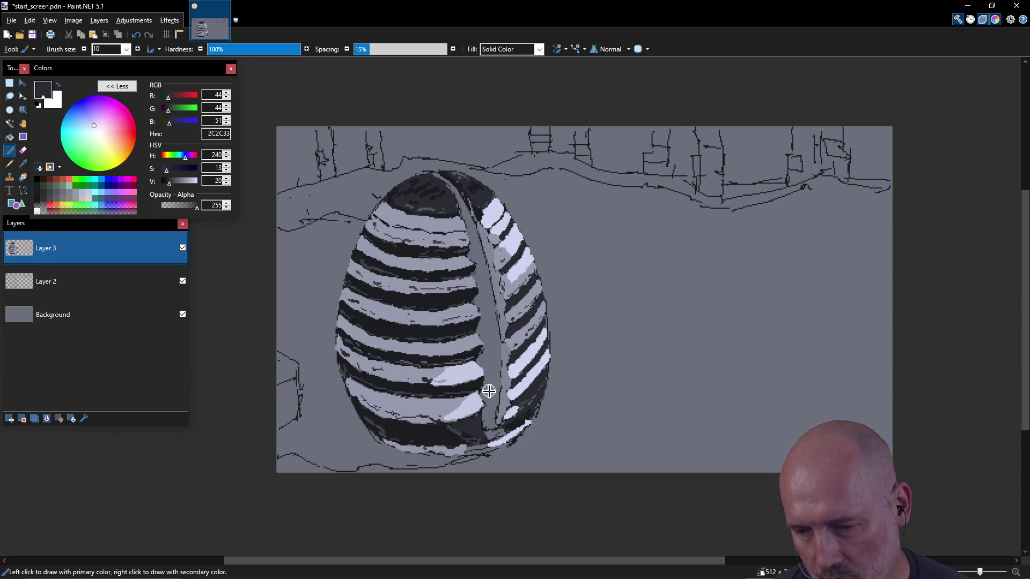
drag(485, 383, 504, 375)
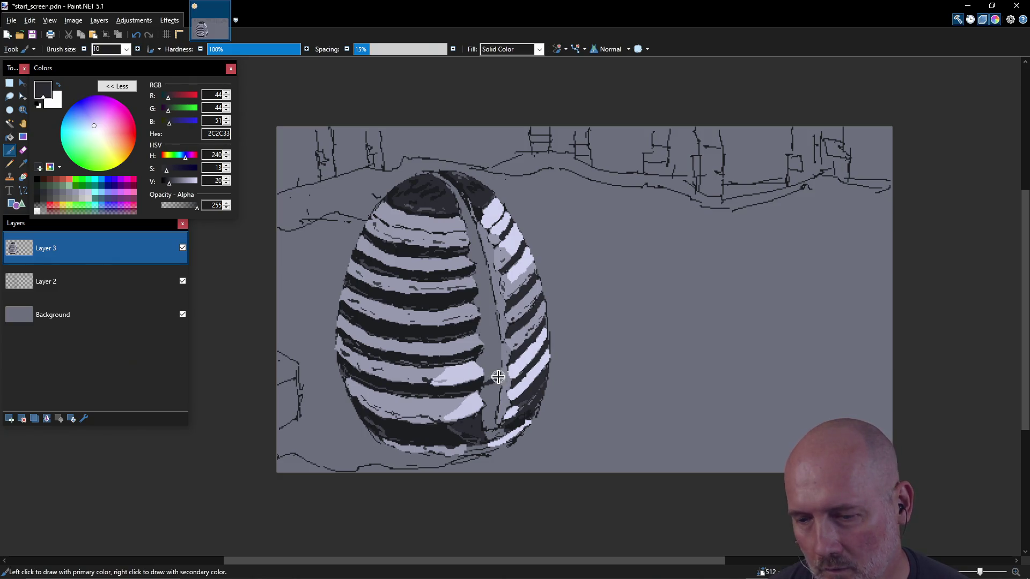
drag(473, 303, 486, 299)
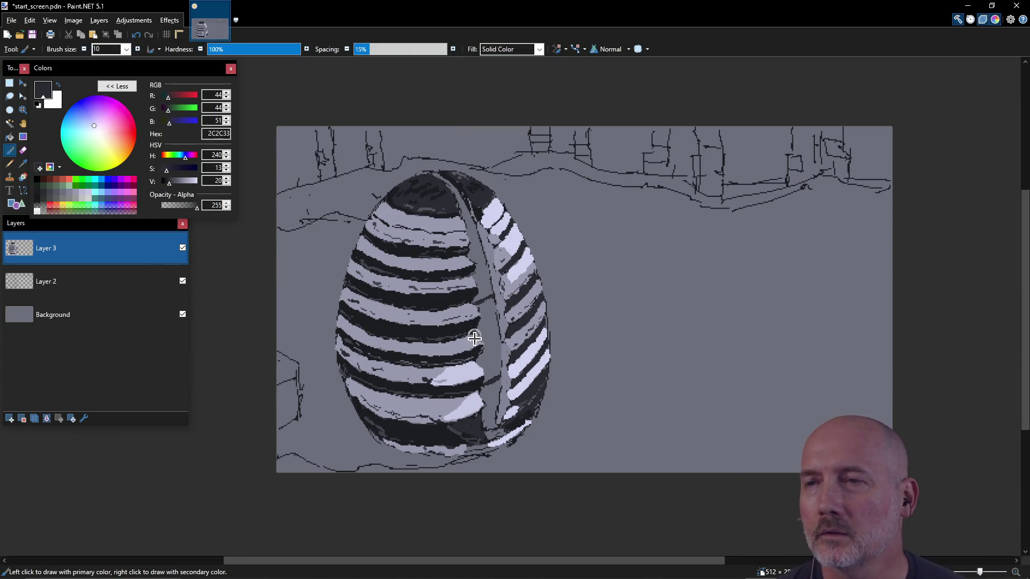
click(63, 198)
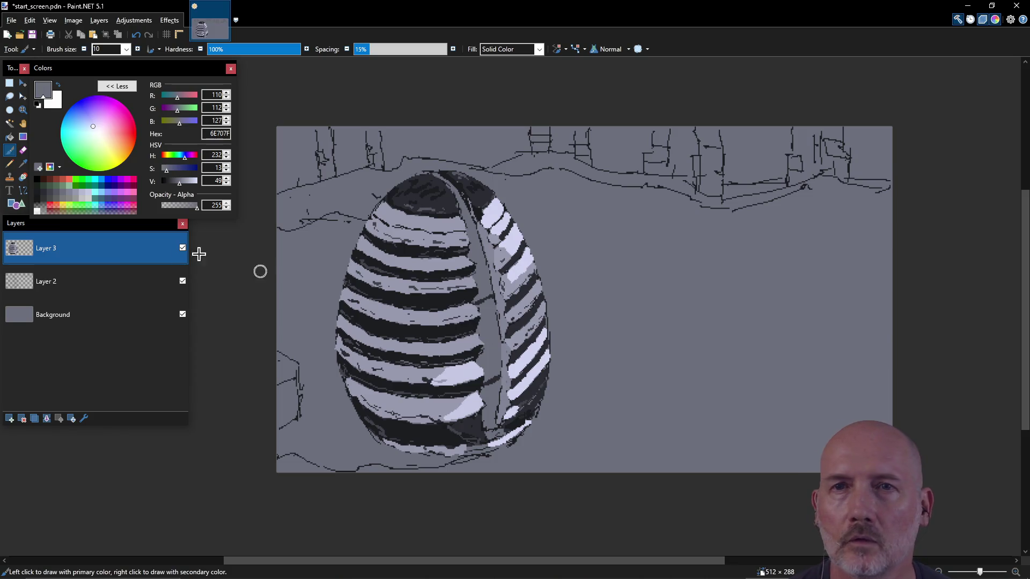
click(70, 193)
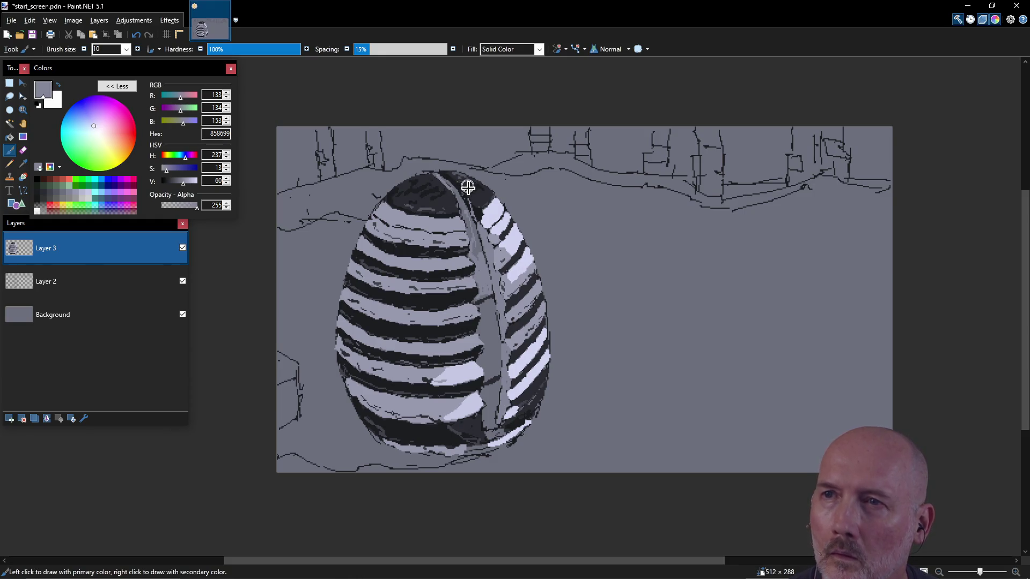
key(ctrl)
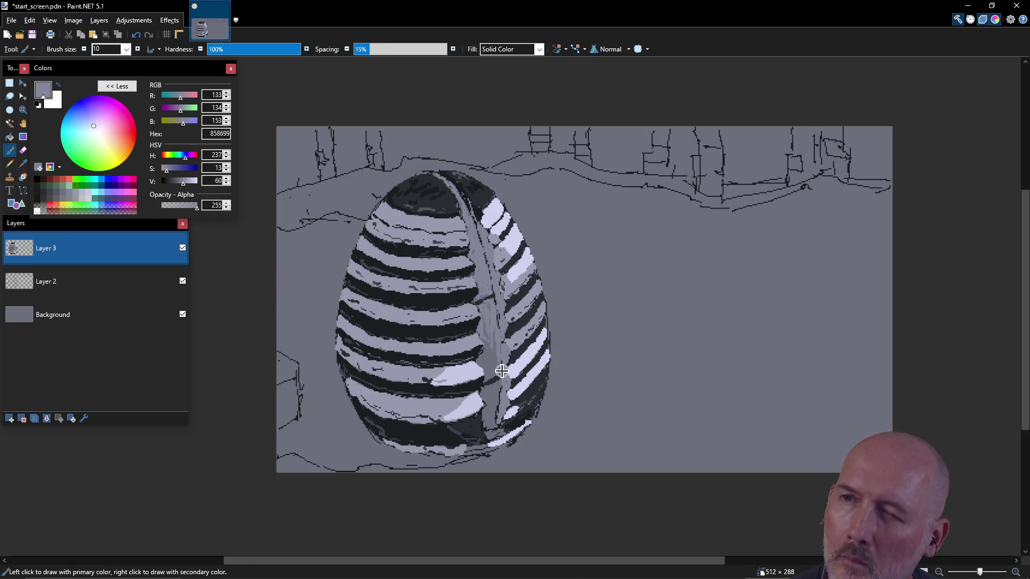
- Brush darker grey 565763 down the egg's crevice and along its seam
click(69, 192)
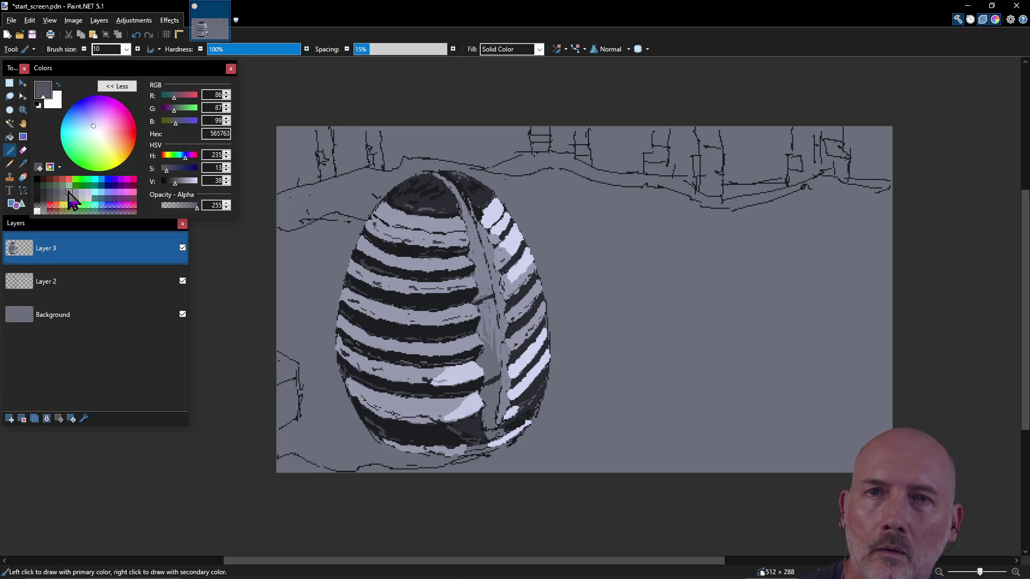
drag(494, 370, 491, 303)
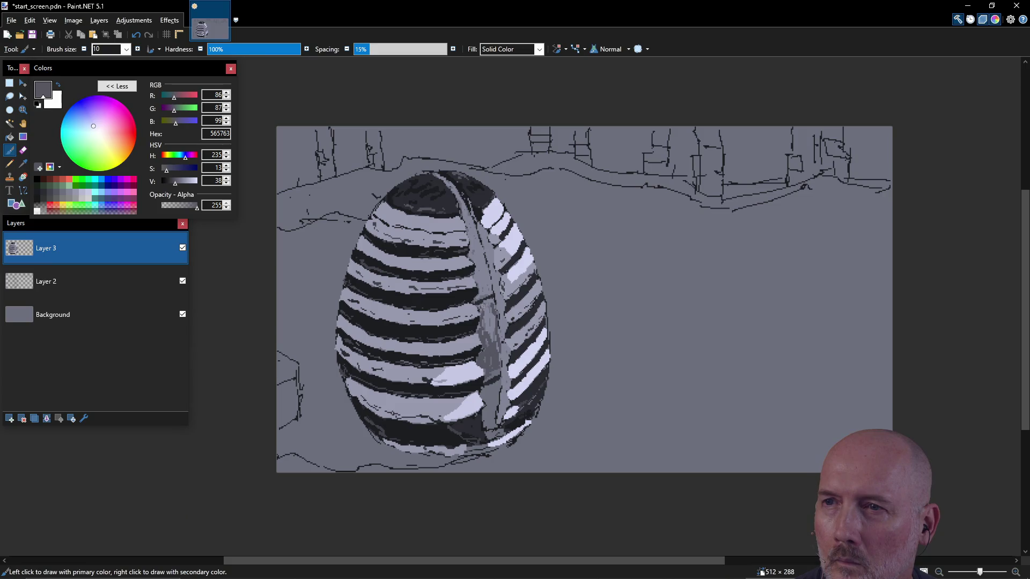
drag(490, 324, 491, 333)
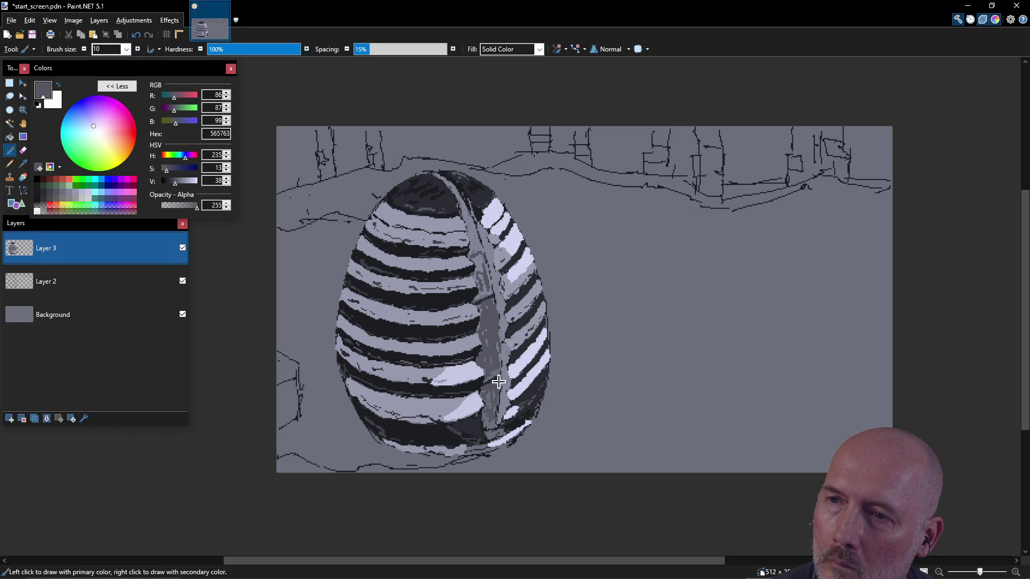
- Paint 858699 grey up the seam and a light 999AAF stroke over the egg's bottom right
ctrl+click(482, 239)
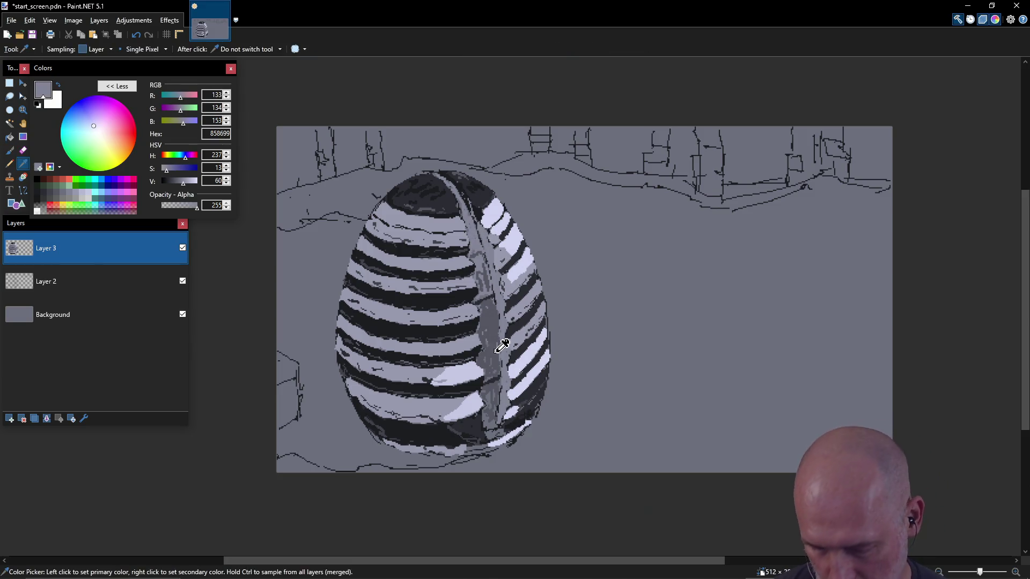
mouse_move(498, 358)
mouse_down()
mouse_move(483, 309)
mouse_move(496, 357)
mouse_move(493, 319)
mouse_up()
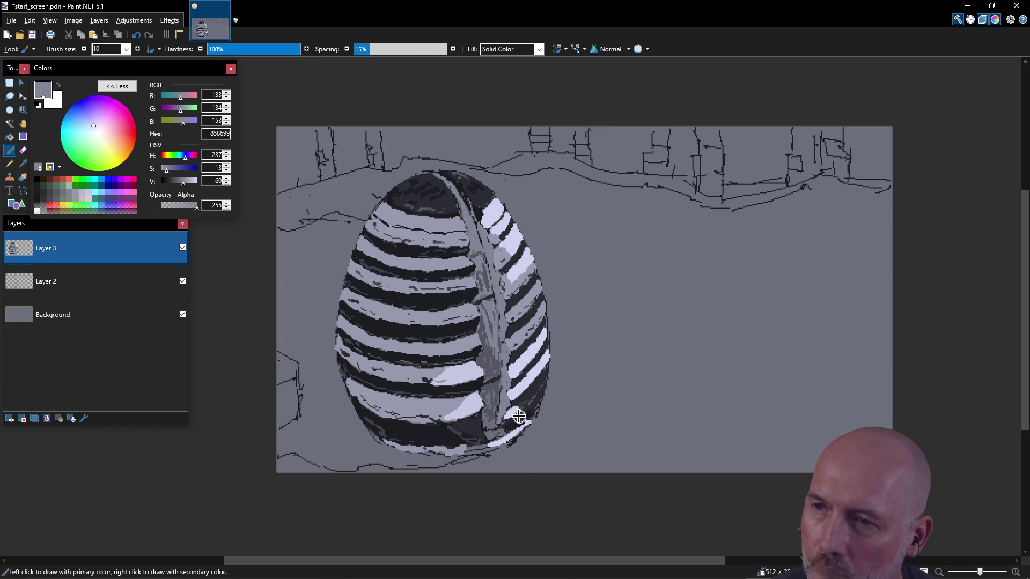
key(k)
click(518, 407)
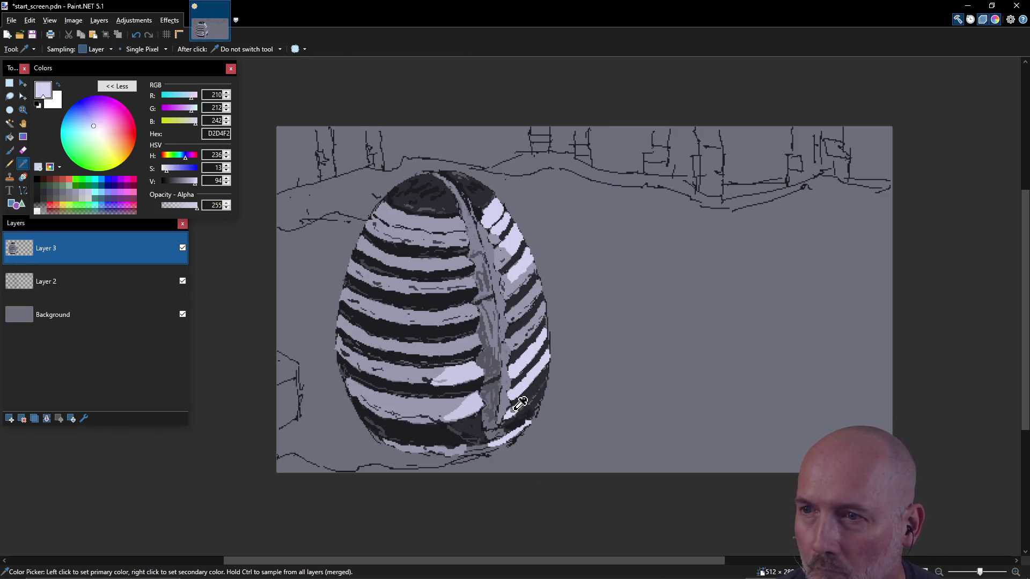
key(b)
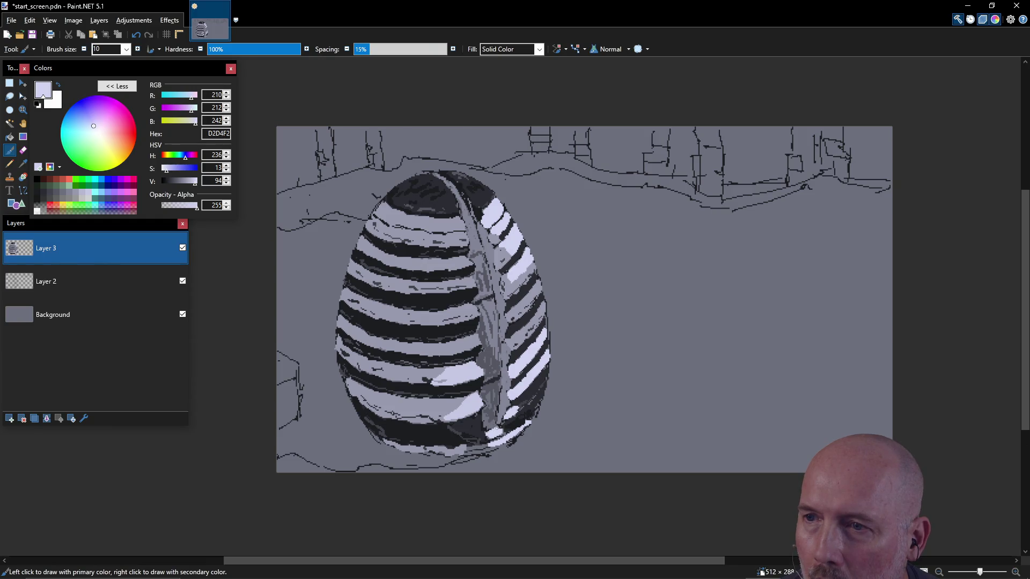
key(k)
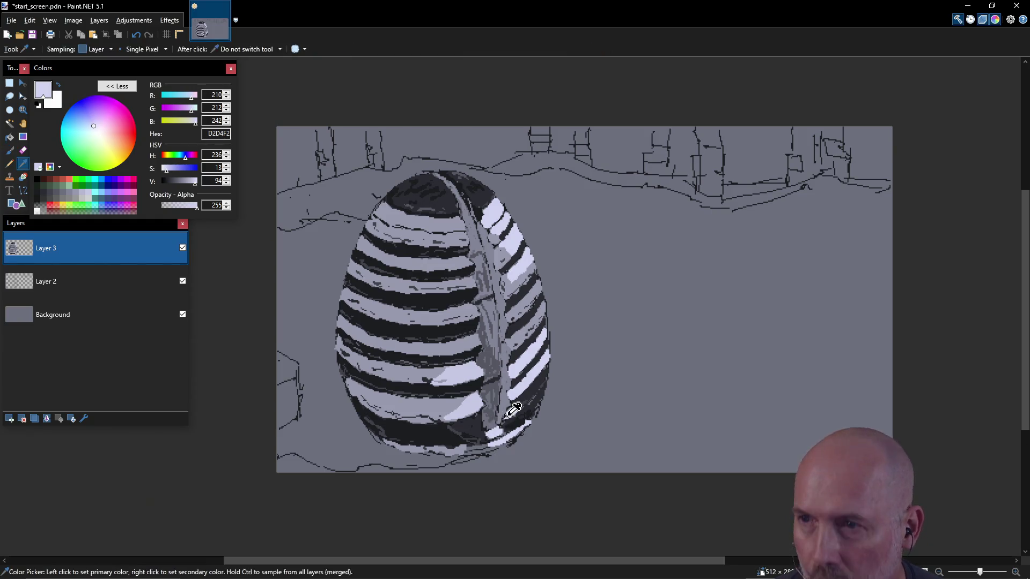
click(455, 399)
key(b)
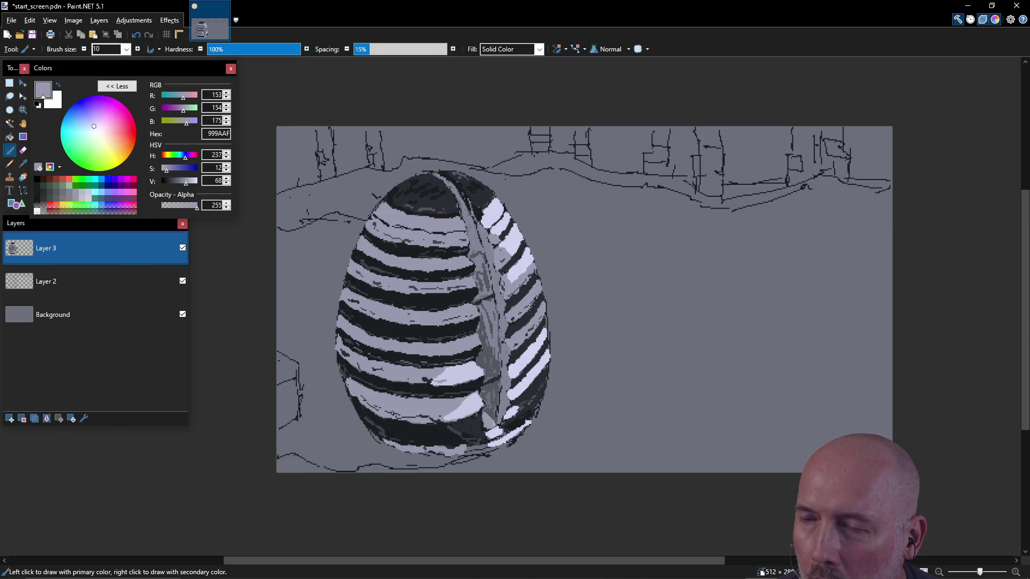
drag(501, 435, 526, 446)
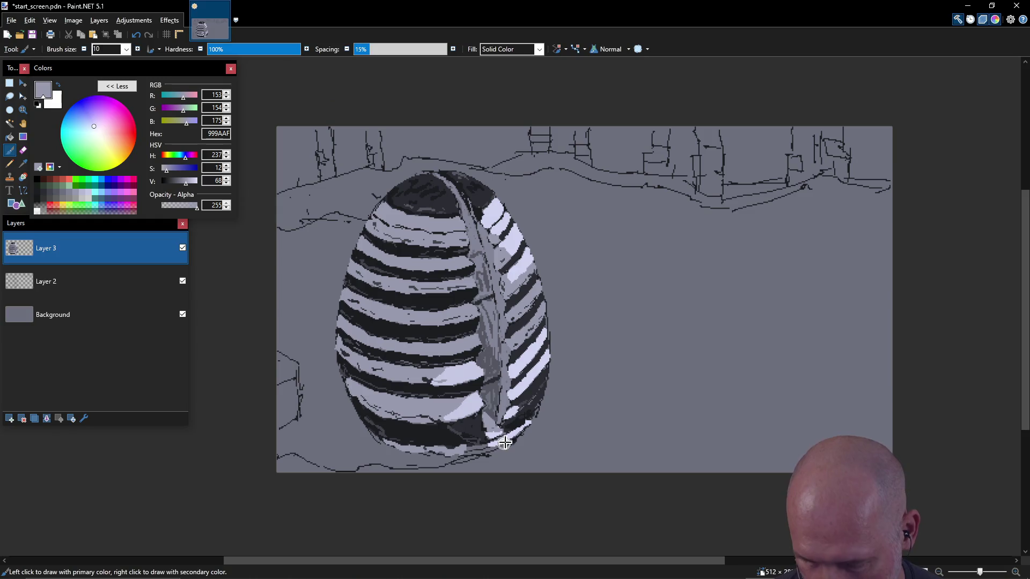
- Sample the egg's stripe and seam colours 1C1D21, 2C2C33, D2D4F2 and the seam's dark grey
key(k)
click(527, 421)
key(b)
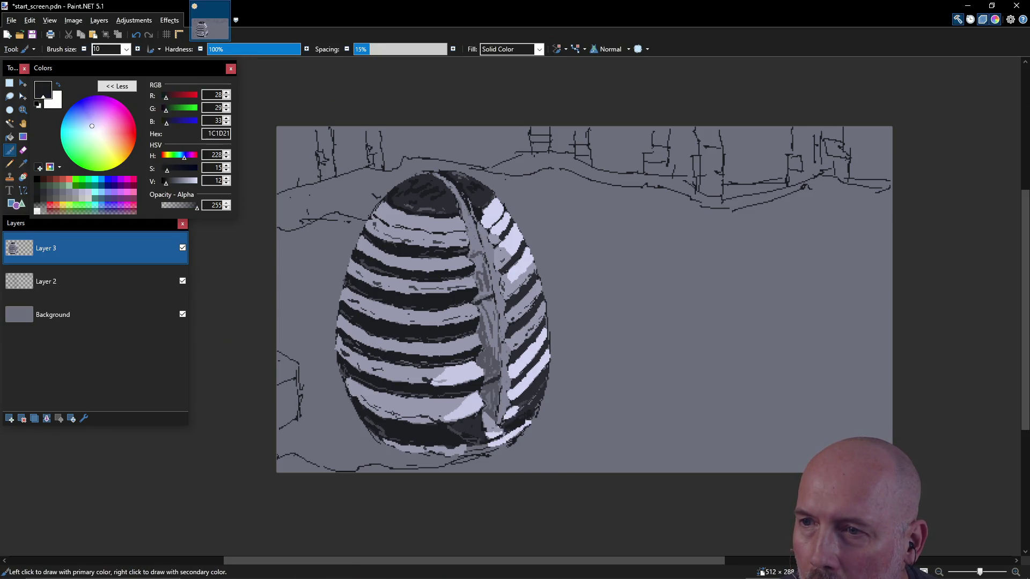
key(k)
click(473, 424)
key(b)
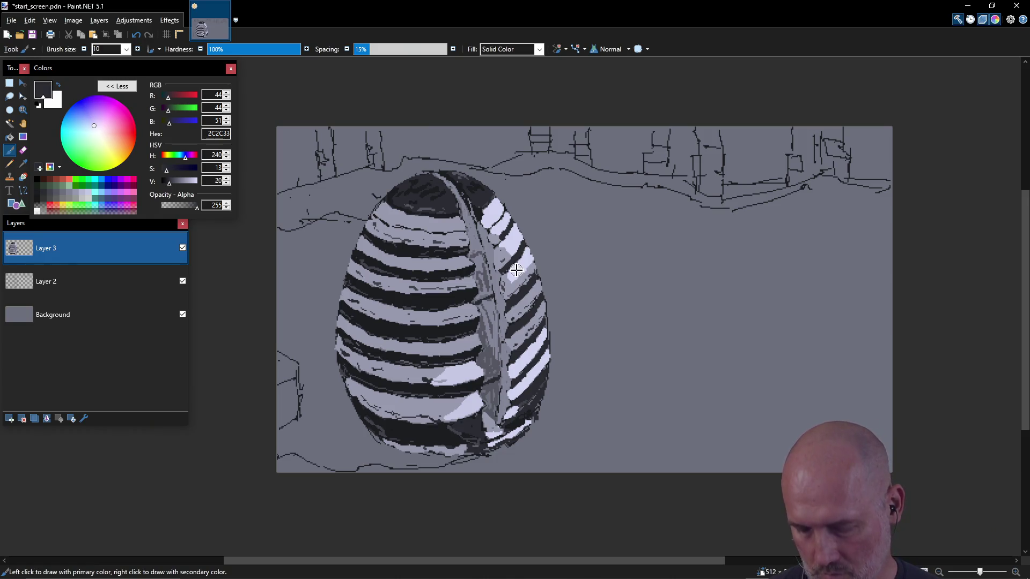
key(k)
click(516, 266)
key(b)
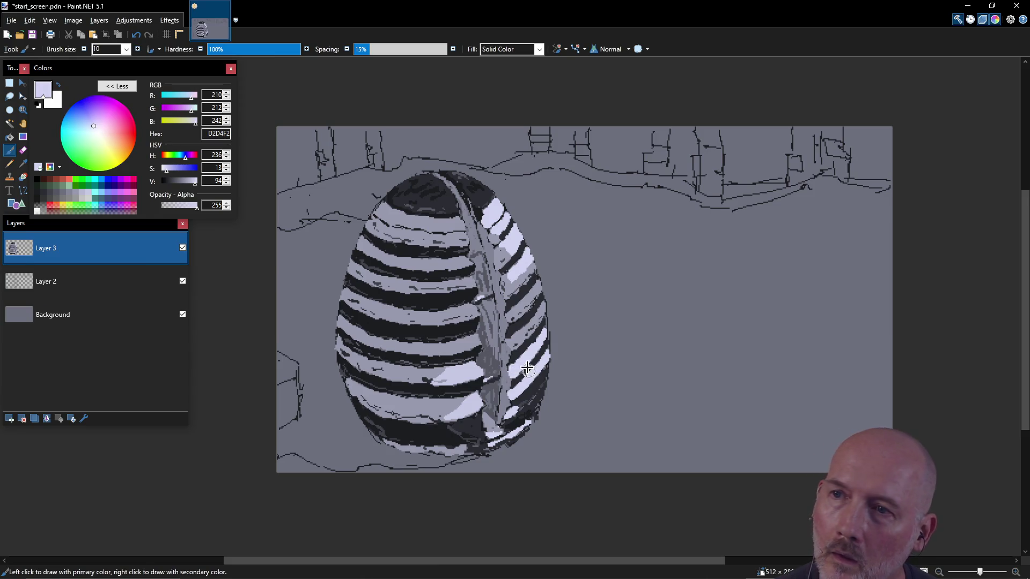
key(k)
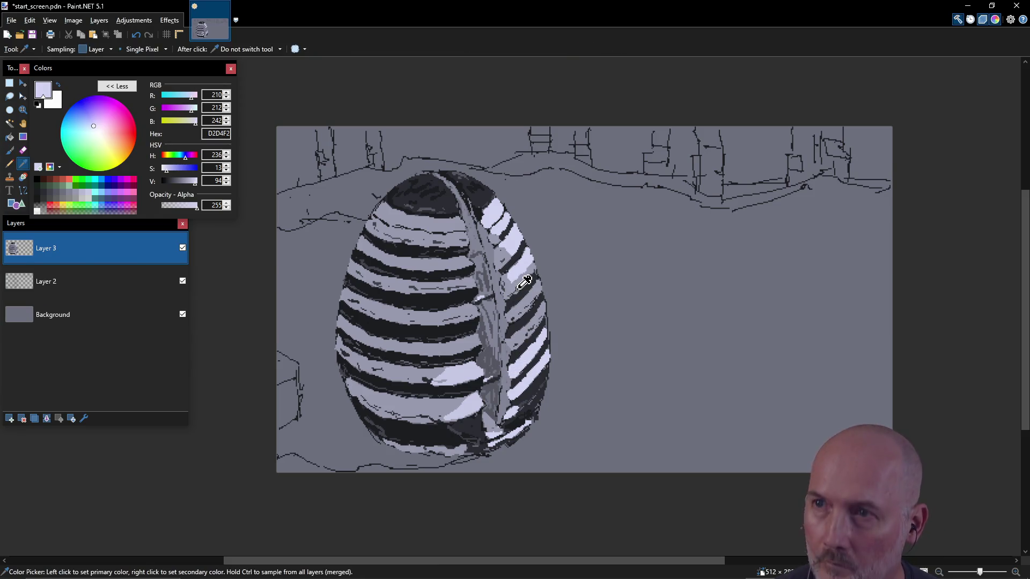
click(522, 284)
key(b)
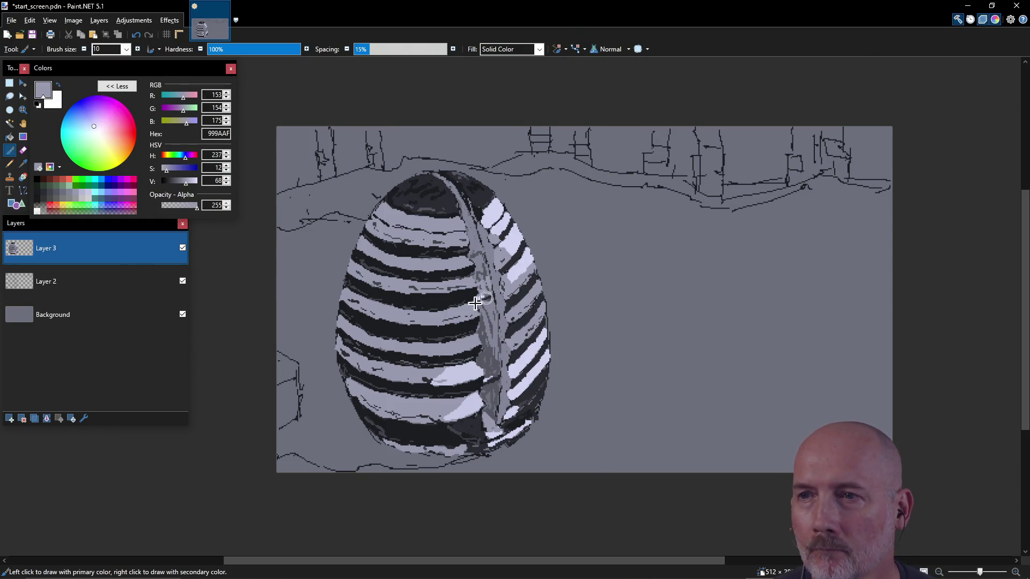
key(k)
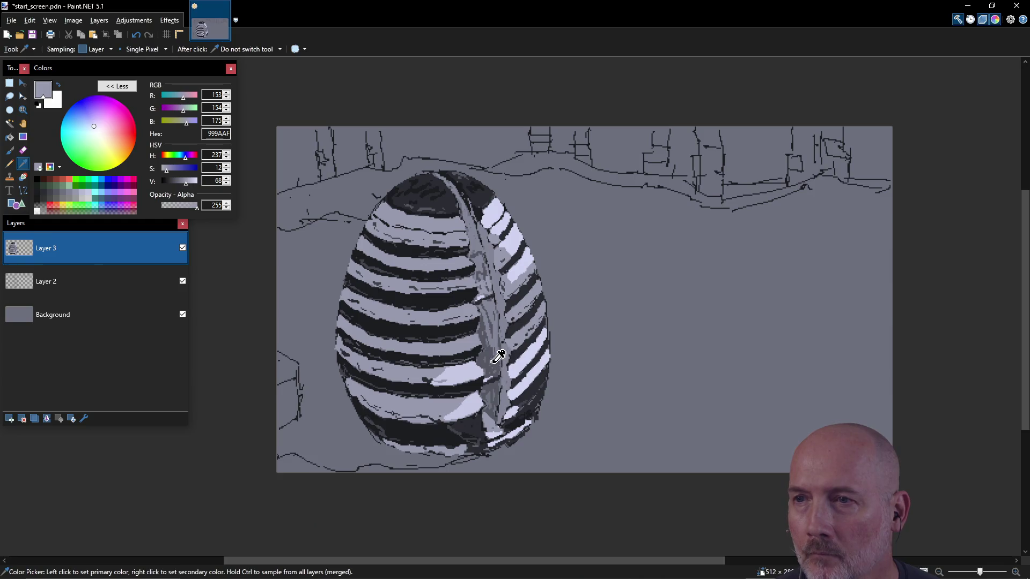
click(507, 357)
key(b)
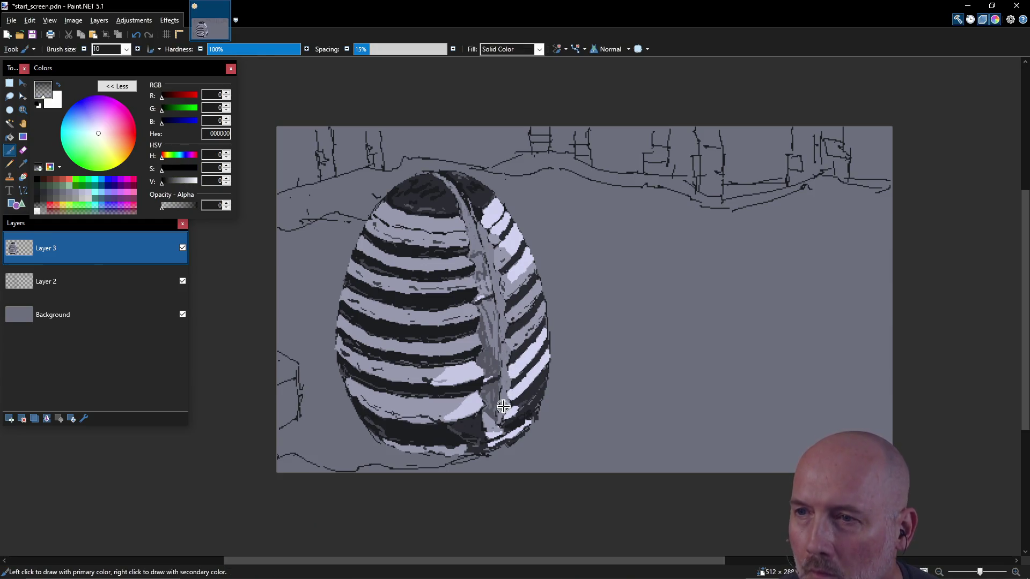
ctrl+click(501, 360)
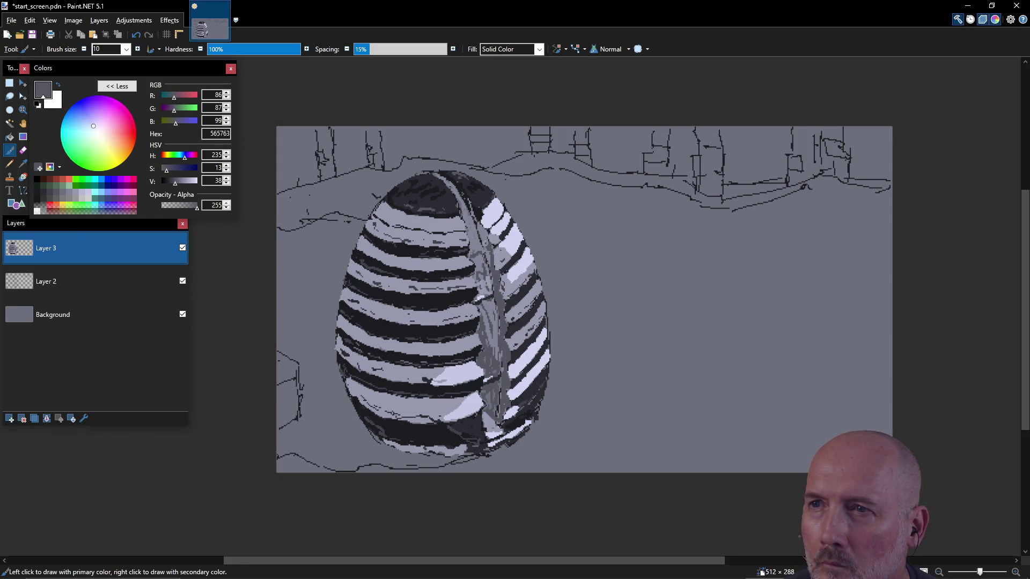
- Darken the upper seam and cover the white stripe bits along the lower seam in grey
mouse_move(478, 236)
mouse_down()
mouse_move(479, 221)
mouse_move(503, 317)
mouse_up()
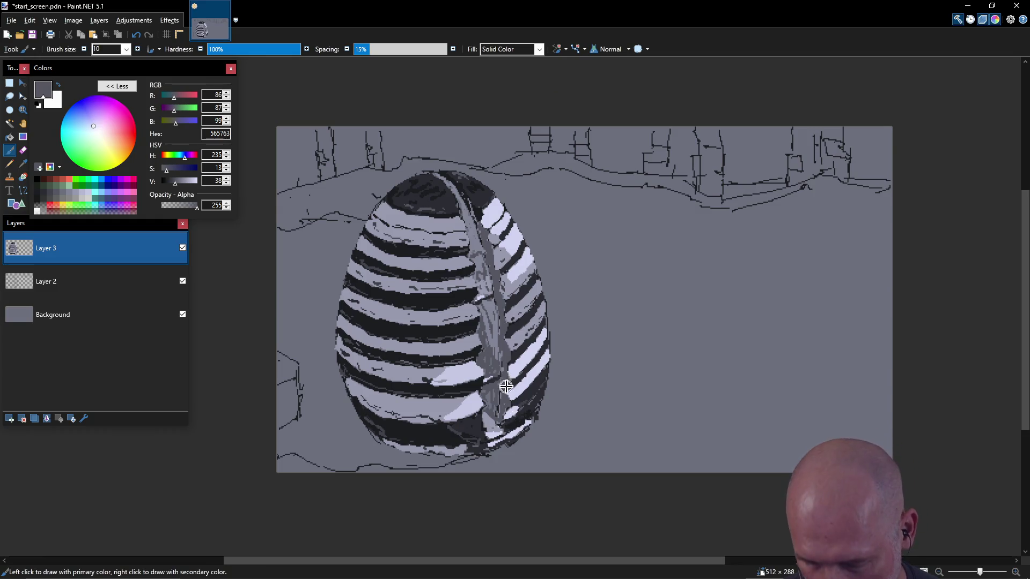
ctrl+click(491, 253)
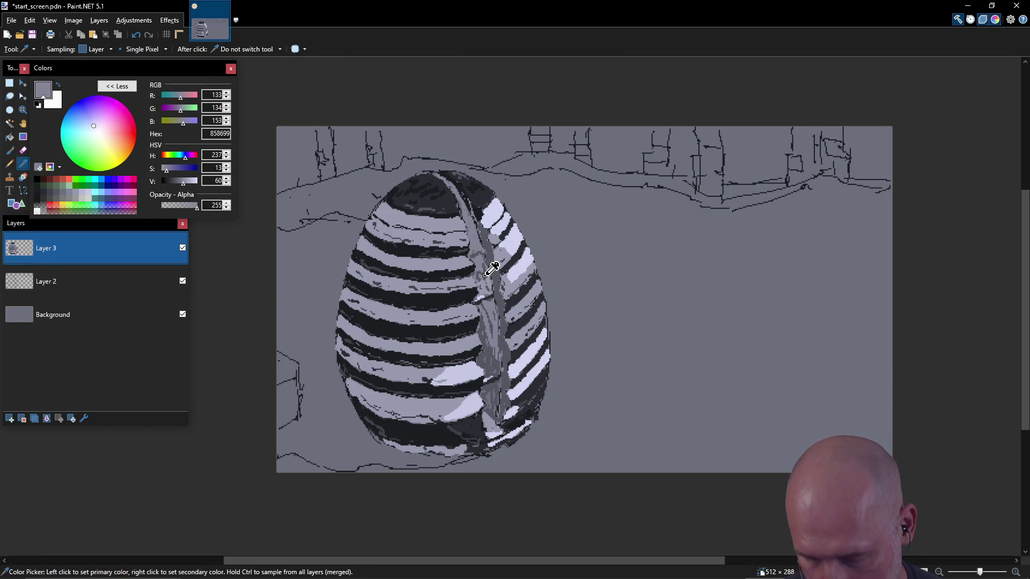
drag(502, 398, 497, 398)
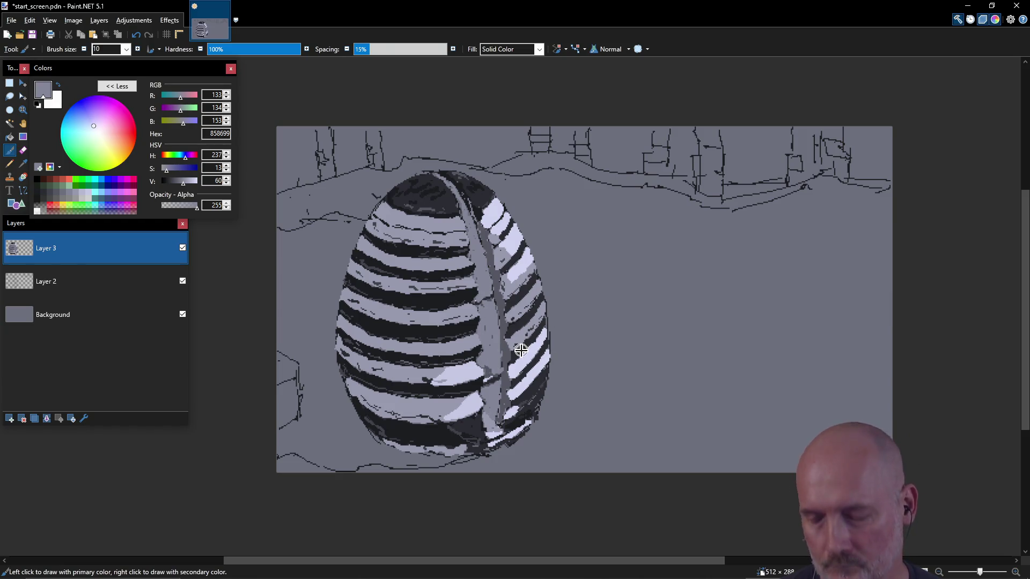
- Repaint the stripe ends at the seam with sampled near-black, 2C2C33, 858699 and D2D4F2
key(k)
click(480, 365)
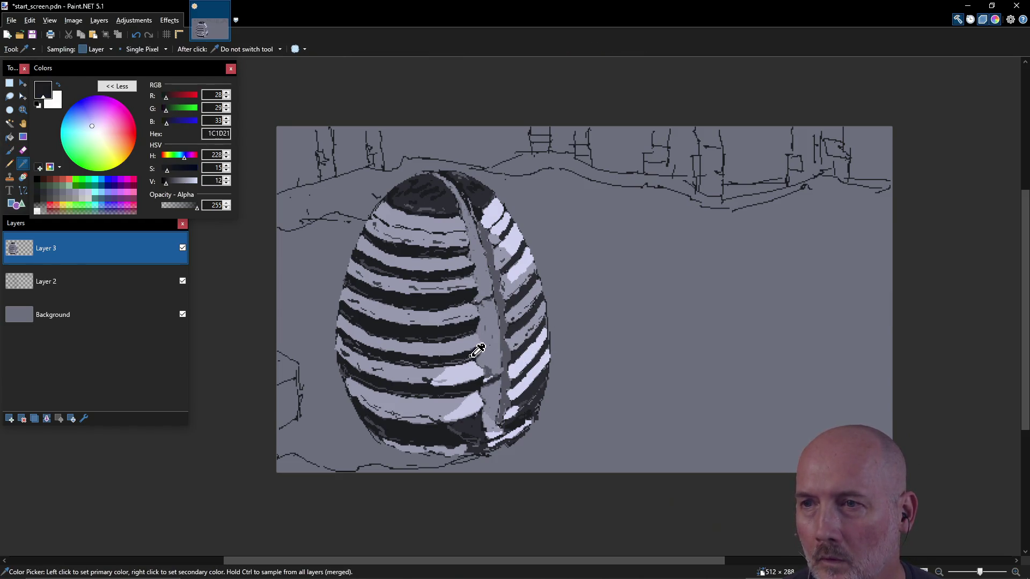
key(b)
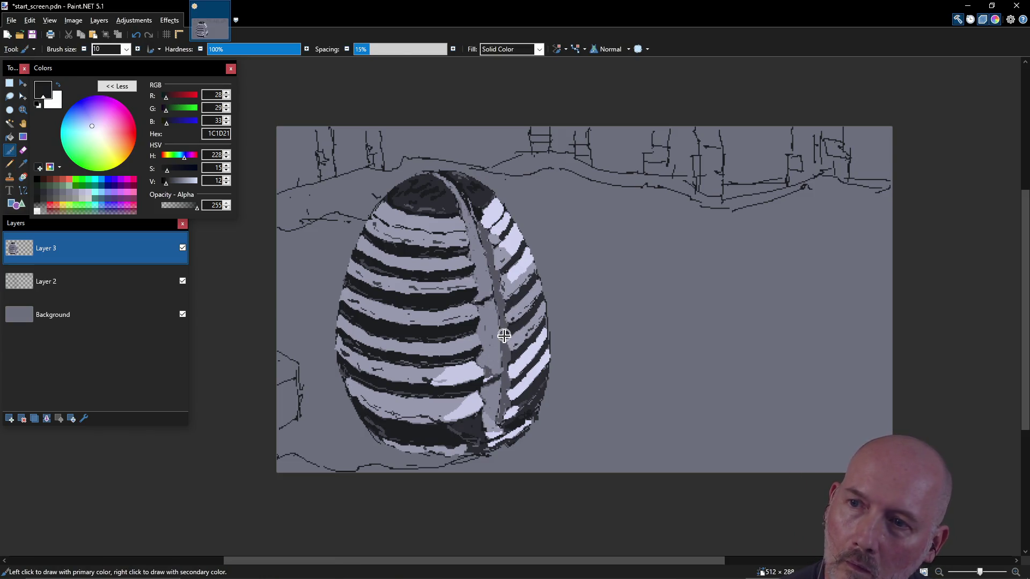
key(k)
click(534, 389)
key(b)
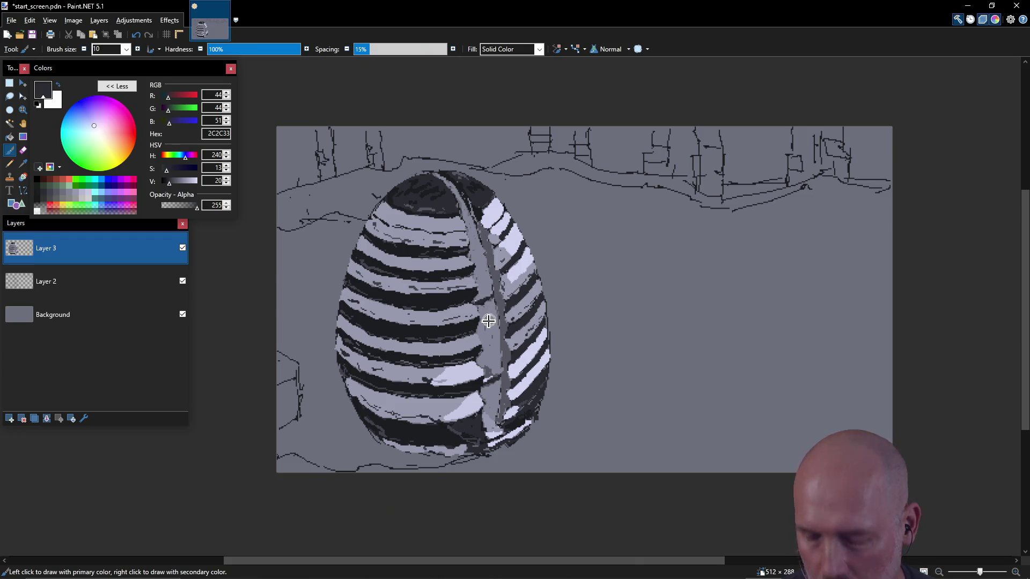
key(k)
click(486, 325)
key(b)
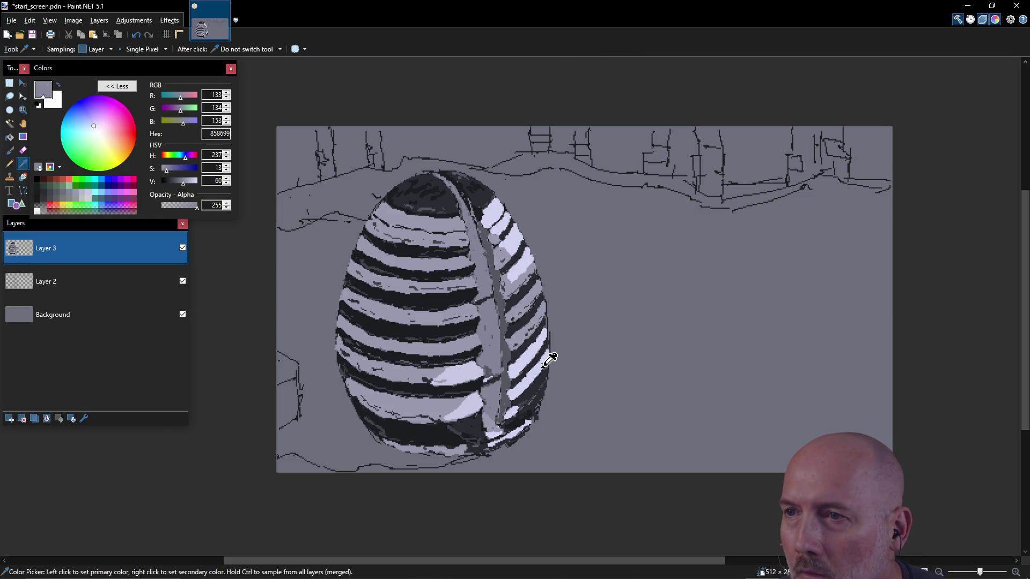
ctrl+click(548, 352)
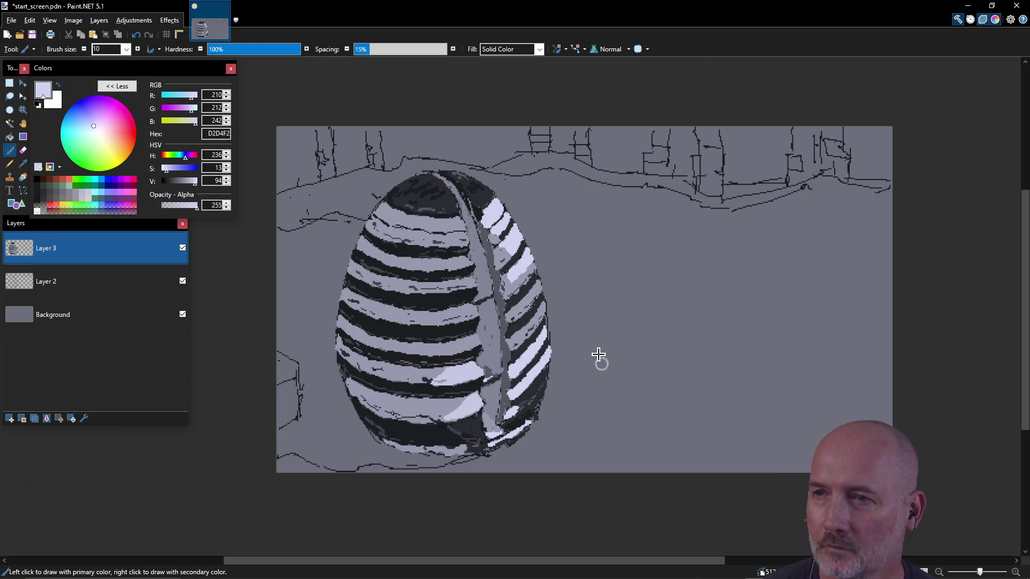
- Shade the lower seam in 2C2C33 and dark grey 565763, then save start_screen.pdn
ctrl+click(514, 350)
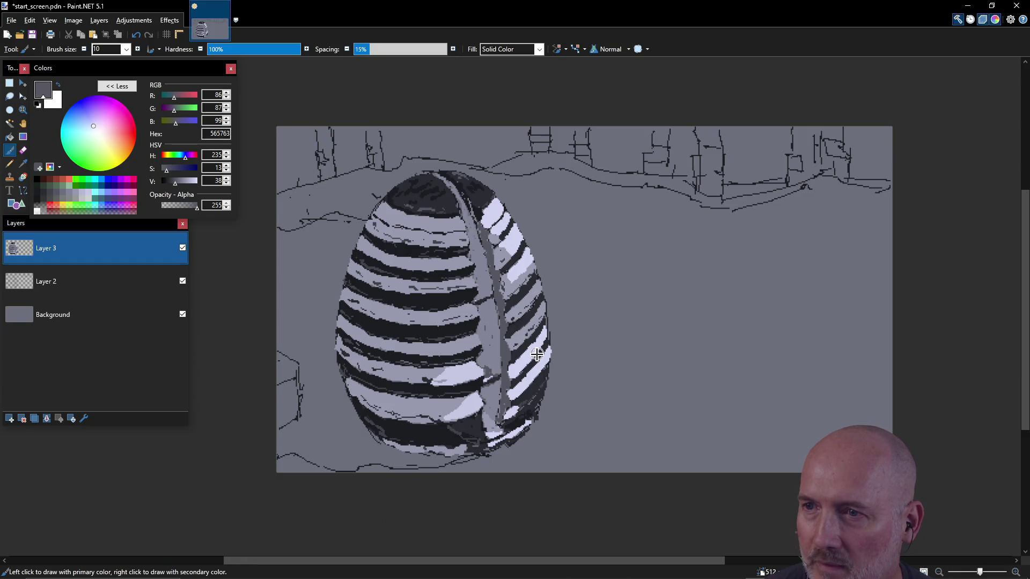
key(k)
click(519, 353)
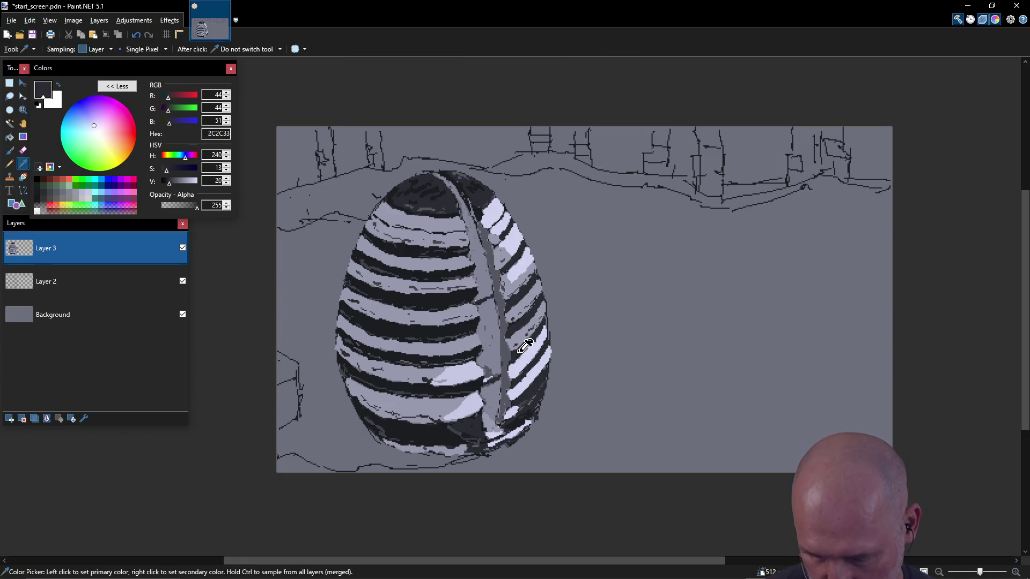
key(b)
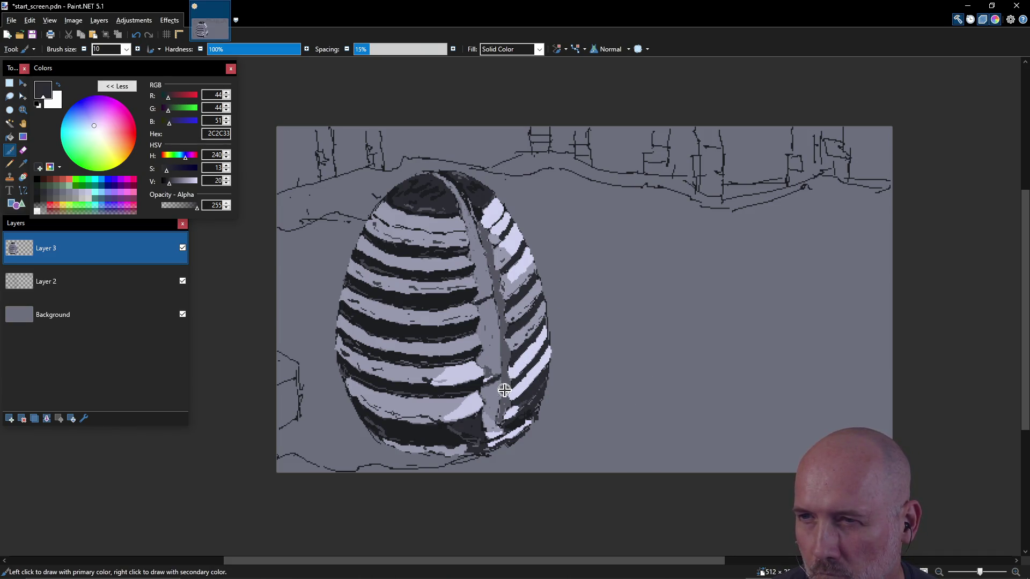
key(k)
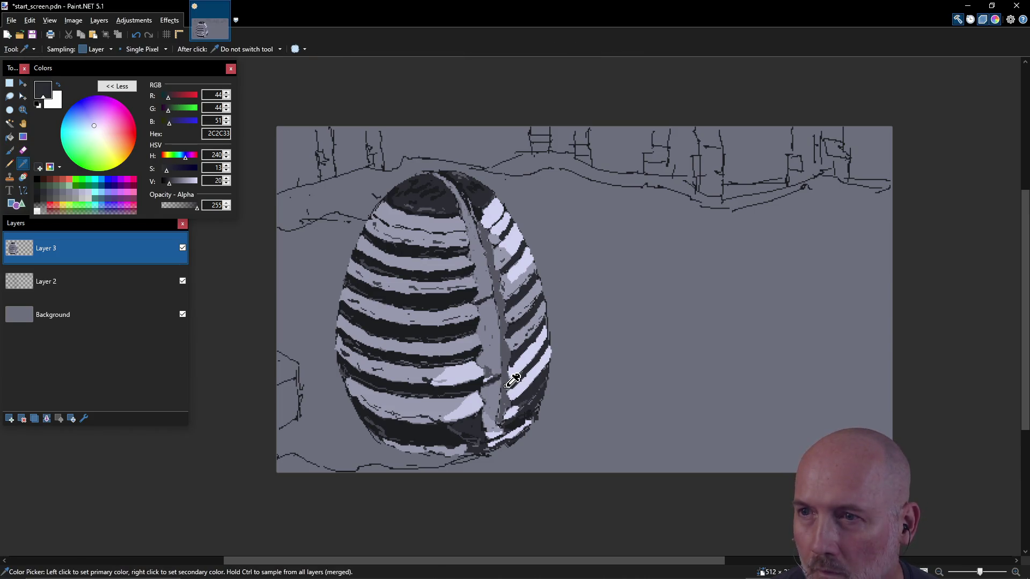
click(507, 388)
key(b)
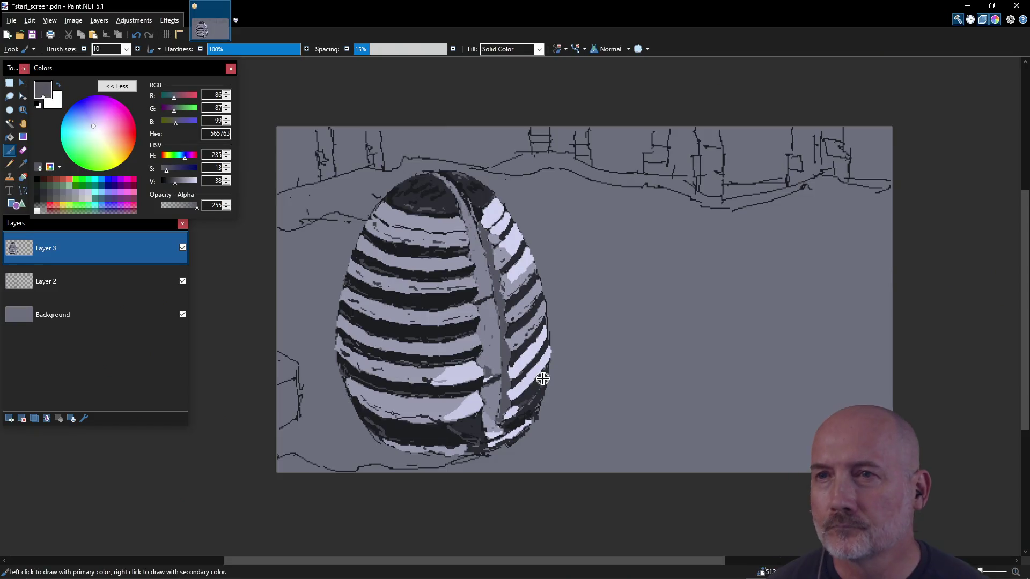
key(ctrl+s)
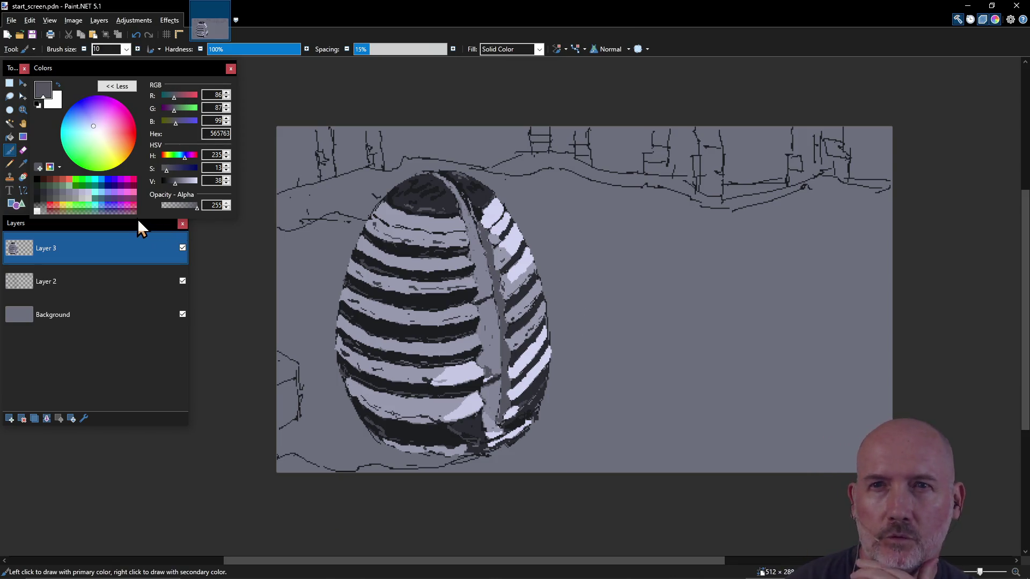
- Brush the seam band with 7A7A7A and C1C1C1, settle on 999999, then pick 606060
click(69, 198)
drag(486, 347, 493, 330)
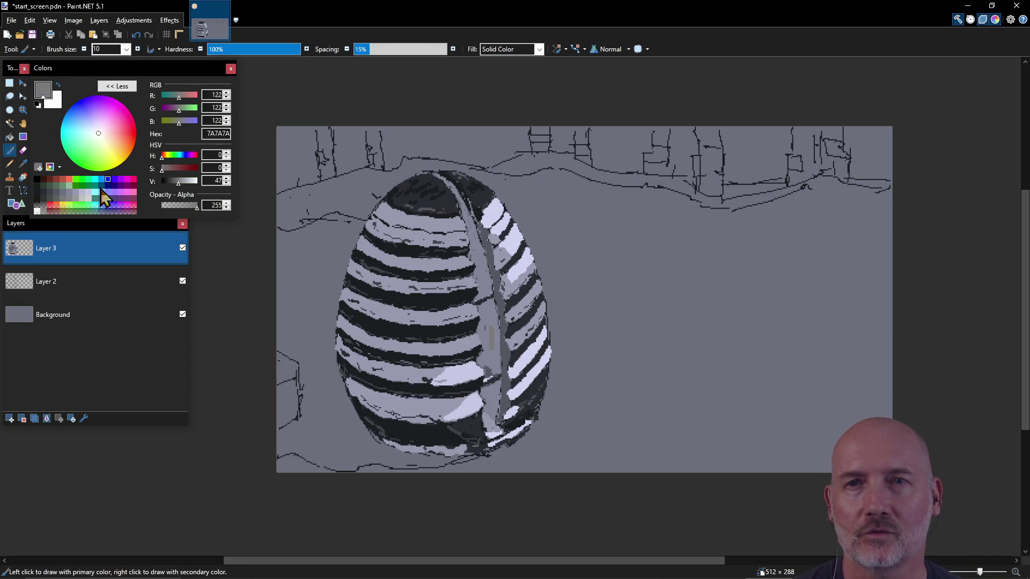
click(82, 199)
drag(486, 345, 494, 317)
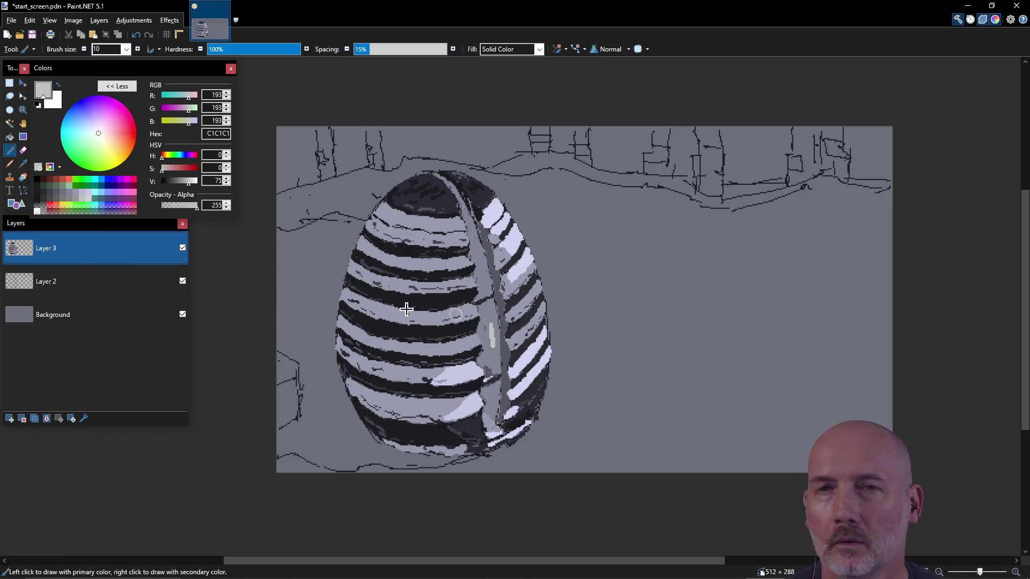
click(83, 206)
drag(490, 369, 492, 319)
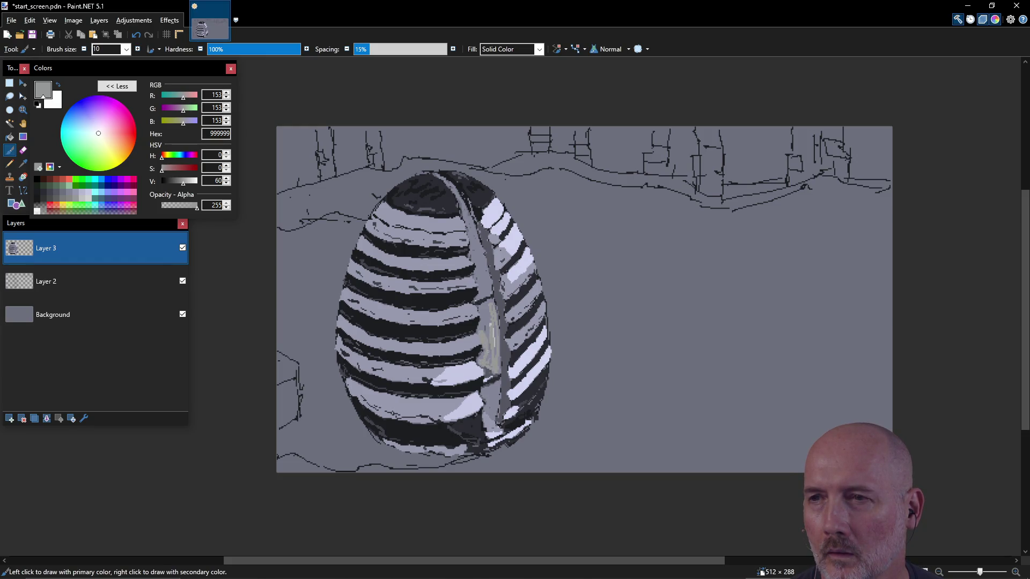
drag(492, 319, 489, 324)
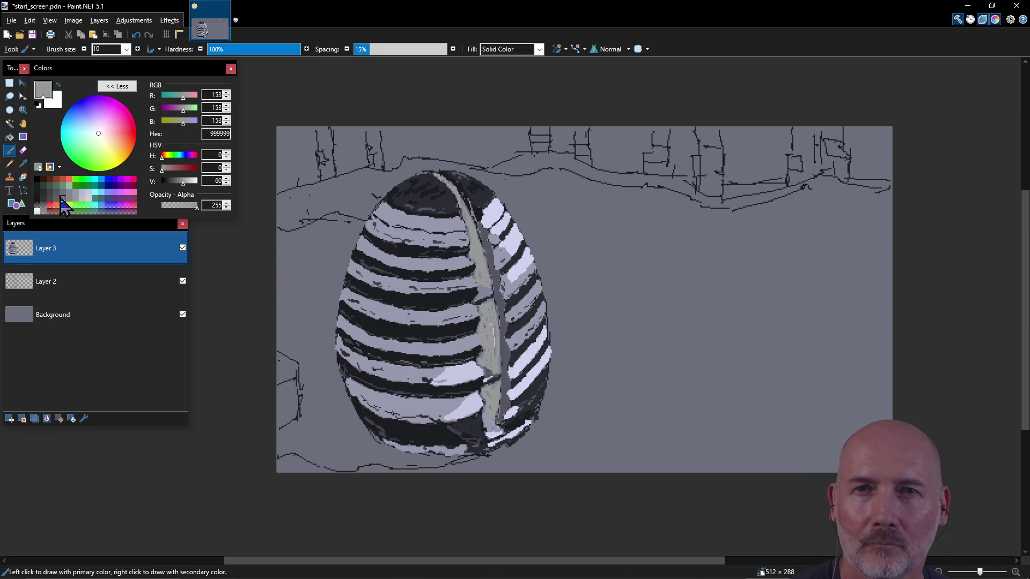
click(56, 199)
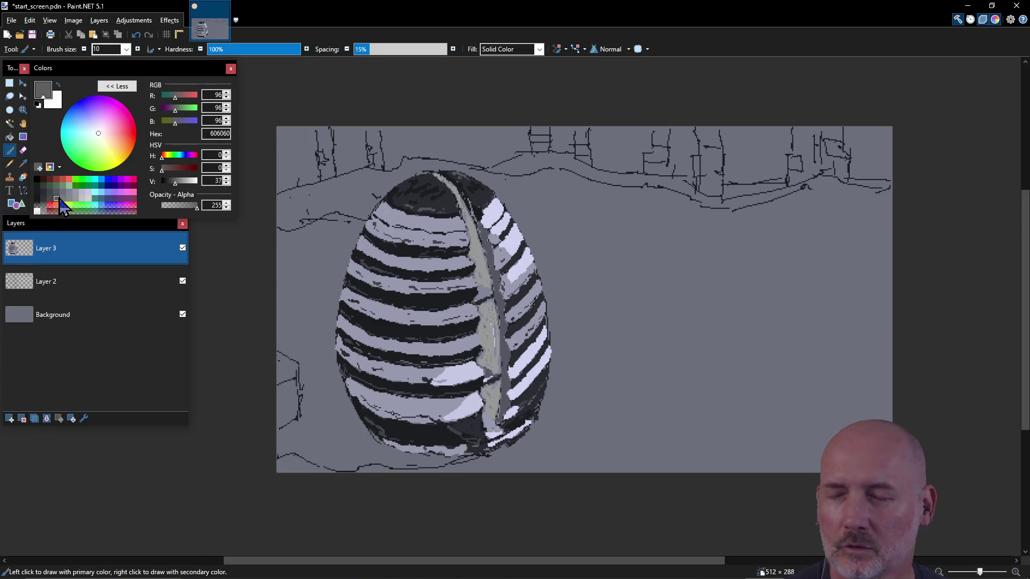
- In dark grey 565763, stroke a shadow left of the egg and outline the cast shadow rightward
mouse_move(329, 269)
mouse_down()
mouse_move(300, 293)
mouse_move(316, 288)
mouse_up()
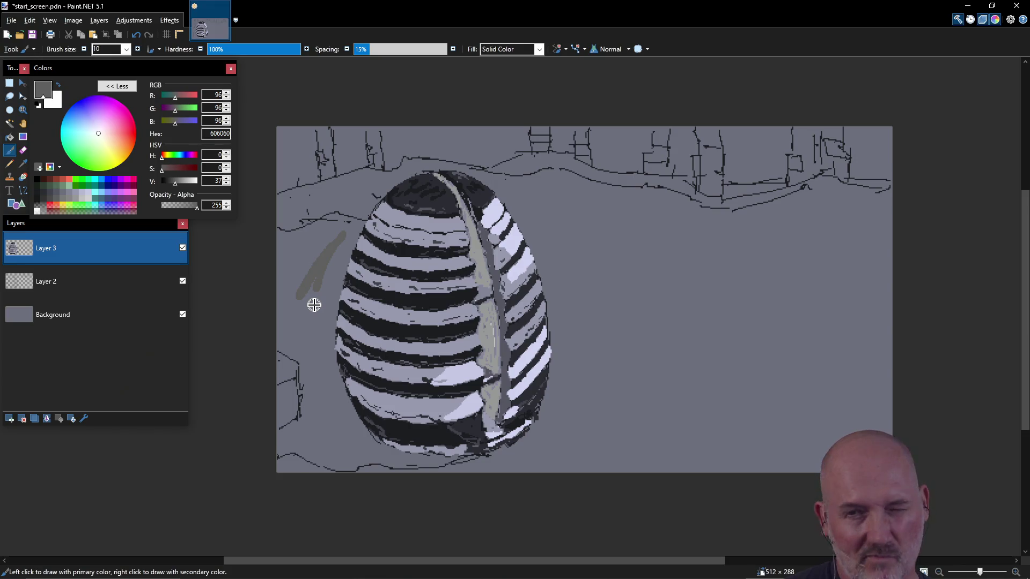
key(ctrl+z)
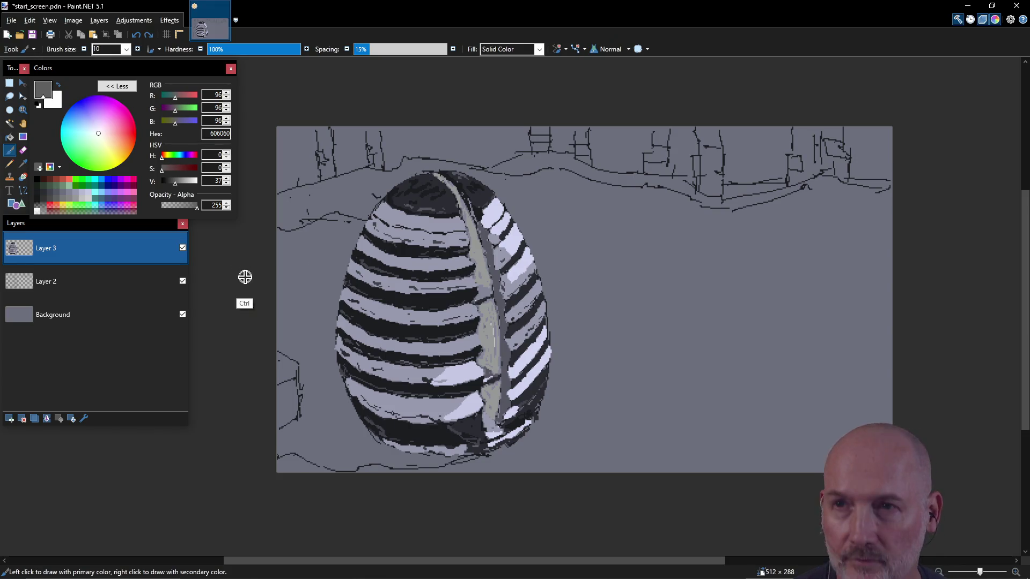
click(56, 192)
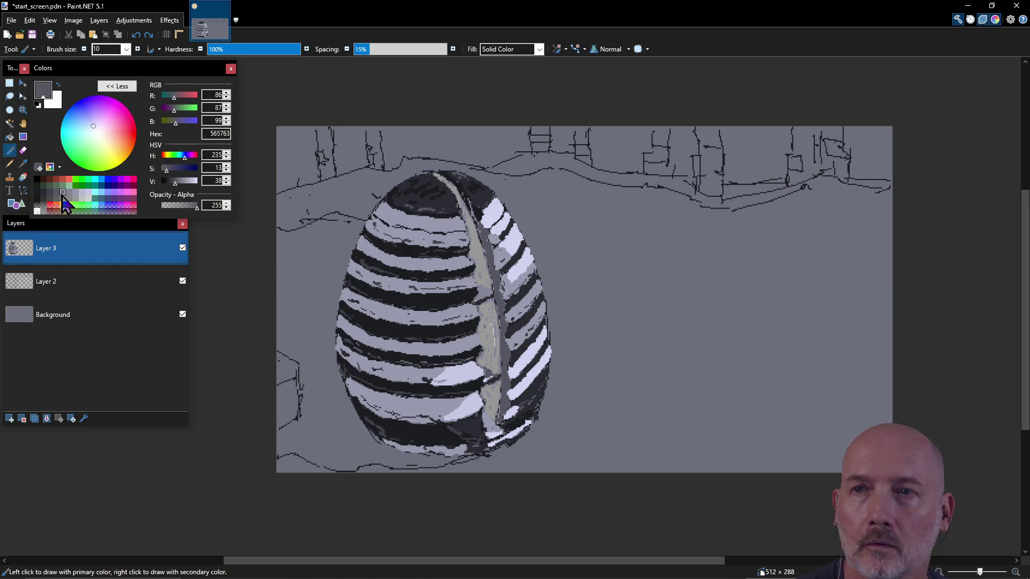
mouse_move(294, 298)
mouse_down()
mouse_move(341, 244)
mouse_move(326, 261)
mouse_up()
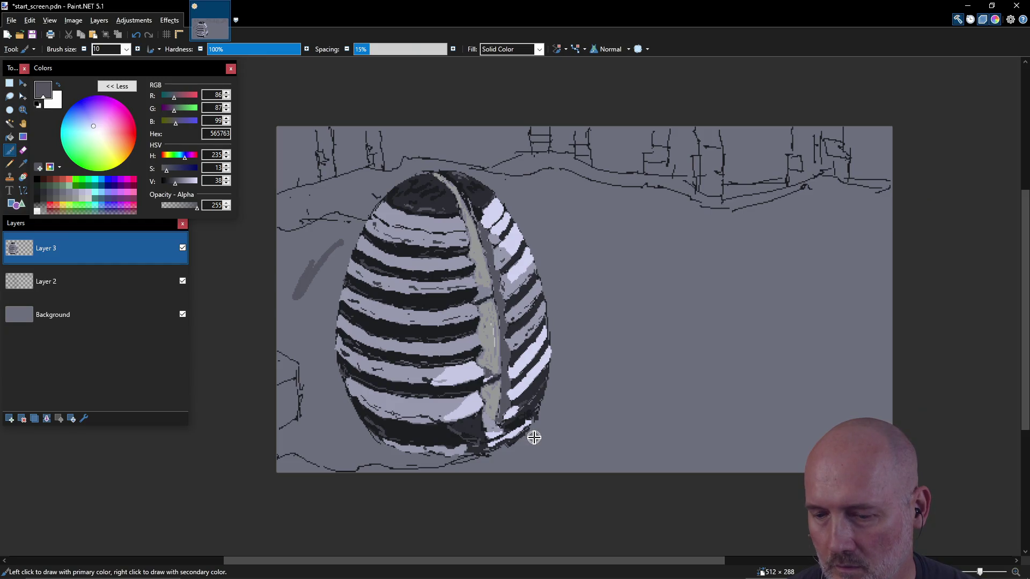
mouse_move(535, 433)
mouse_down()
mouse_move(598, 398)
mouse_move(764, 256)
mouse_move(735, 252)
mouse_move(756, 225)
mouse_move(705, 209)
mouse_up()
mouse_move(634, 193)
mouse_down()
mouse_move(604, 184)
mouse_move(753, 219)
mouse_move(756, 234)
mouse_up()
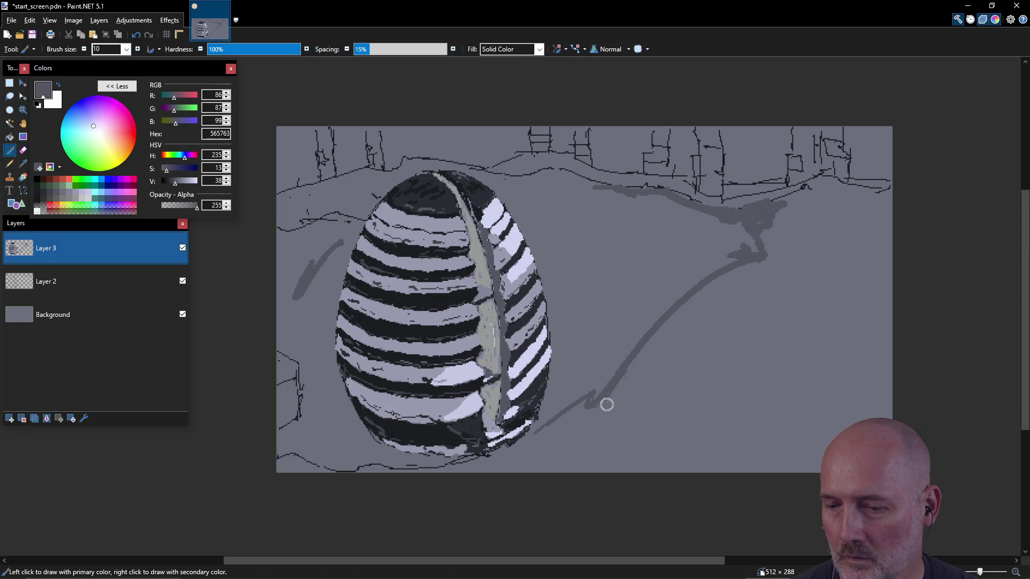
mouse_move(663, 392)
mouse_down()
mouse_move(859, 323)
mouse_move(890, 300)
mouse_move(816, 314)
mouse_move(831, 279)
mouse_move(893, 223)
mouse_move(793, 253)
mouse_move(869, 217)
mouse_move(846, 220)
mouse_up()
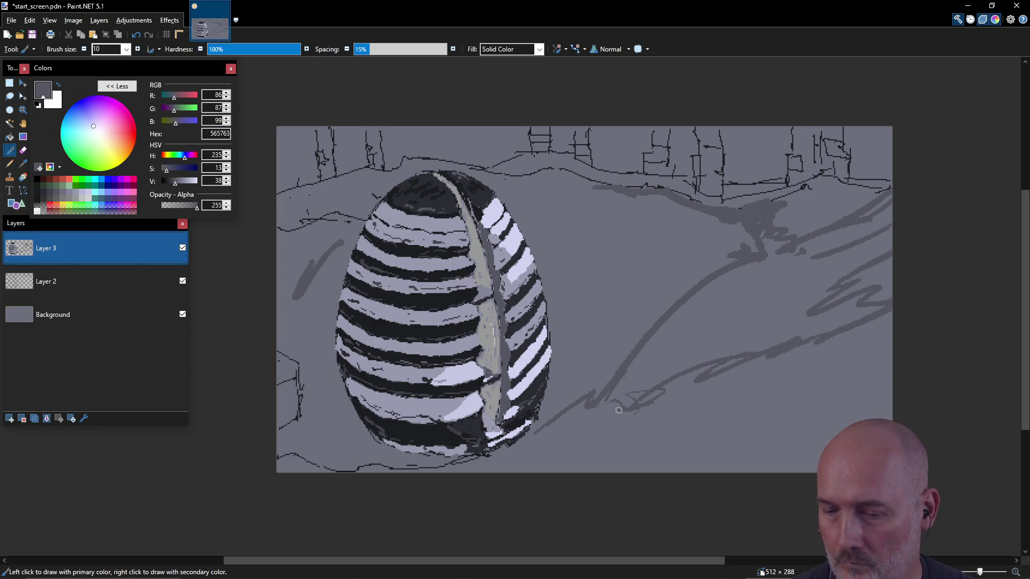
- Hatch the lower-right ground, add a ridge line from the egg's top, and darken its right edge
drag(563, 423, 600, 483)
drag(608, 428, 644, 472)
drag(622, 400, 687, 472)
drag(522, 437, 552, 472)
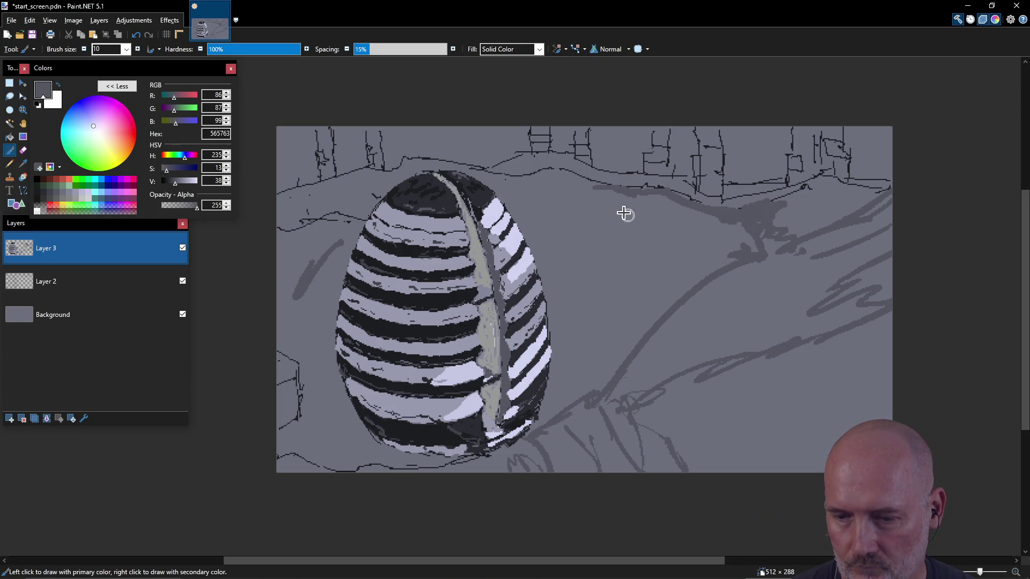
drag(490, 189, 549, 171)
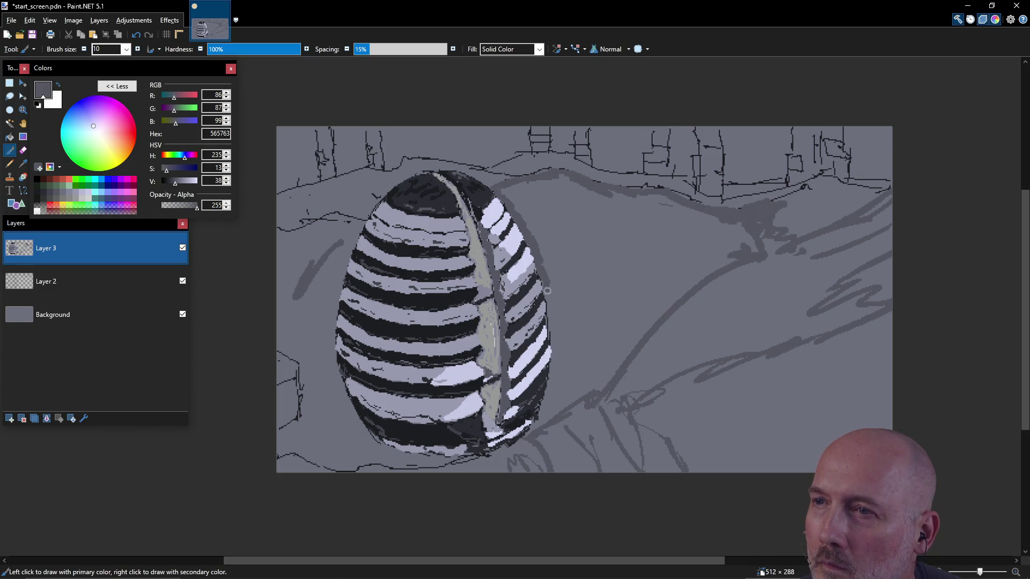
mouse_move(544, 282)
mouse_down()
mouse_move(553, 313)
mouse_move(554, 305)
mouse_up()
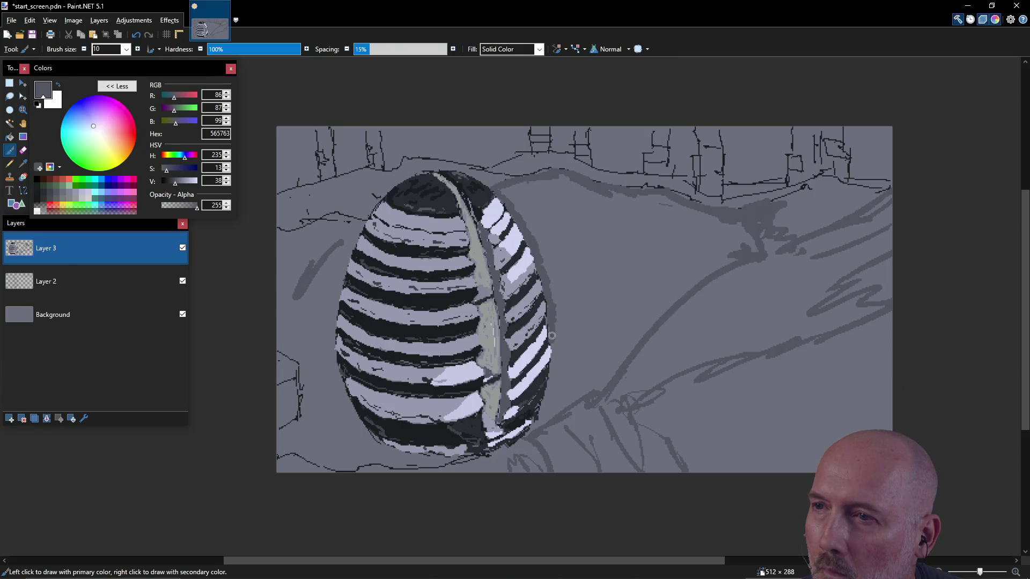
mouse_move(550, 317)
mouse_down()
mouse_move(559, 354)
mouse_move(555, 346)
mouse_up()
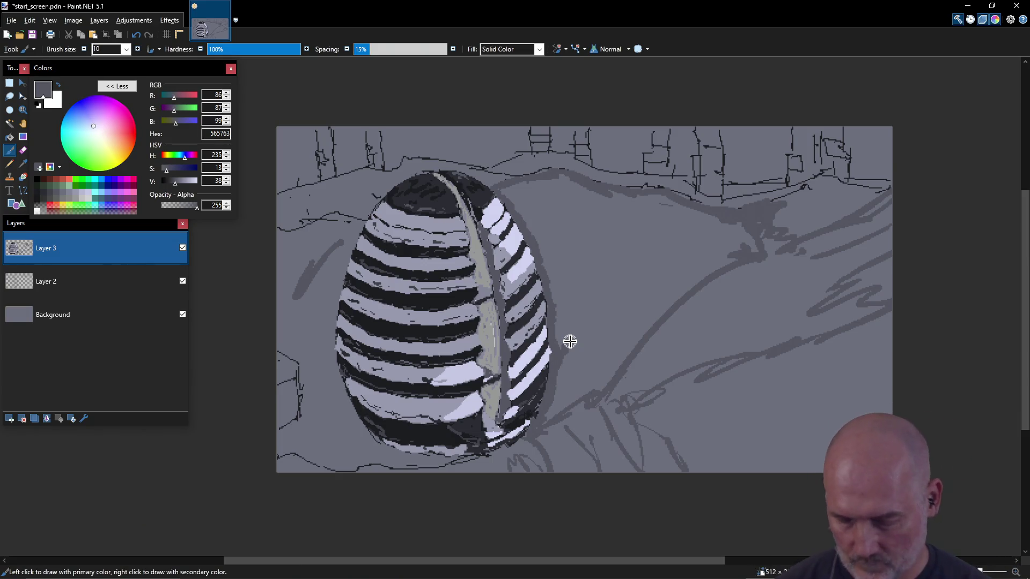
- Fill the ground right of the egg darker and brush boundary strokes left of the egg
key(f)
click(625, 280)
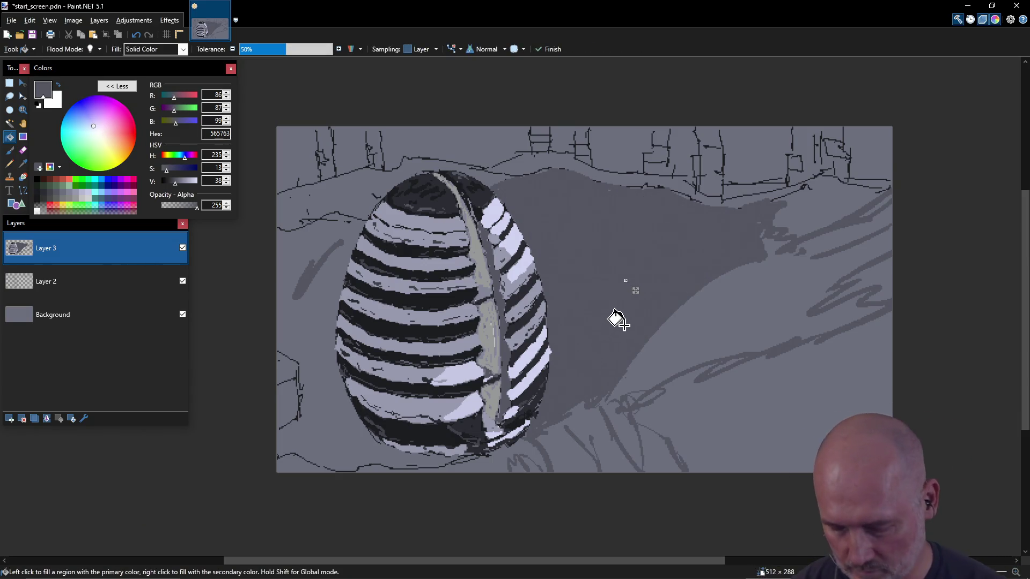
key(b)
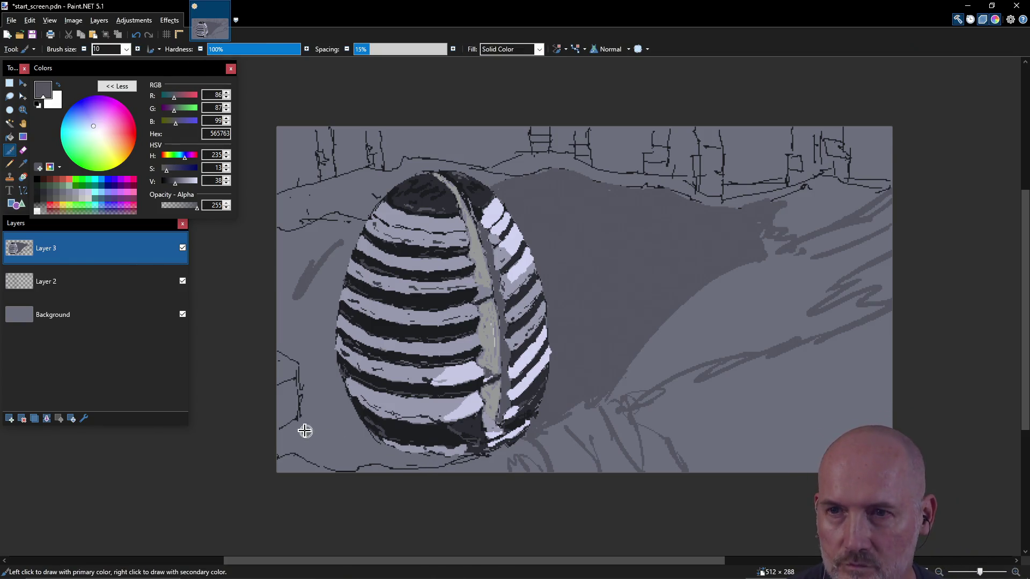
drag(301, 419, 345, 416)
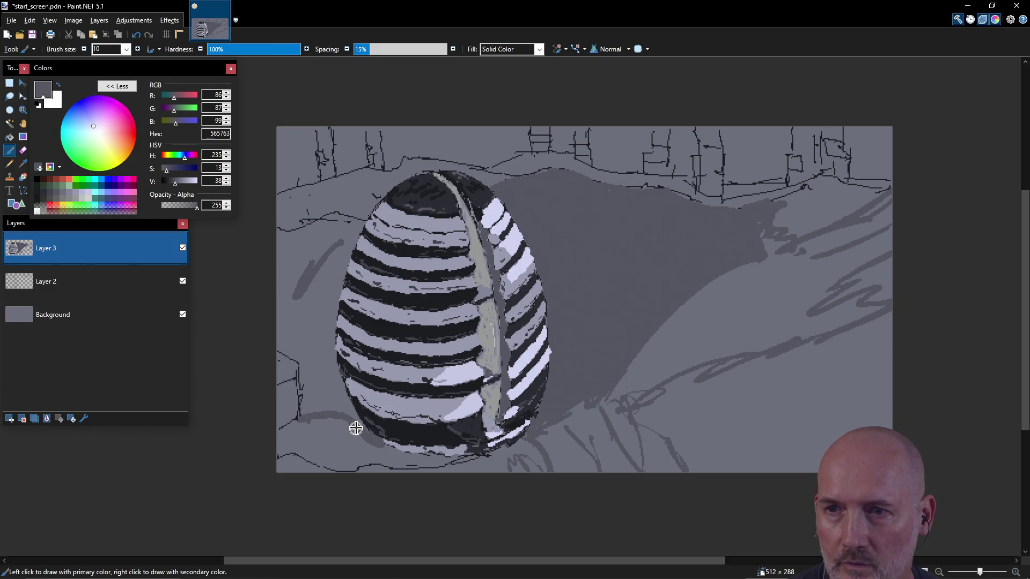
mouse_move(280, 305)
mouse_down()
mouse_move(327, 255)
mouse_move(312, 265)
mouse_up()
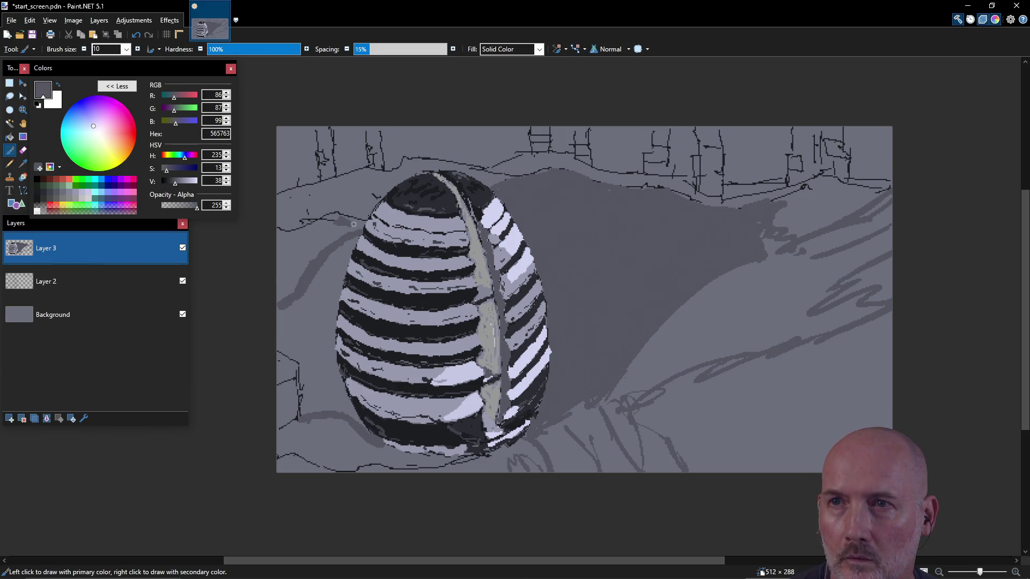
mouse_move(364, 223)
mouse_down()
mouse_move(273, 201)
mouse_move(337, 205)
mouse_move(299, 254)
mouse_move(354, 226)
mouse_up()
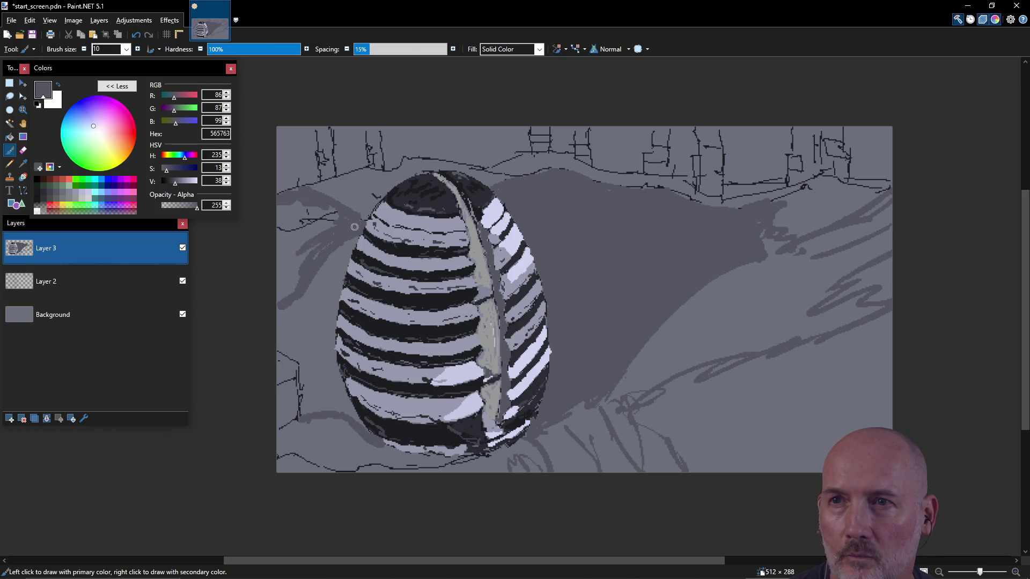
- Flood-fill the area left of the egg after undoing two misplaced fills
key(f)
click(286, 258)
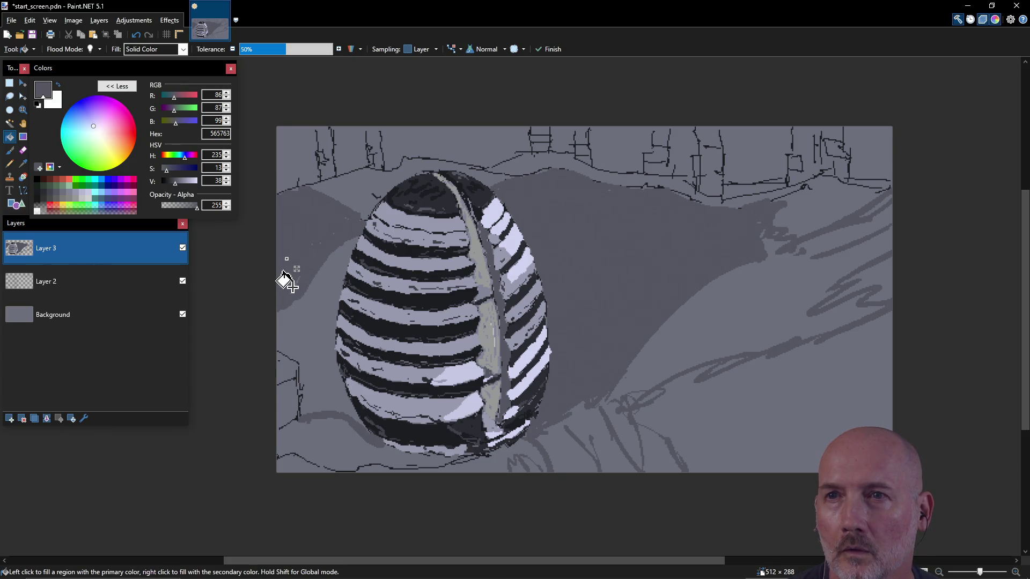
key(ctrl+z)
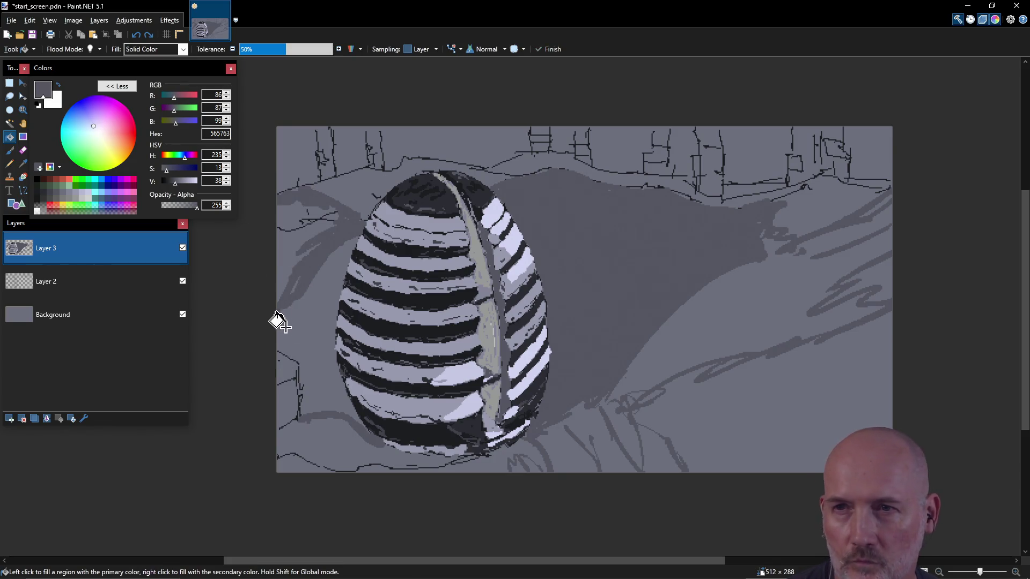
click(323, 338)
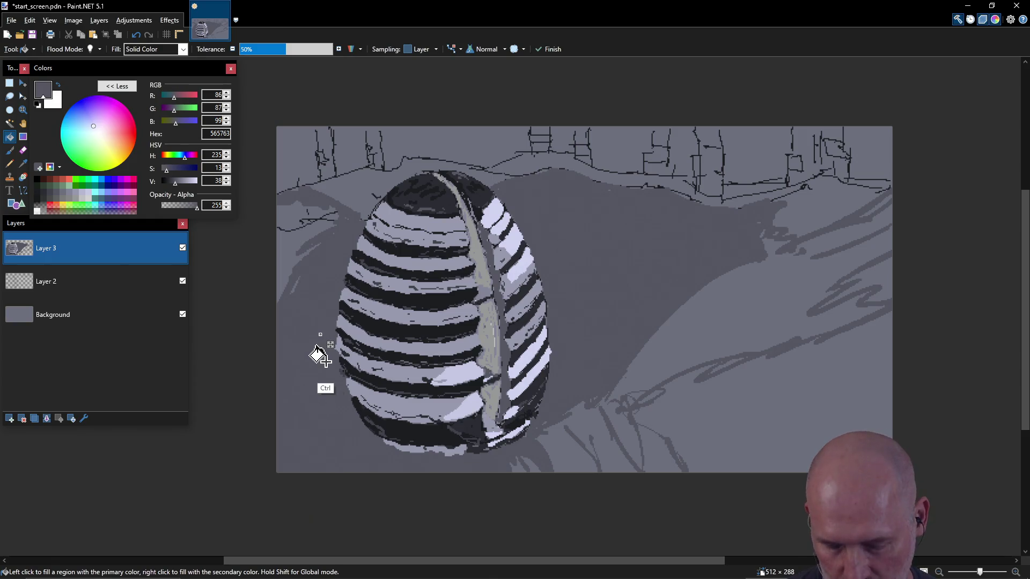
key(ctrl+z)
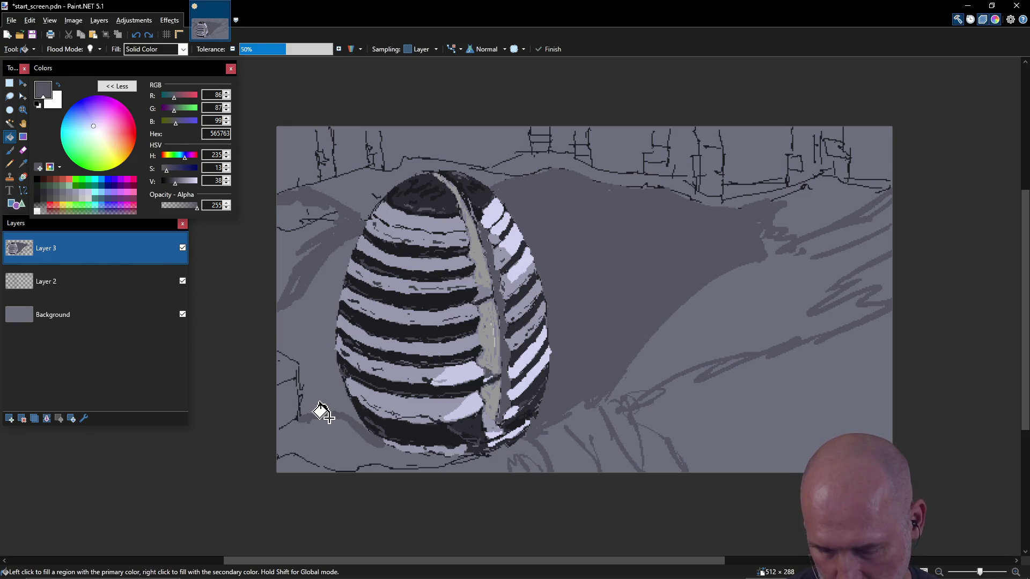
key(b)
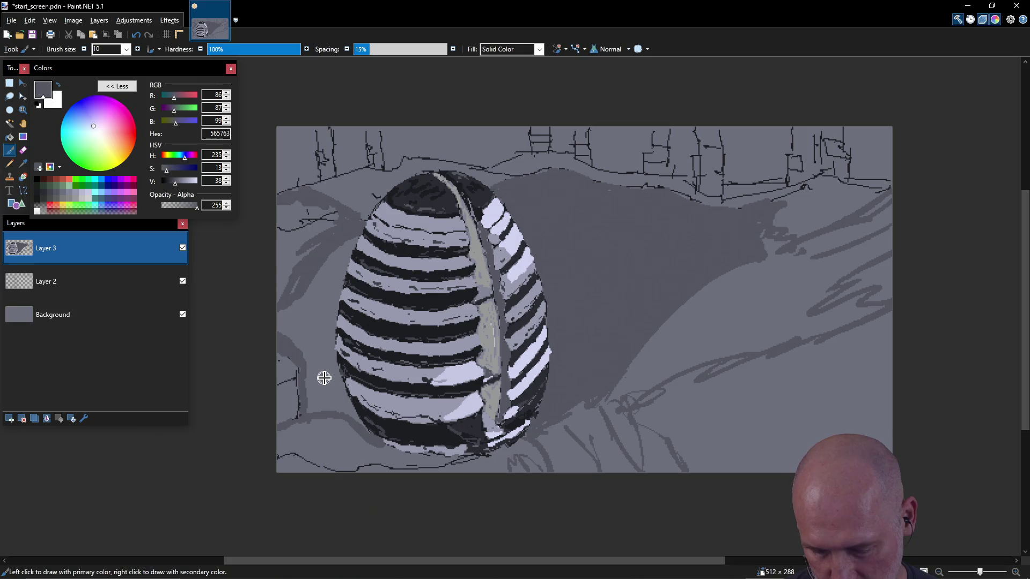
key(f)
click(308, 337)
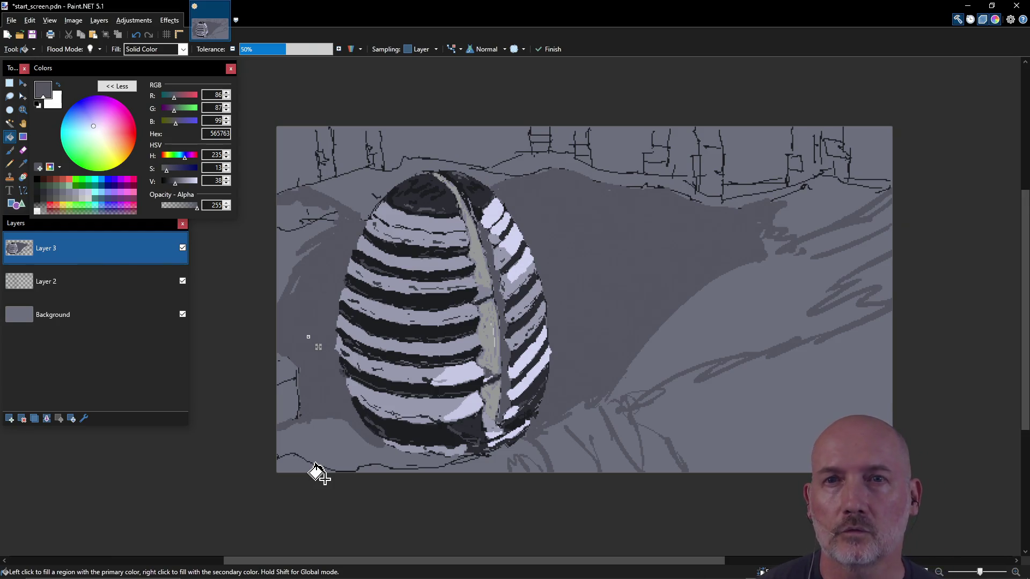
- Refill the left ground and the right cast shadow in dark grey 42434C
click(46, 192)
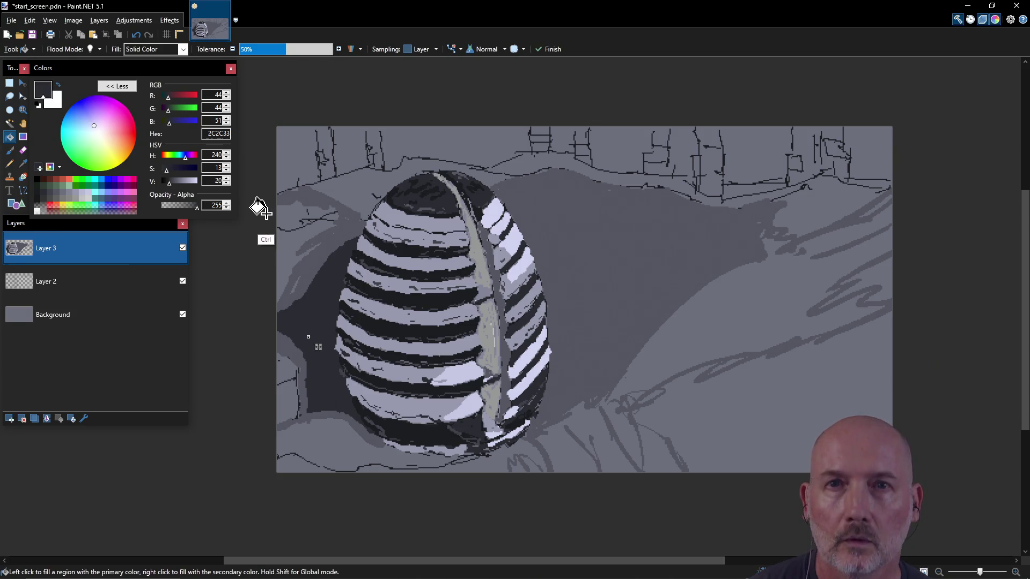
key(ctrl+z)
click(49, 192)
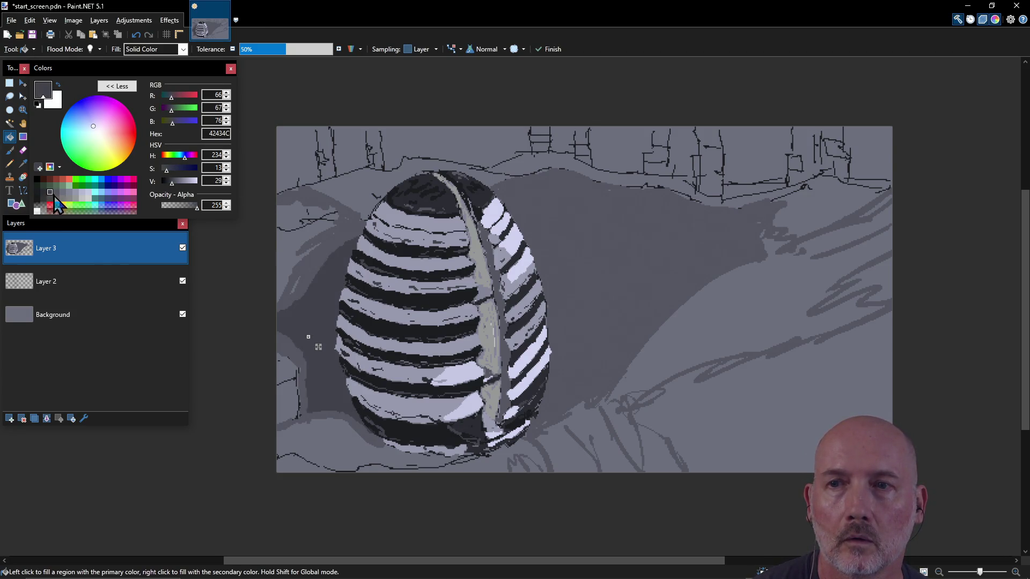
key(ctrl+z)
click(51, 194)
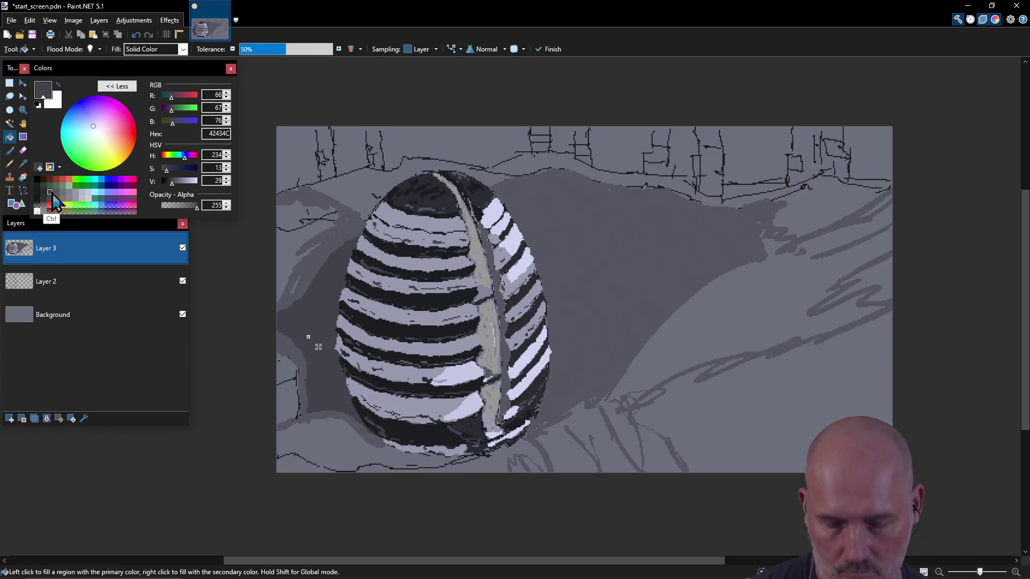
key(ctrl+z)
click(52, 196)
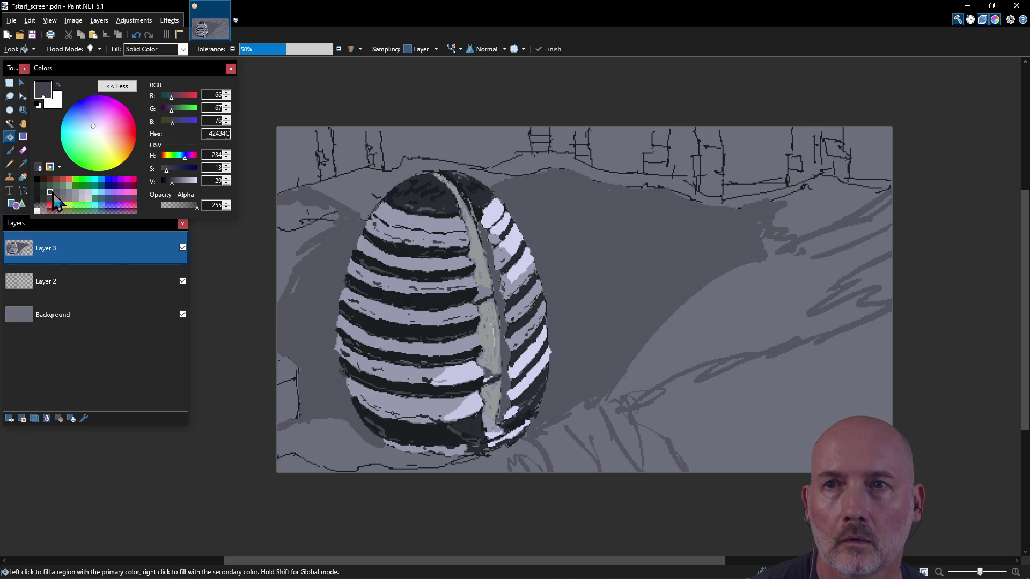
click(295, 236)
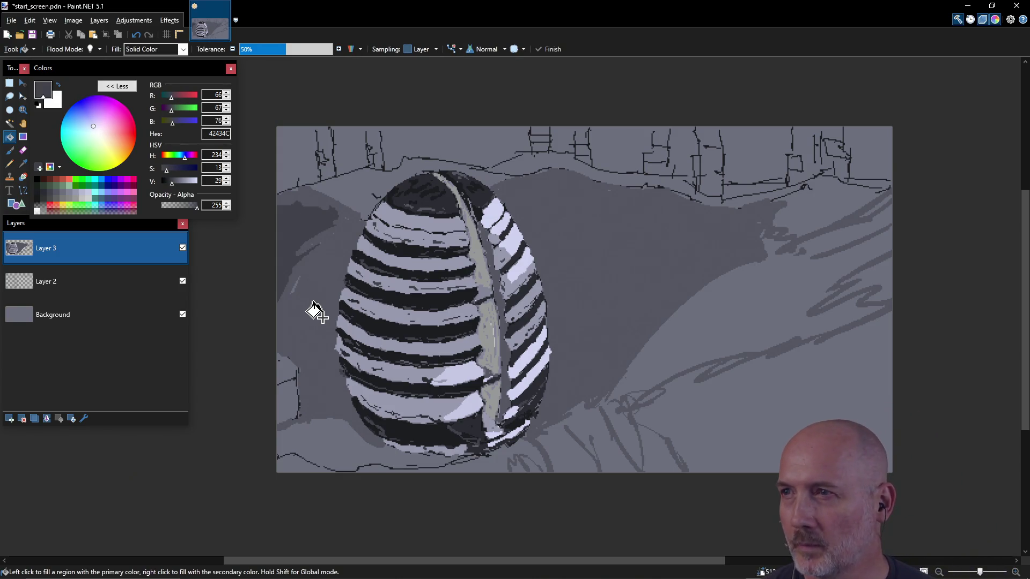
click(743, 321)
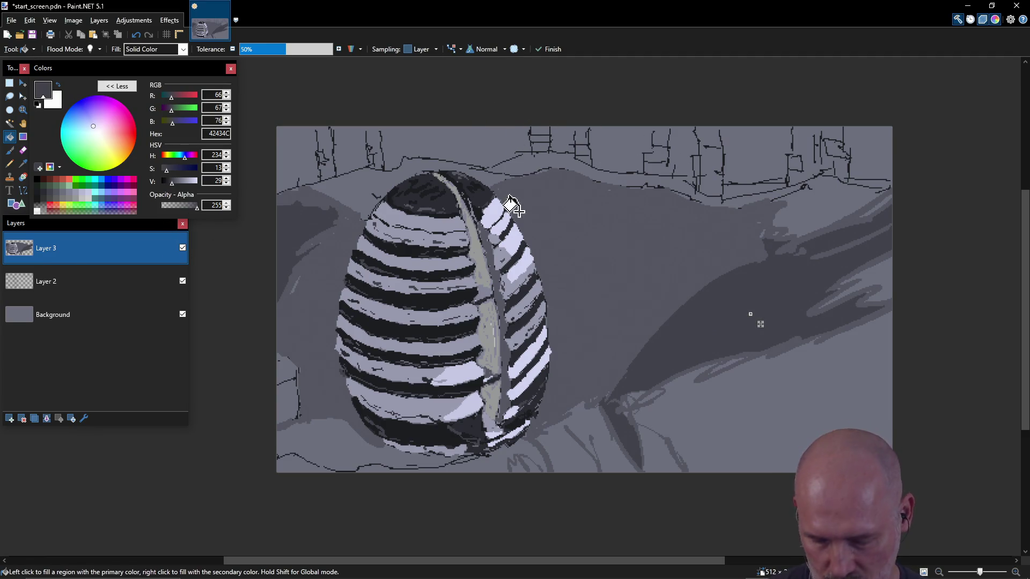
key(b)
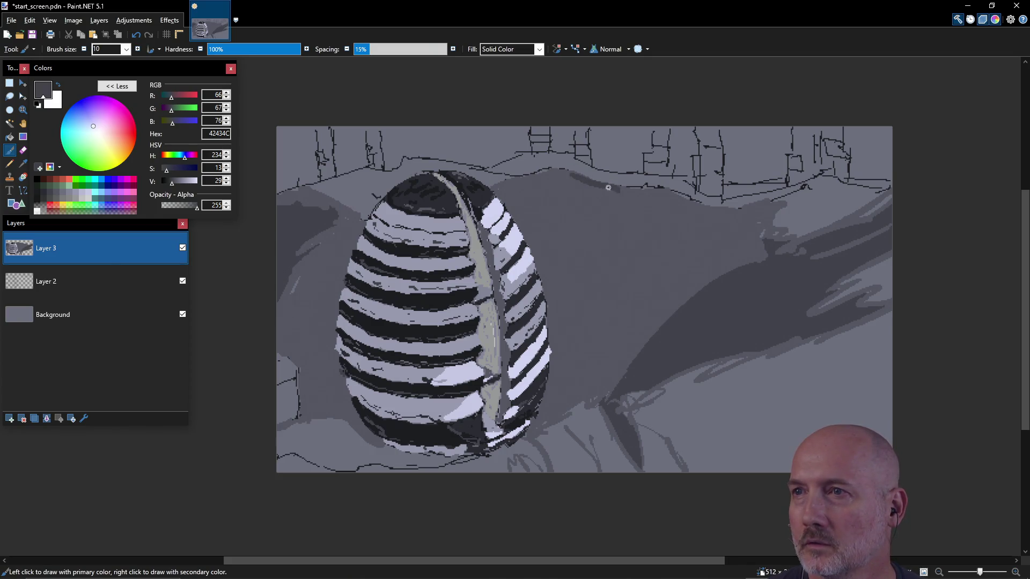
- Darken the wall-edge stroke and test 2C2C33 and 42434C fills on the lower-left ground
mouse_move(613, 186)
mouse_down()
mouse_move(574, 170)
mouse_move(700, 202)
mouse_move(691, 200)
mouse_up()
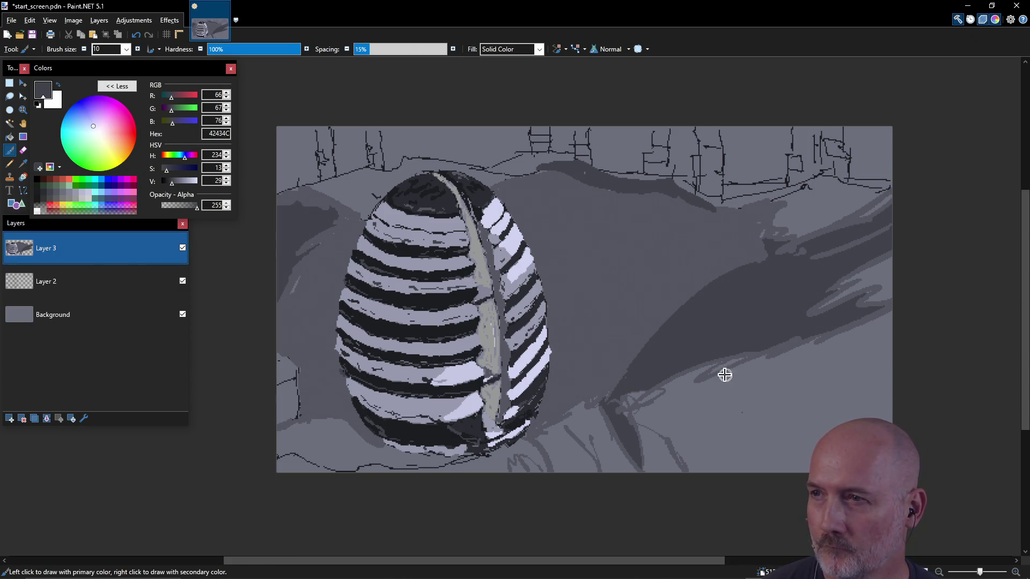
key(f)
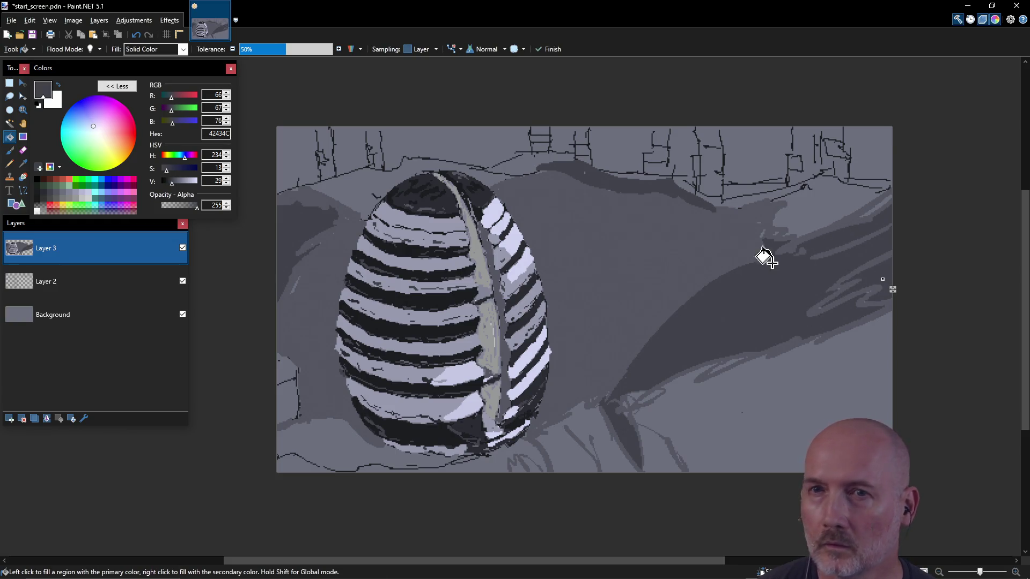
click(60, 199)
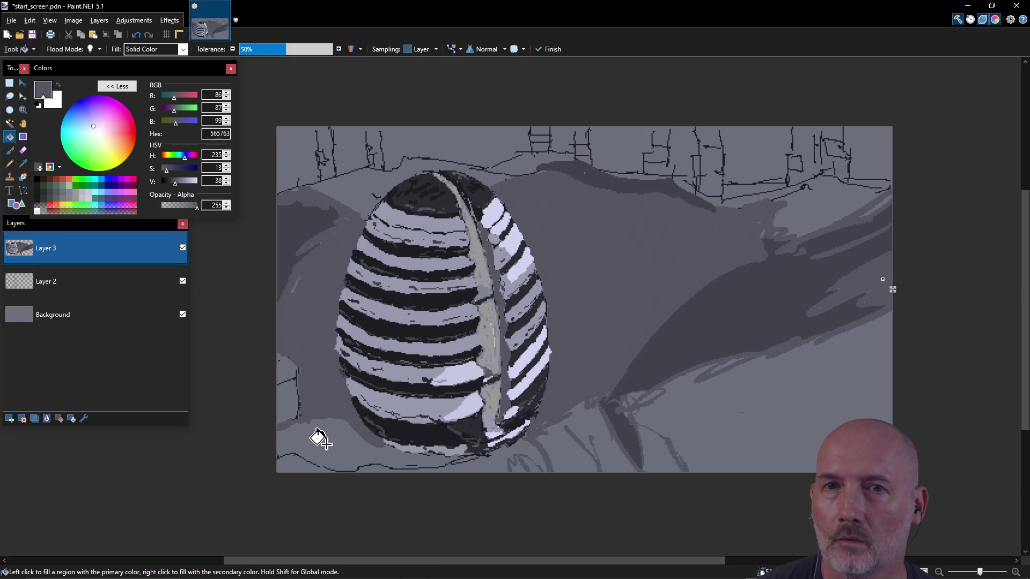
click(45, 192)
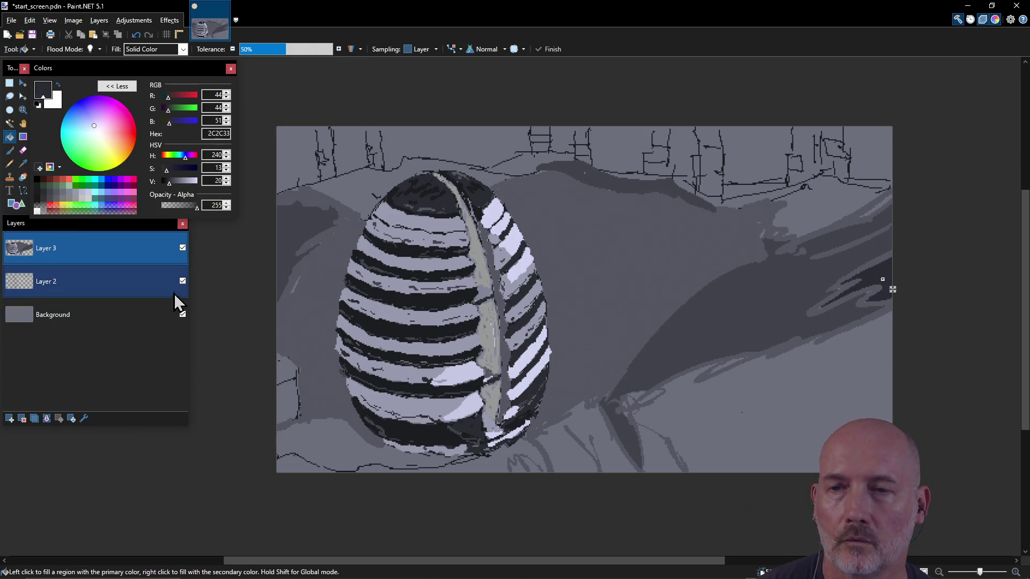
click(328, 429)
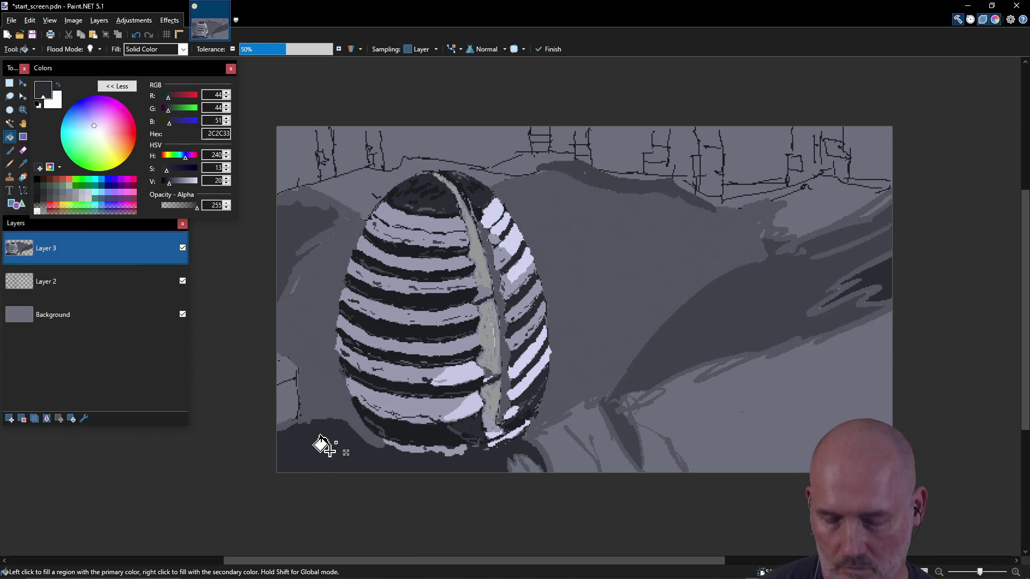
key(ctrl+z)
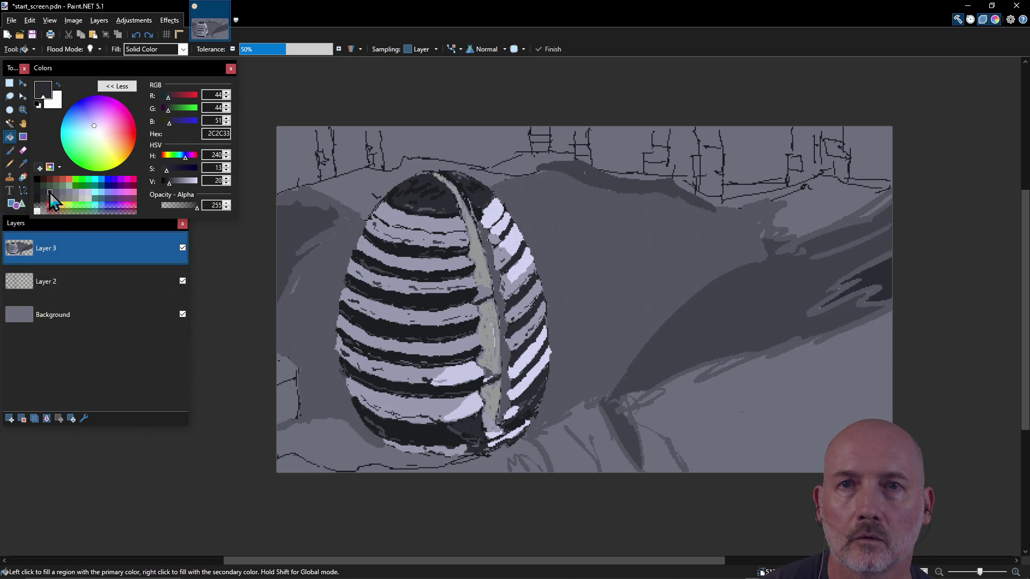
click(50, 192)
click(315, 428)
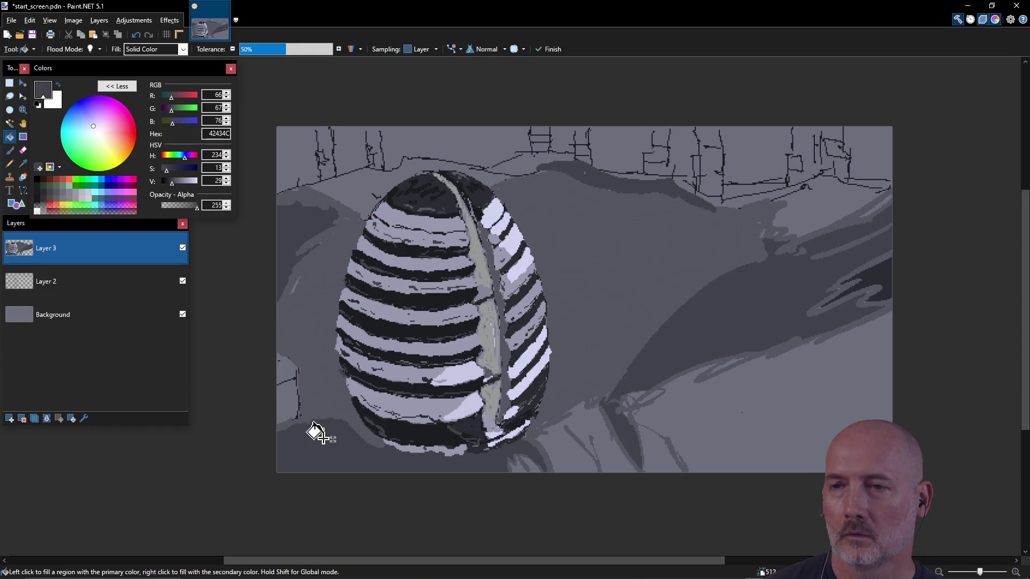
key(ctrl+z)
- Brush dark grey left of the egg's base, fill a small patch there, then pick grey 878787
key(b)
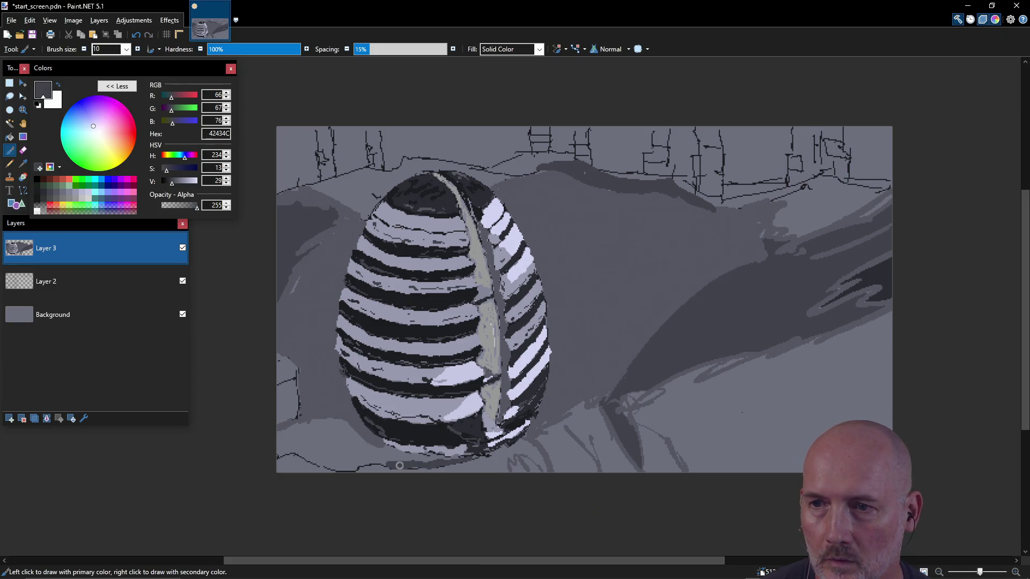
drag(342, 470, 286, 455)
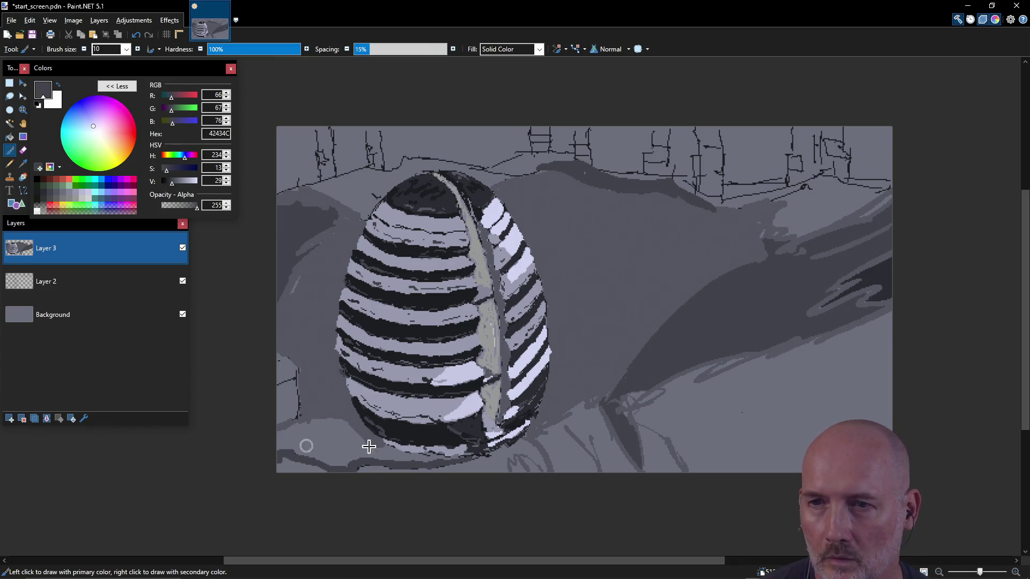
key(f)
click(342, 455)
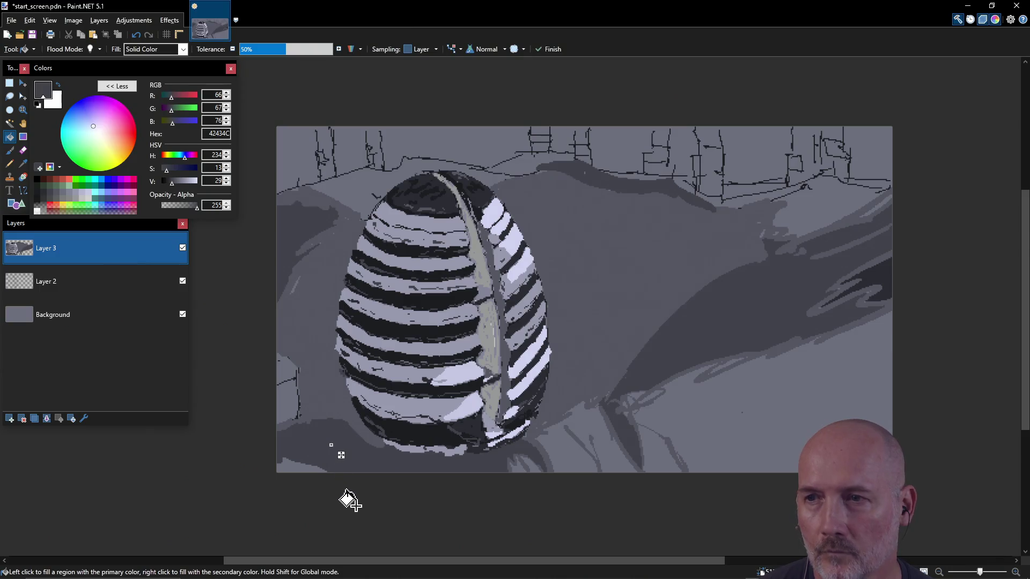
key(ctrl+z)
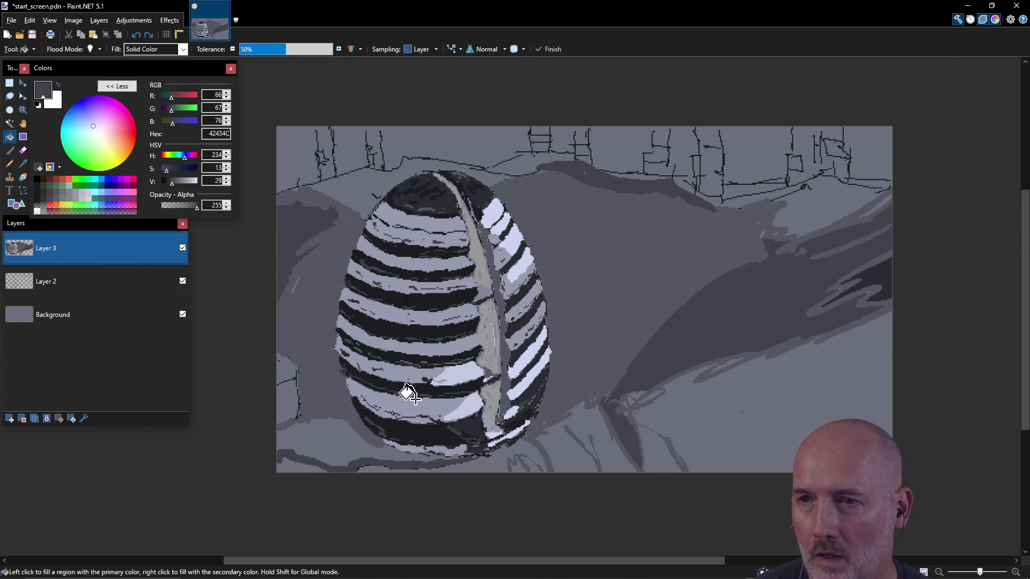
click(337, 439)
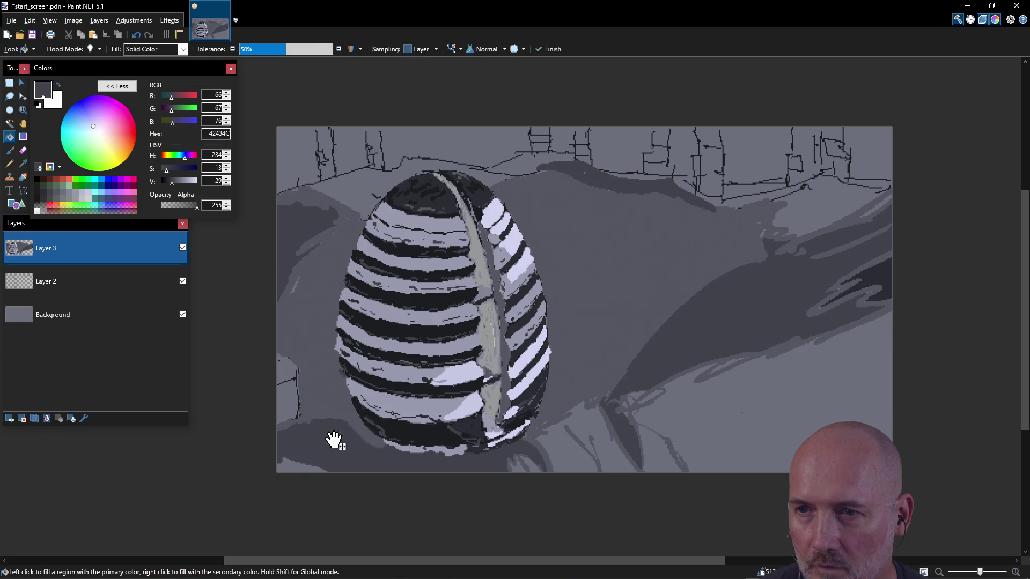
key(ctrl+z)
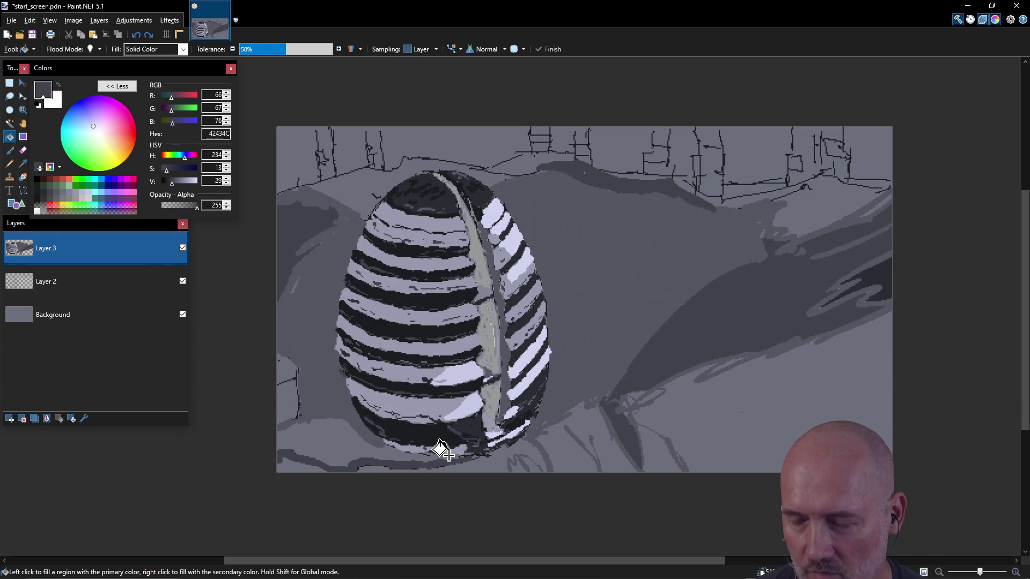
key(b)
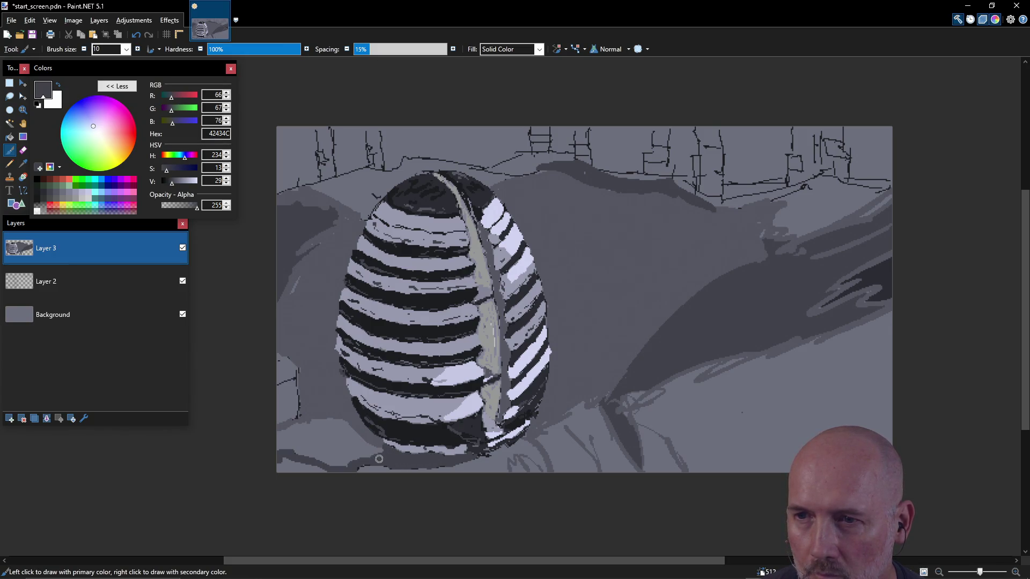
key(f)
click(321, 435)
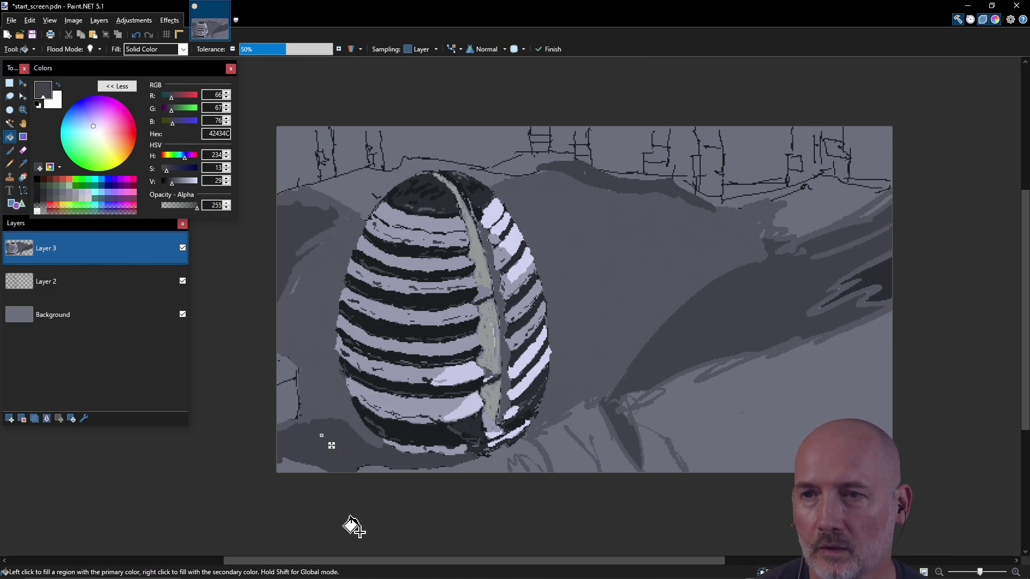
key(Return)
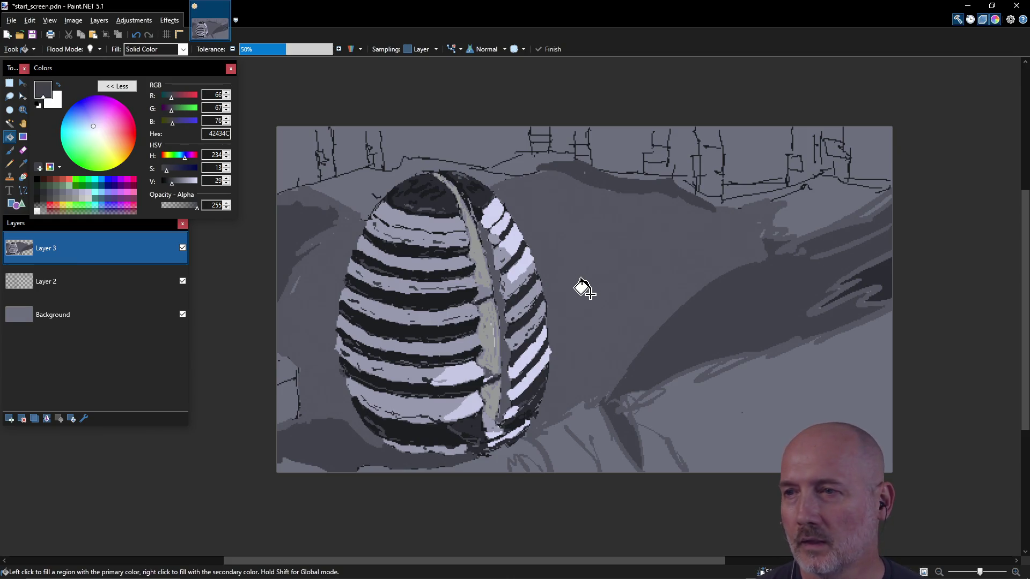
key(b)
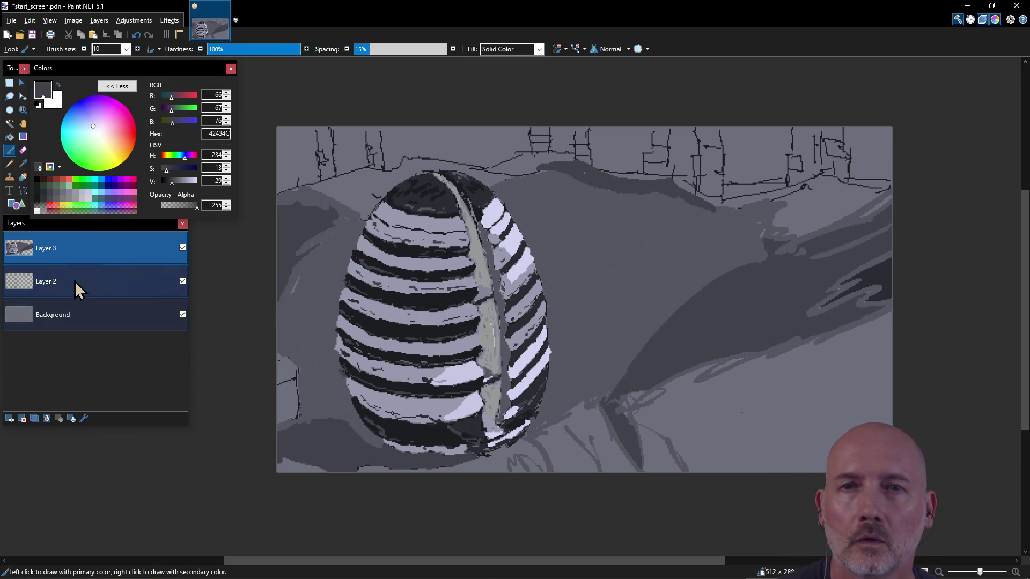
click(70, 198)
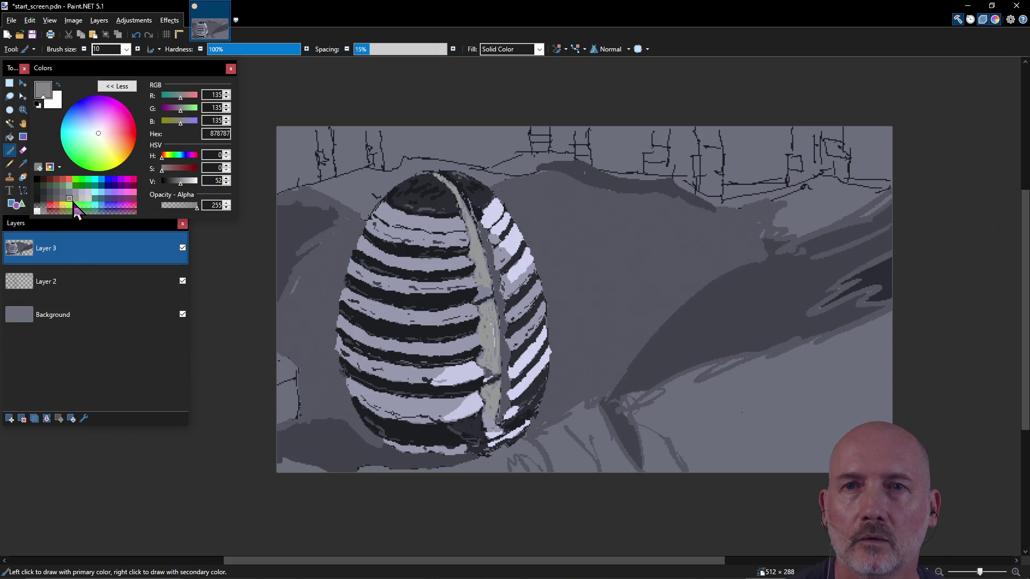
- Paint three light 858699 streaks on the ground right of the egg's base, then sample 999AAF
mouse_move(717, 415)
mouse_down()
mouse_move(797, 382)
mouse_move(710, 408)
mouse_up()
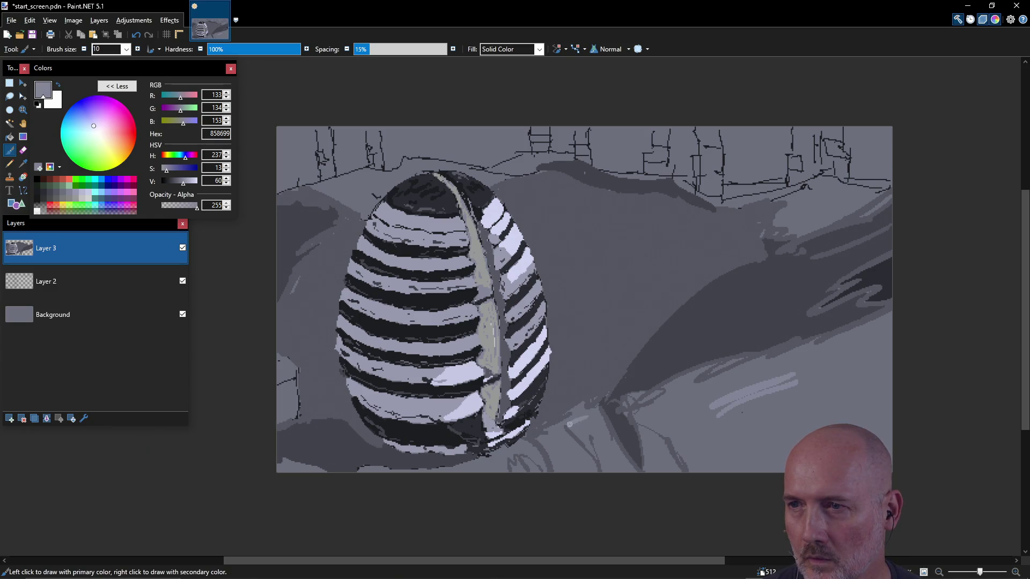
drag(594, 410, 617, 456)
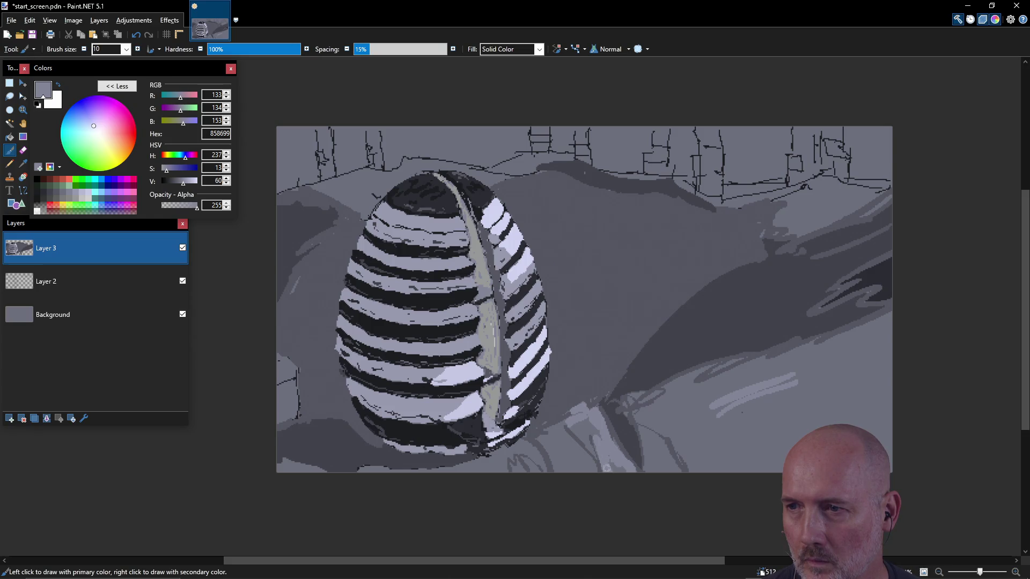
mouse_move(594, 423)
mouse_down()
mouse_move(589, 441)
mouse_move(557, 424)
mouse_move(582, 461)
mouse_move(548, 445)
mouse_up()
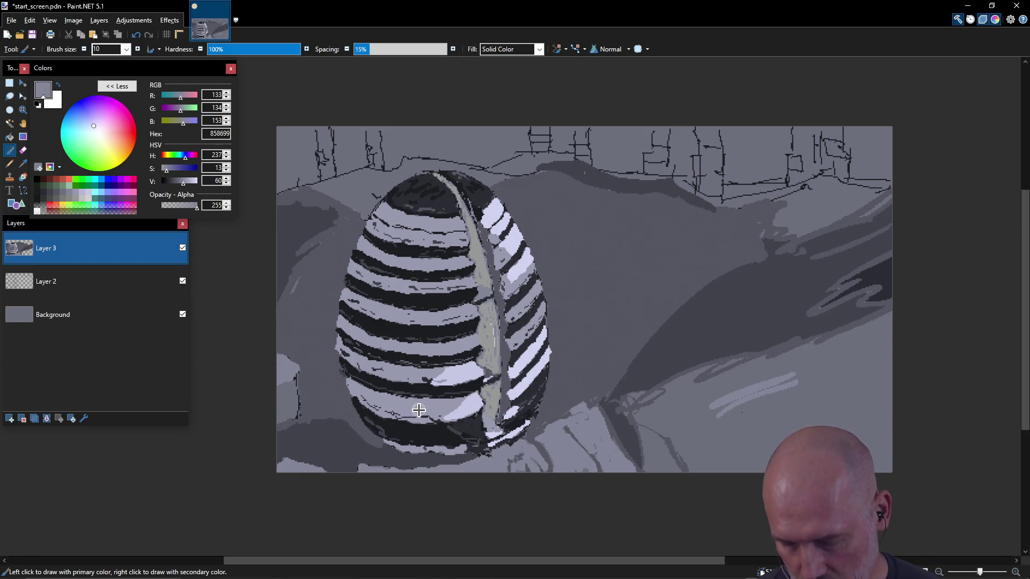
key(k)
click(419, 406)
key(b)
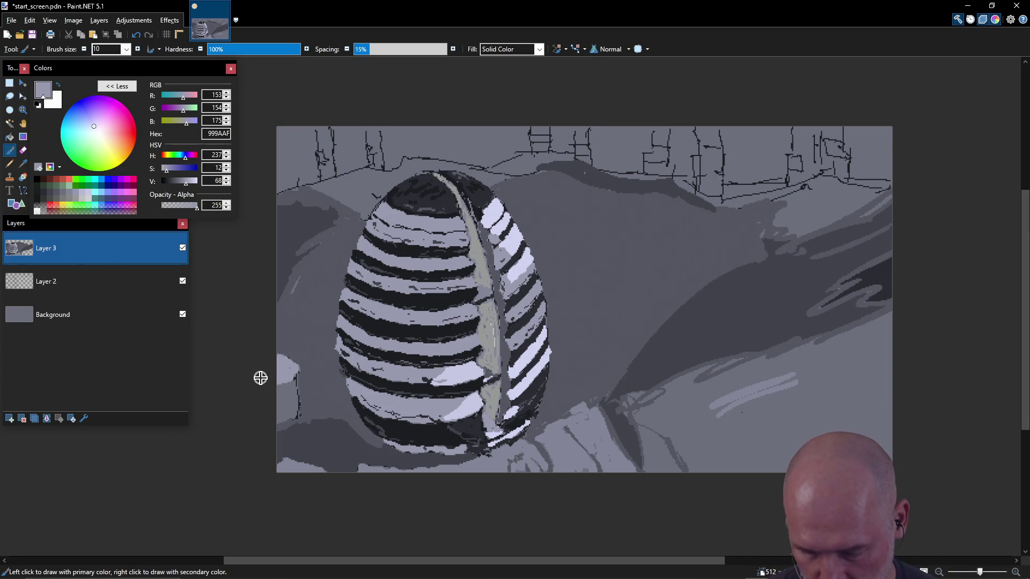
- Sample the dark ground grey and paint over the light patch at the left edge
key(k)
click(326, 378)
key(b)
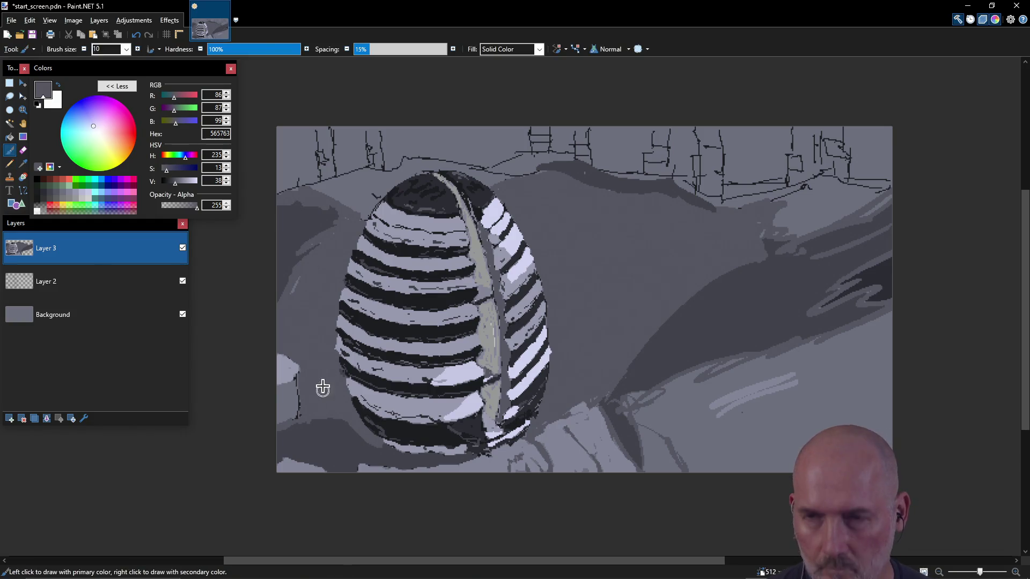
mouse_move(285, 355)
mouse_down()
mouse_move(291, 421)
mouse_move(283, 376)
mouse_move(273, 391)
mouse_up()
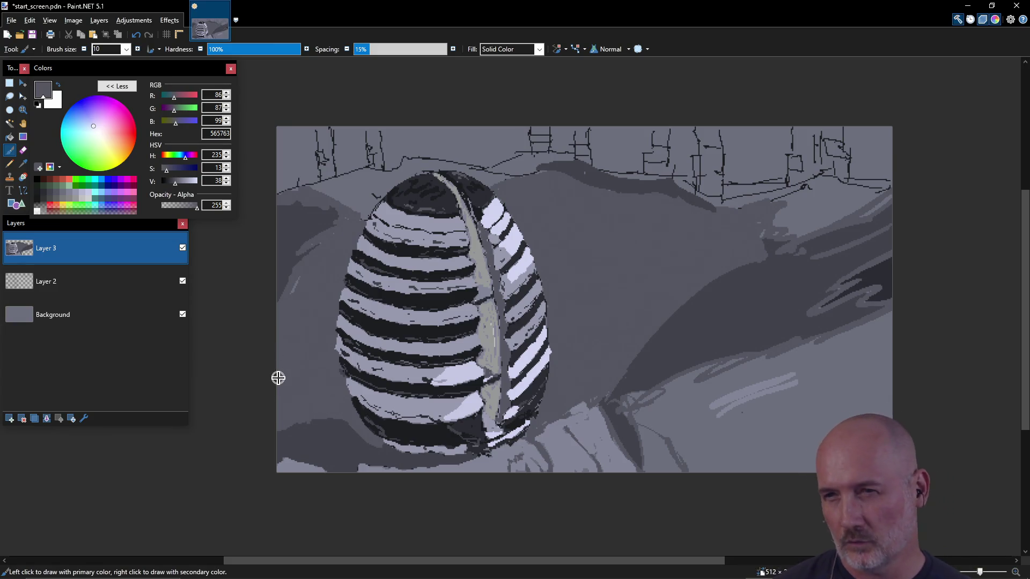
- Cover the remaining light patches left of the egg in 42434C, then sample 858699
key(k)
click(344, 437)
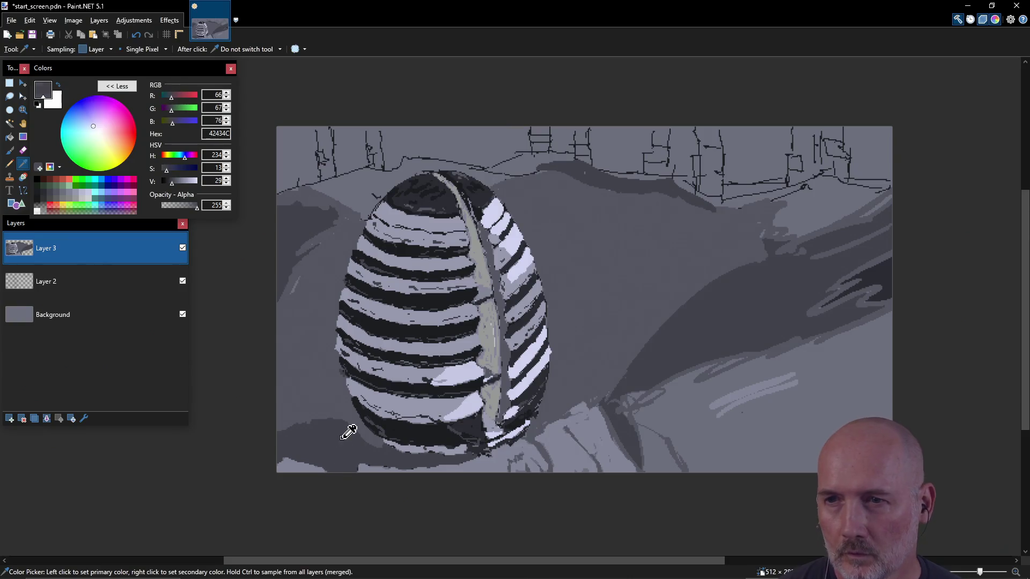
key(b)
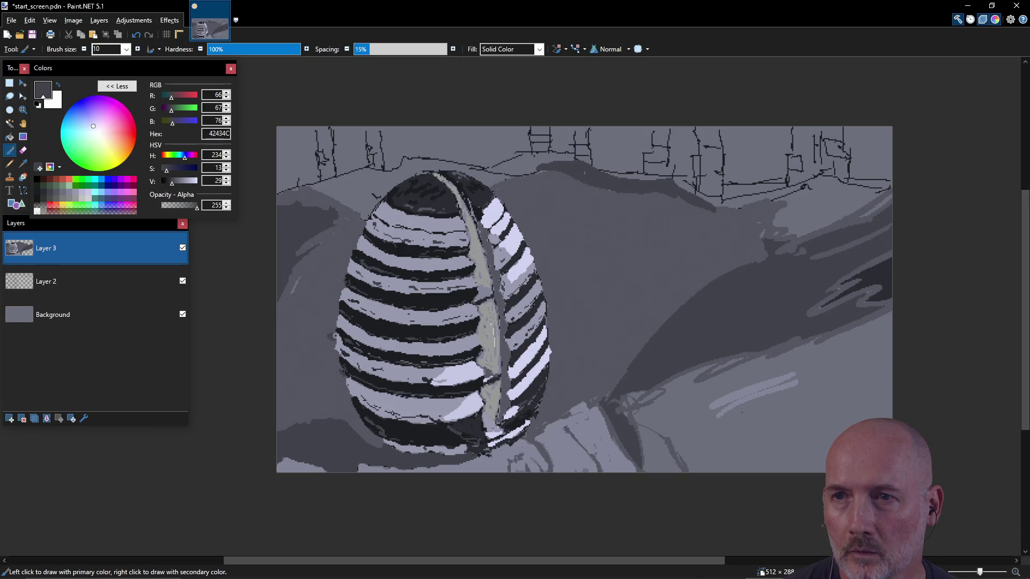
drag(326, 338, 265, 355)
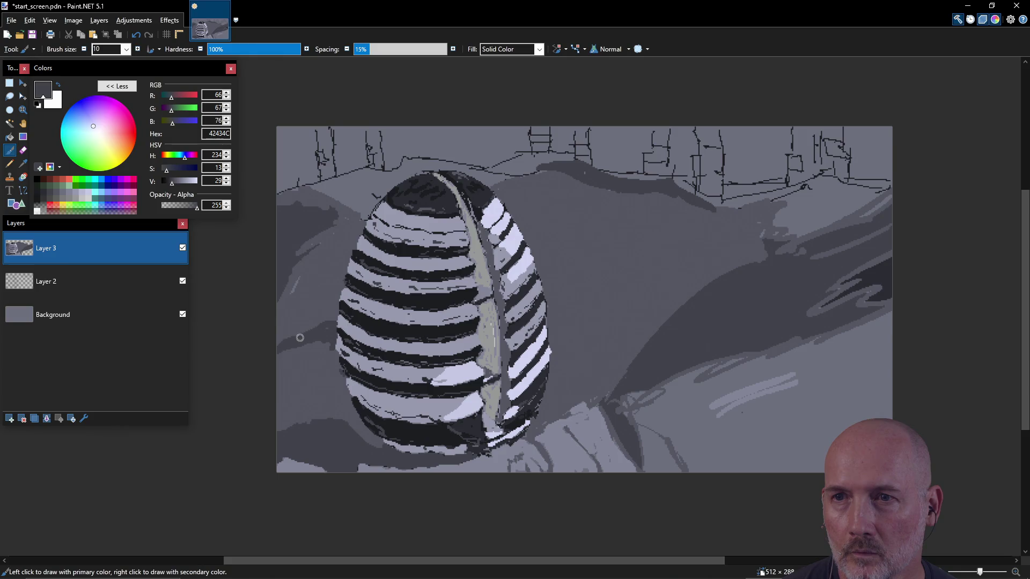
mouse_move(276, 418)
mouse_down()
mouse_move(283, 429)
mouse_move(292, 354)
mouse_move(315, 344)
mouse_move(329, 353)
mouse_up()
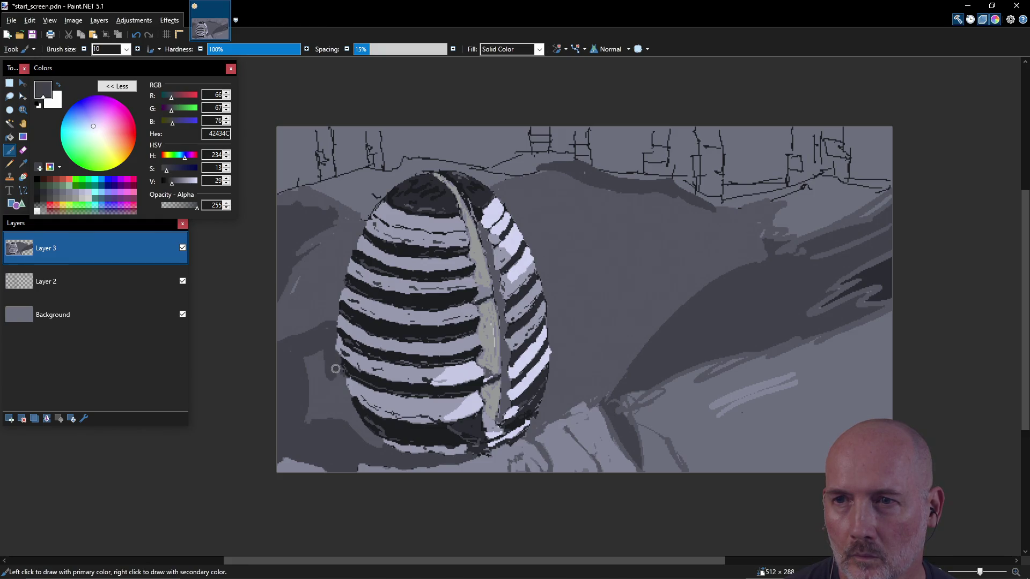
mouse_move(340, 396)
mouse_down()
mouse_move(339, 381)
mouse_move(354, 424)
mouse_move(345, 433)
mouse_move(364, 431)
mouse_move(316, 375)
mouse_move(314, 353)
mouse_up()
drag(326, 428, 308, 425)
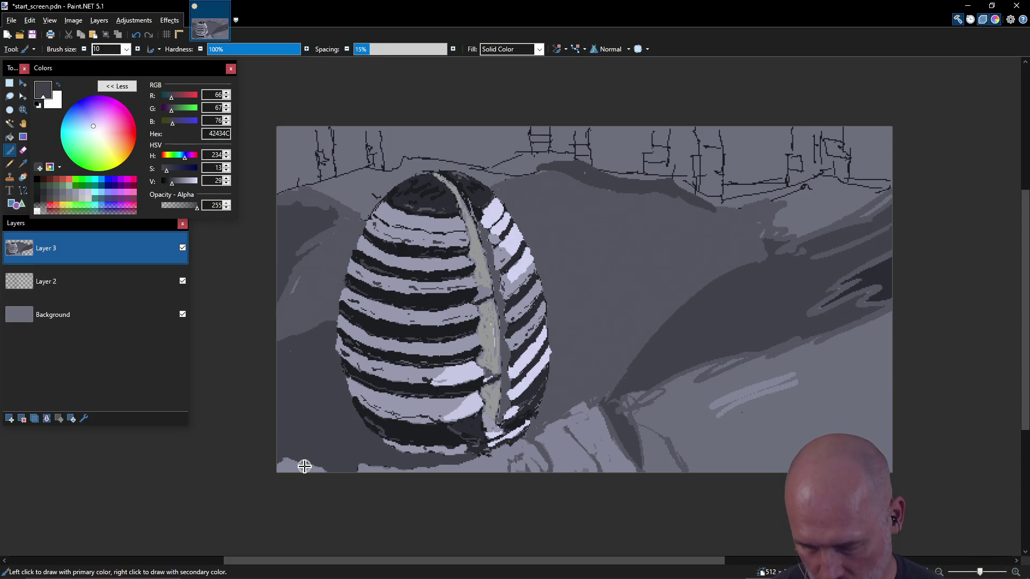
key(k)
click(596, 428)
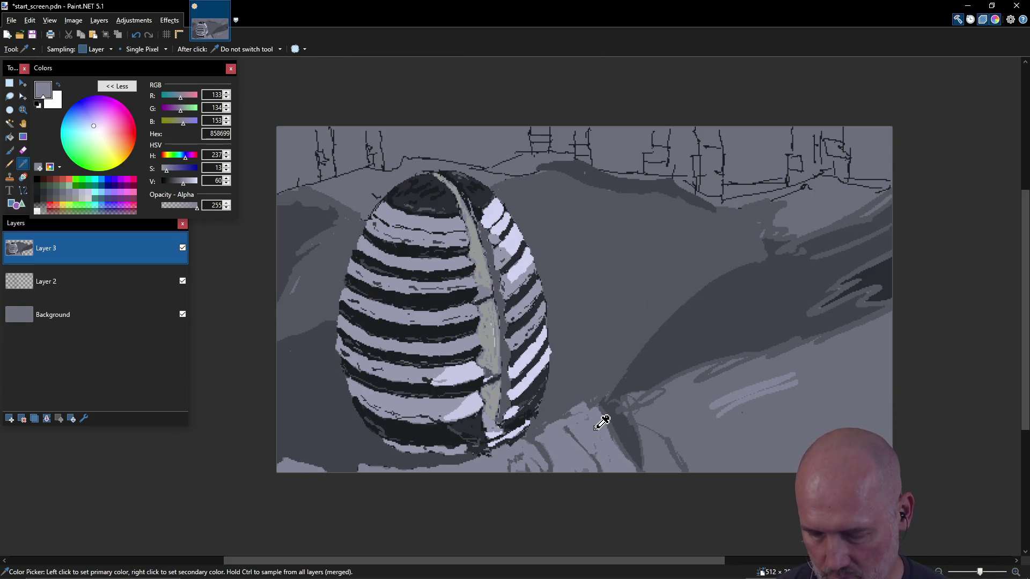
- Add light grey strokes beside the egg's top and along the upper-right skyline
key(b)
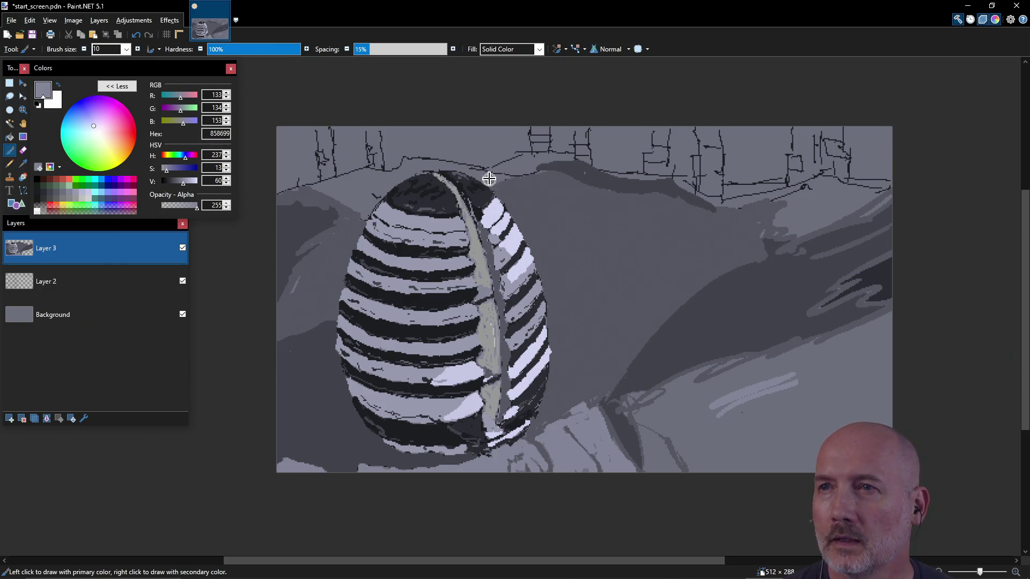
drag(484, 175, 498, 179)
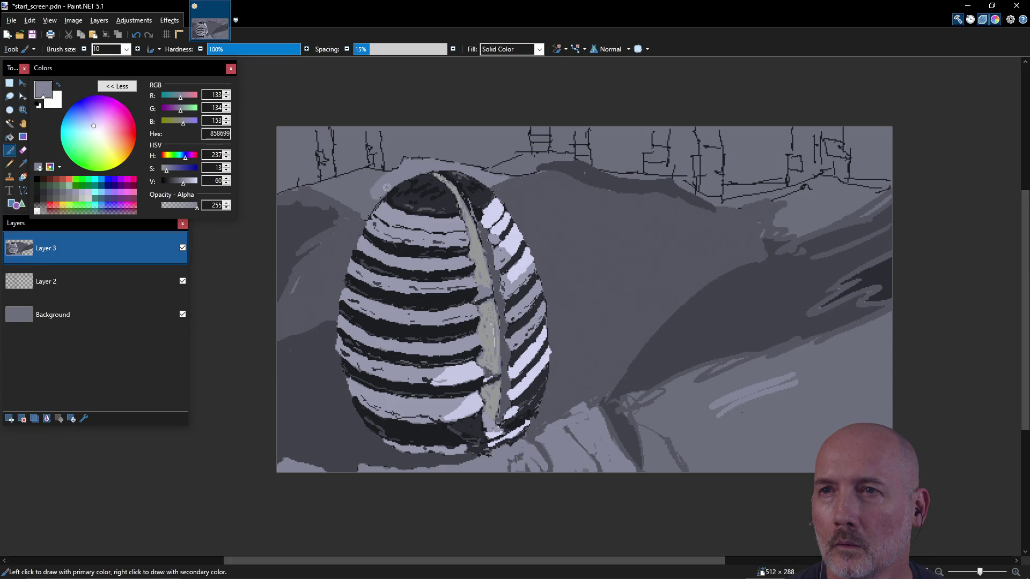
mouse_move(351, 205)
mouse_down()
mouse_move(348, 176)
mouse_move(374, 184)
mouse_move(356, 183)
mouse_up()
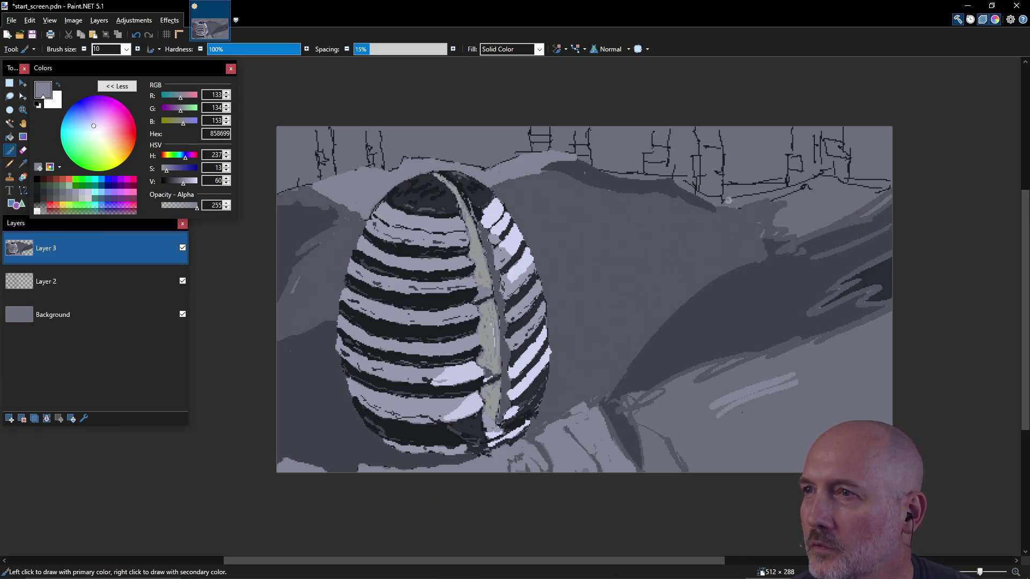
mouse_move(766, 193)
mouse_down()
mouse_move(875, 195)
mouse_move(772, 199)
mouse_move(844, 197)
mouse_up()
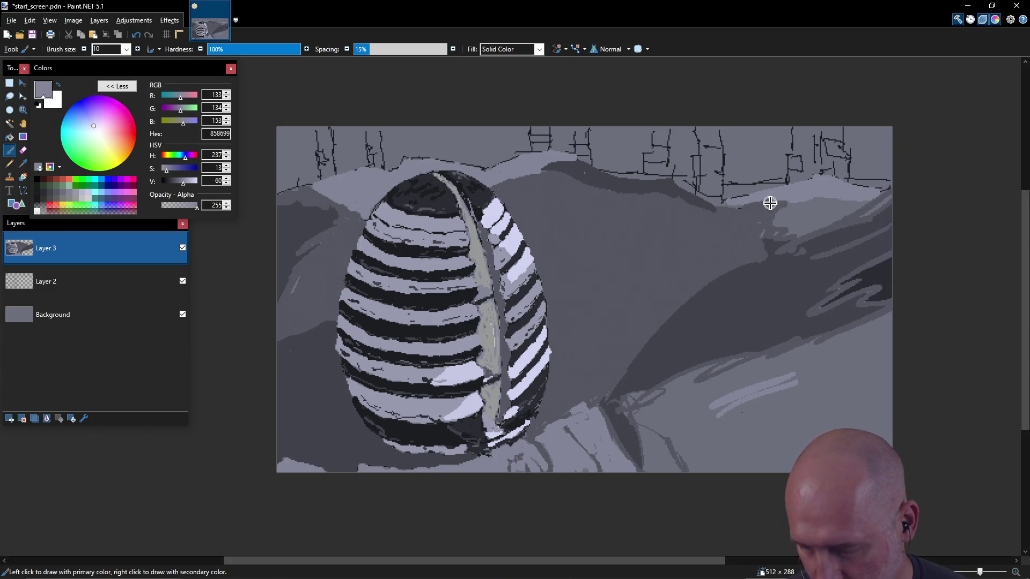
- Sample dark grey and paint over the light hill patch right of the egg
key(k)
click(782, 214)
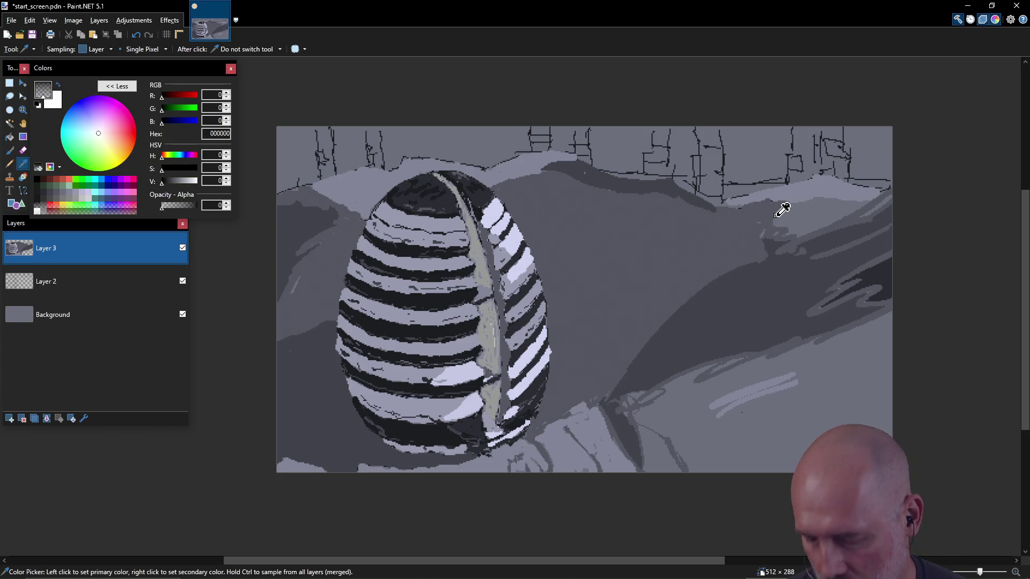
key(b)
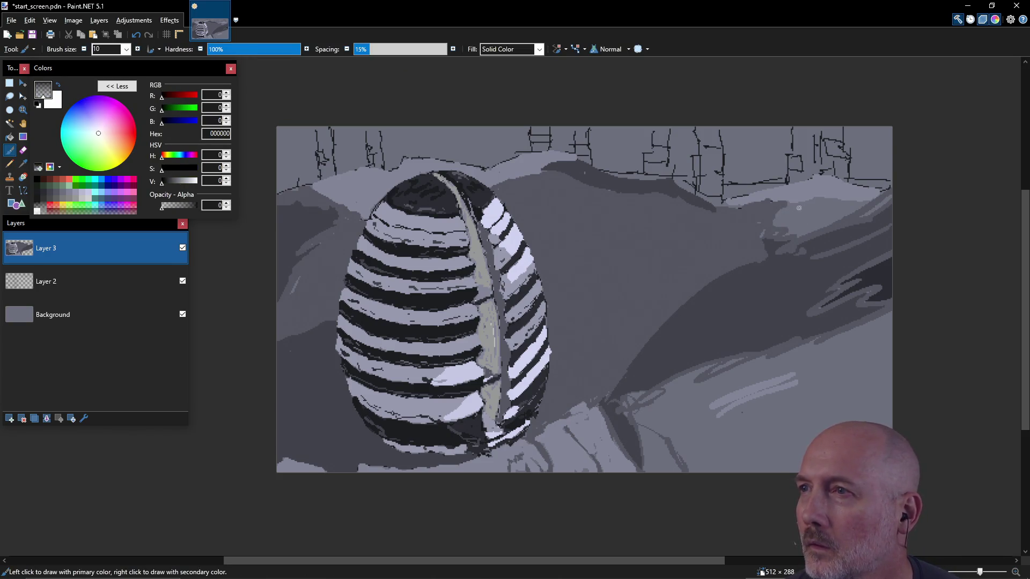
key(k)
click(755, 225)
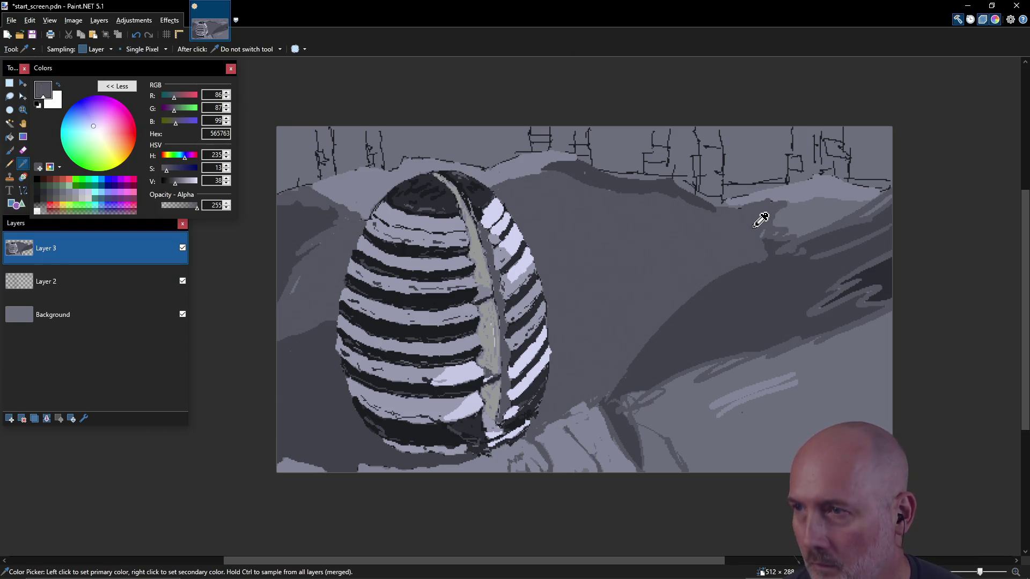
key(b)
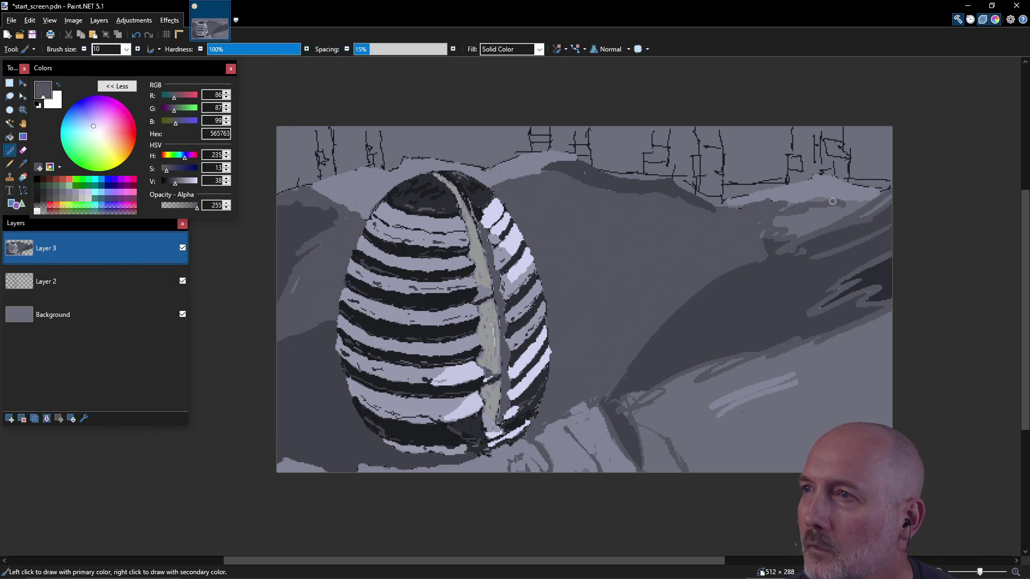
mouse_move(850, 209)
mouse_down()
mouse_move(802, 231)
mouse_move(821, 222)
mouse_move(803, 212)
mouse_up()
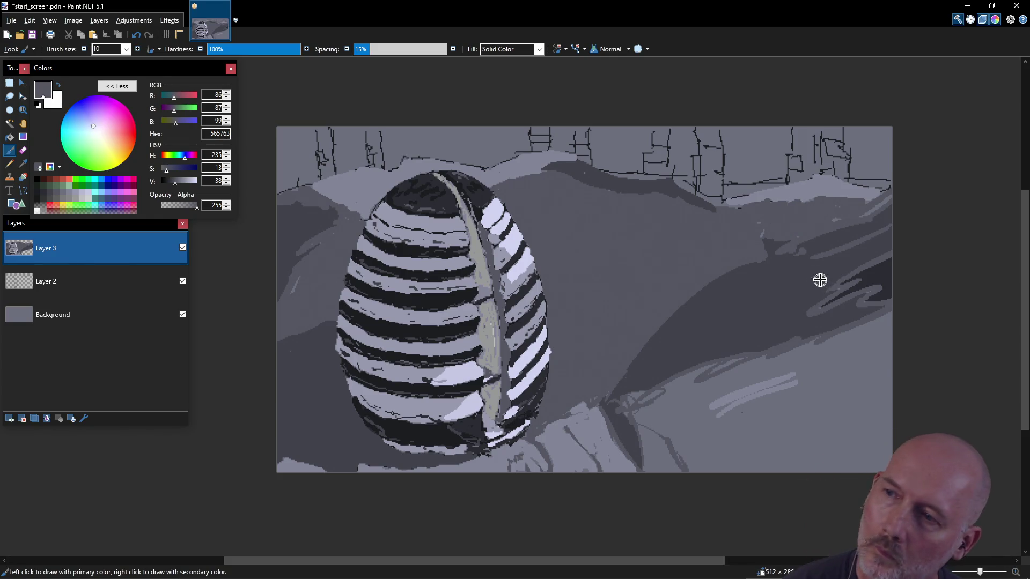
ctrl+click(818, 317)
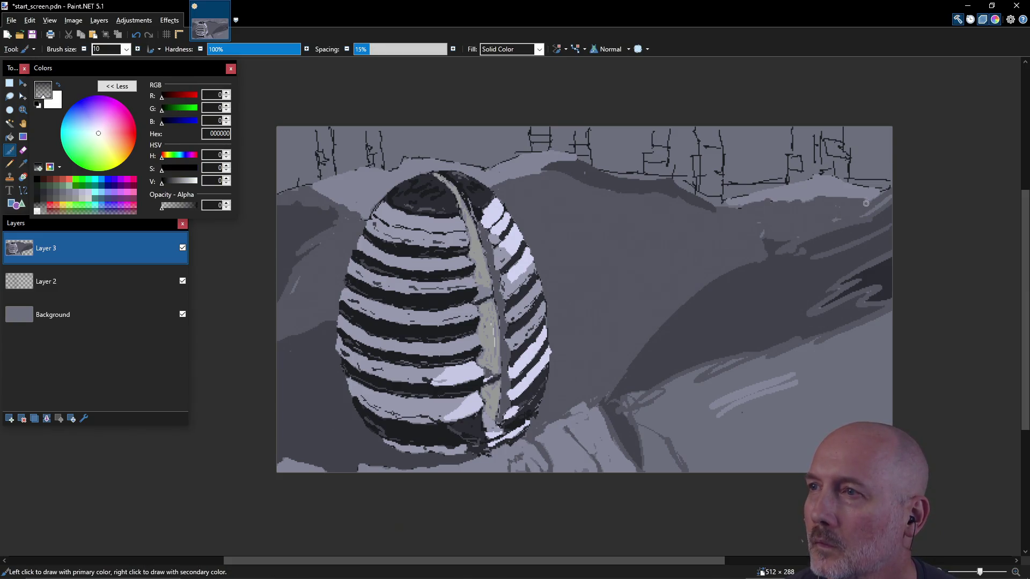
key(k)
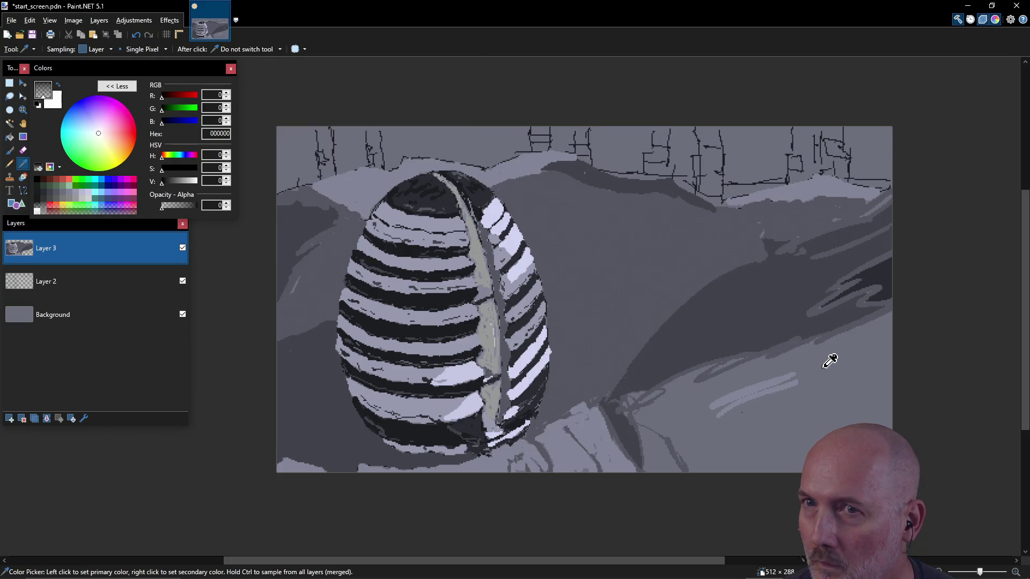
key(b)
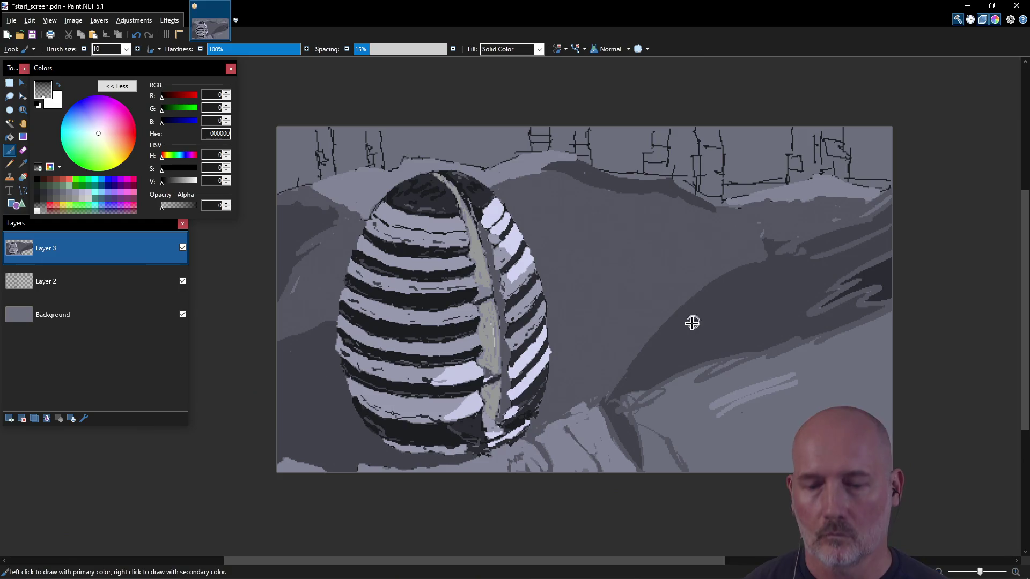
- Add a light 858699 streak along the hill, then darken its edge in 565763
key(k)
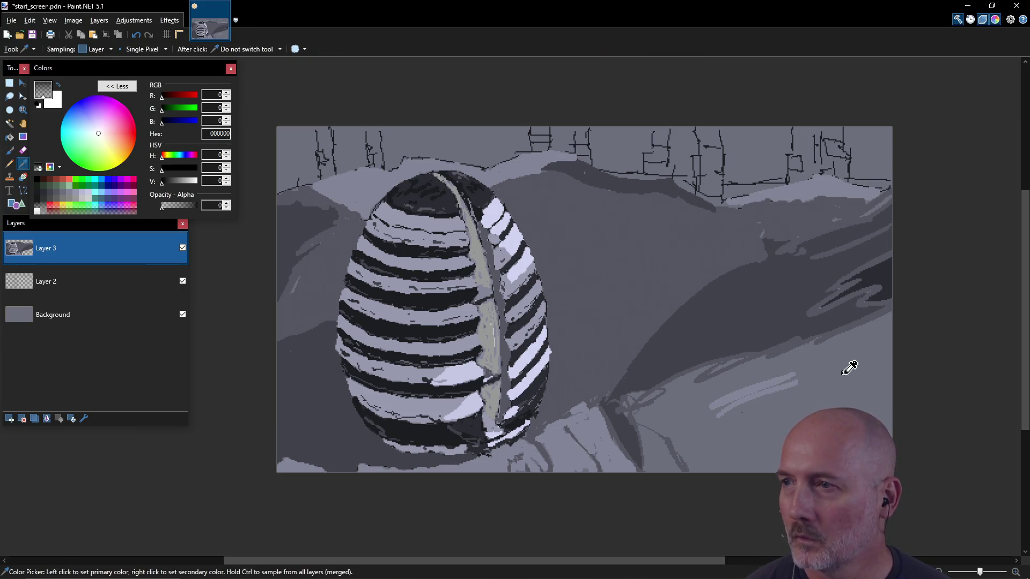
click(76, 199)
key(b)
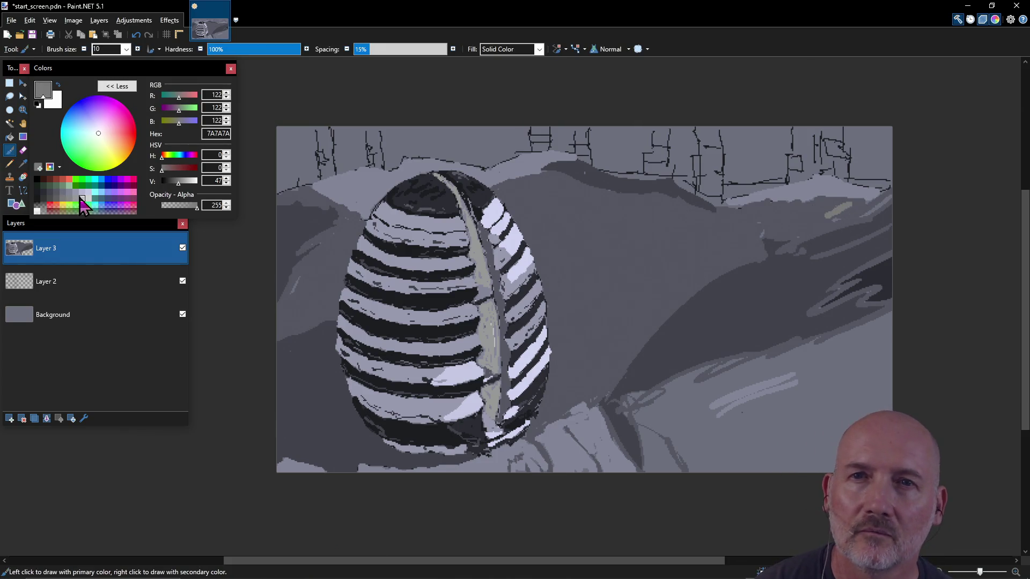
ctrl+click(797, 200)
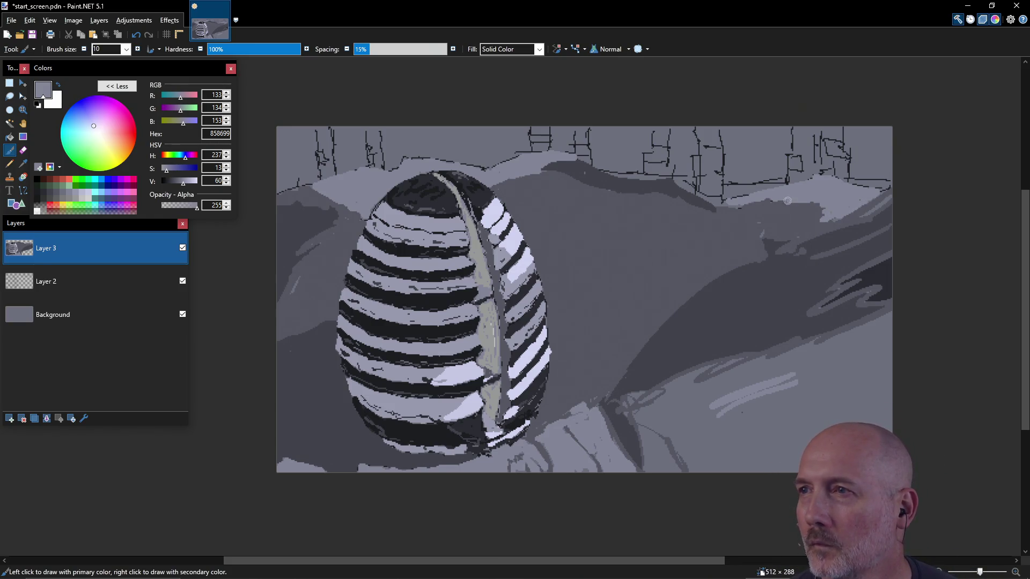
drag(762, 207, 785, 211)
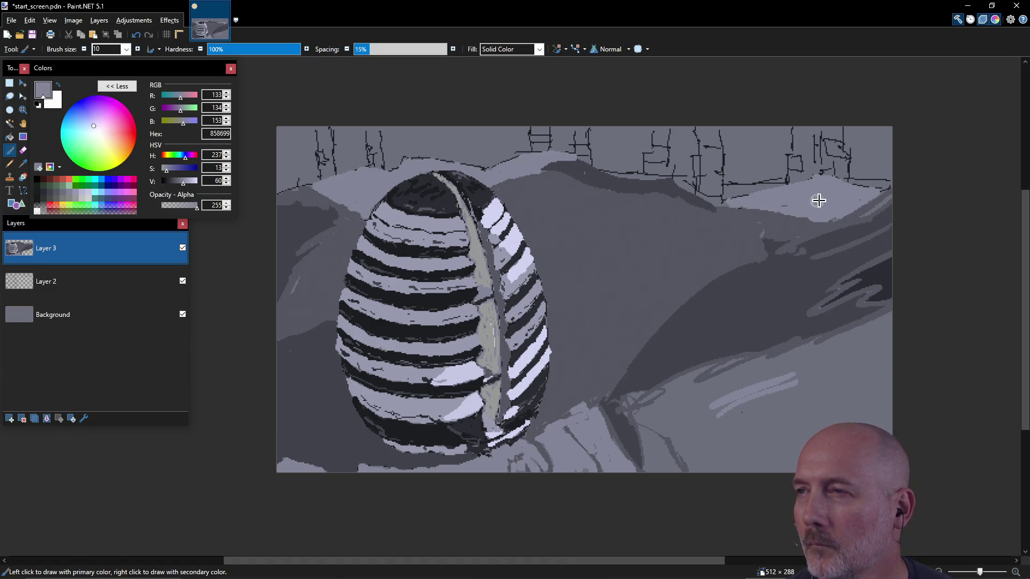
key(k)
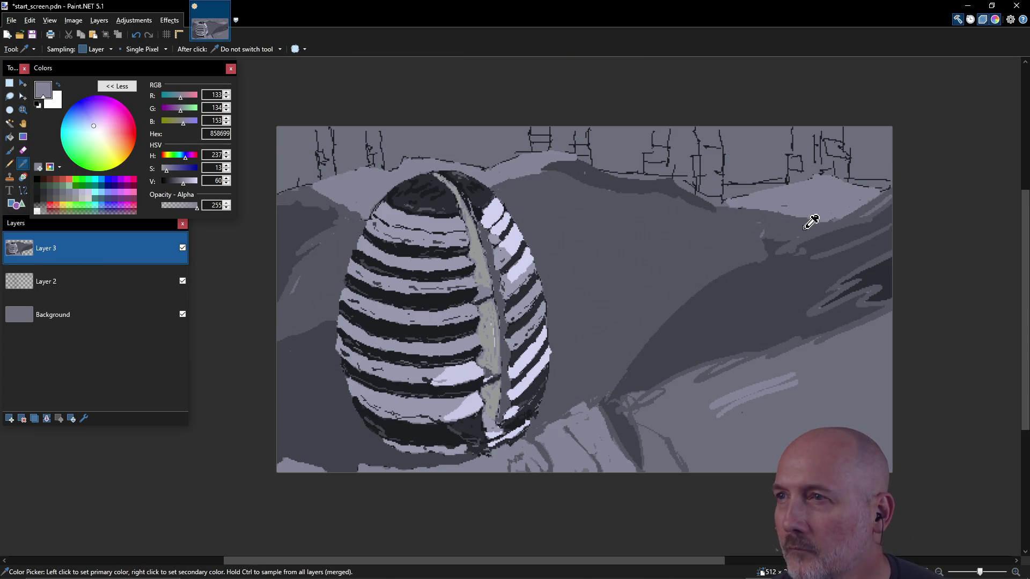
click(804, 228)
key(b)
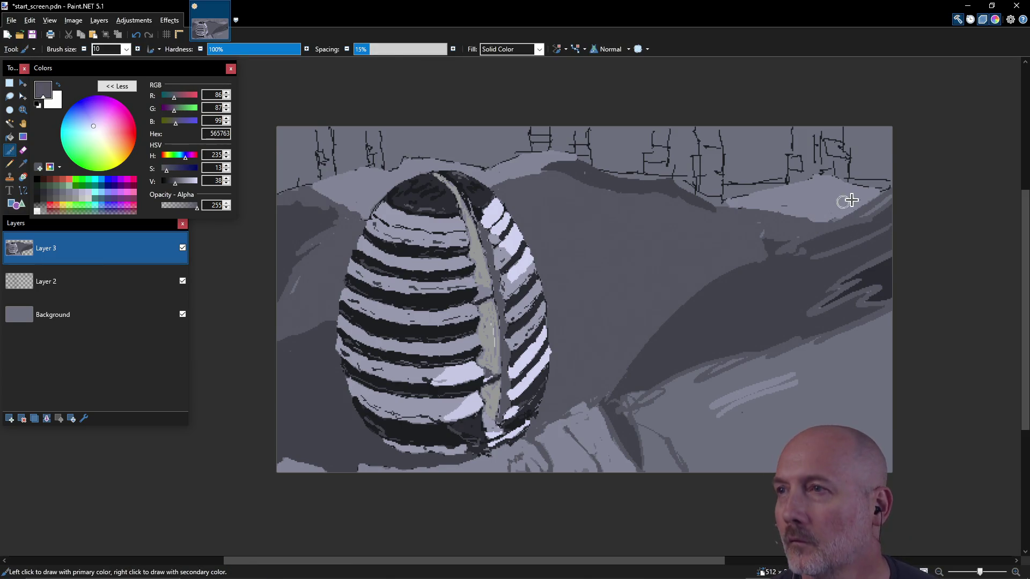
mouse_move(882, 193)
mouse_down()
mouse_move(801, 223)
mouse_move(881, 192)
mouse_up()
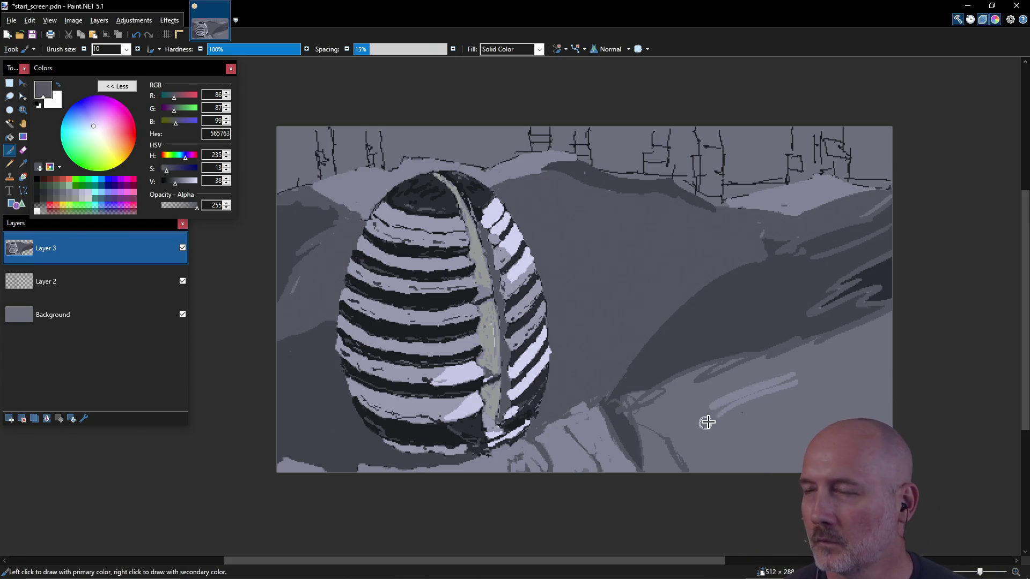
- Hatch the lower-right ground with dark 565763 zig-zags, then light 858699 strokes
mouse_move(694, 414)
mouse_down()
mouse_move(748, 379)
mouse_move(770, 379)
mouse_up()
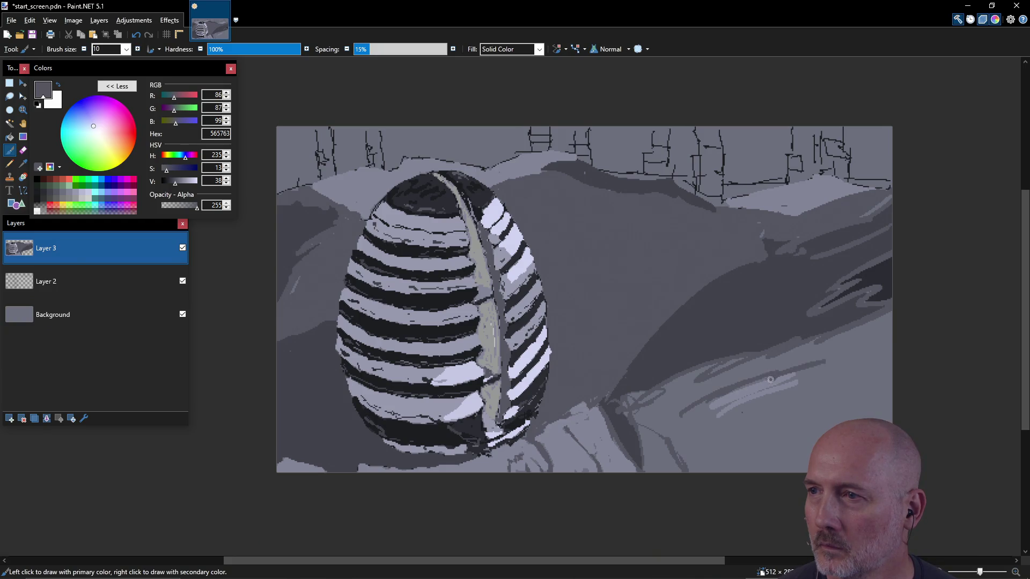
mouse_move(840, 360)
mouse_down()
mouse_move(858, 356)
mouse_move(812, 369)
mouse_up()
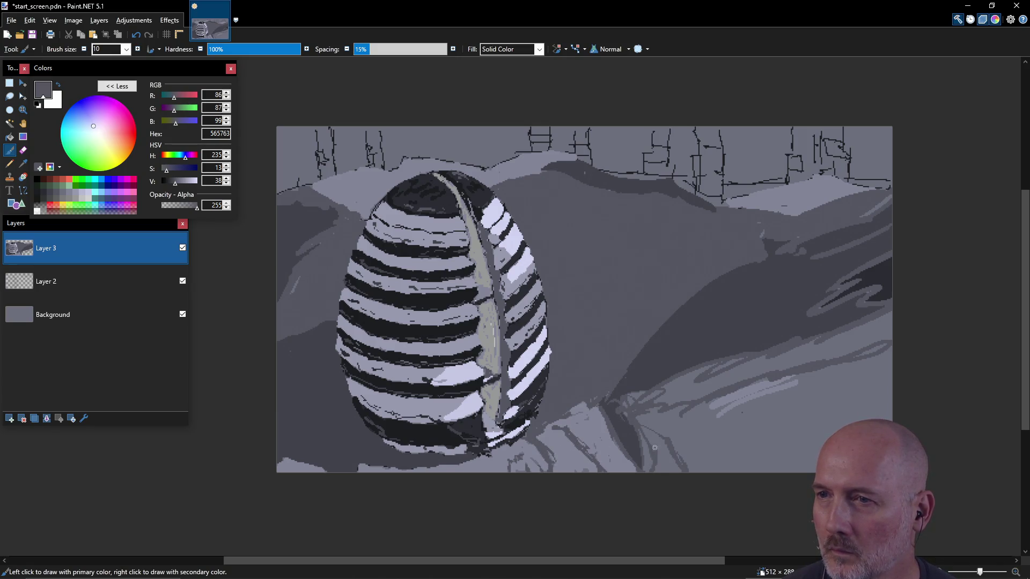
mouse_move(693, 408)
mouse_down()
mouse_move(756, 466)
mouse_move(778, 386)
mouse_move(843, 426)
mouse_move(840, 401)
mouse_up()
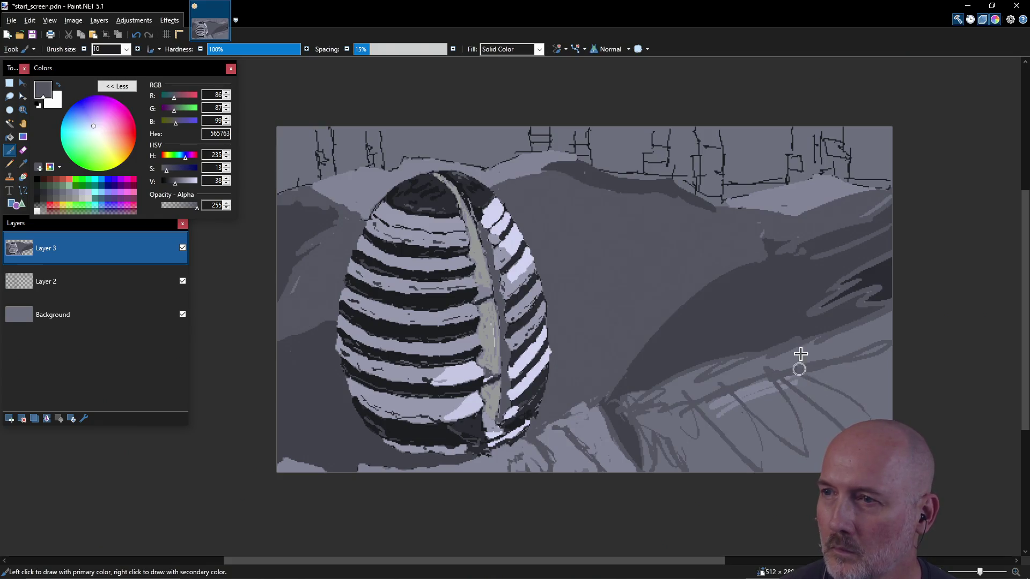
key(k)
click(572, 457)
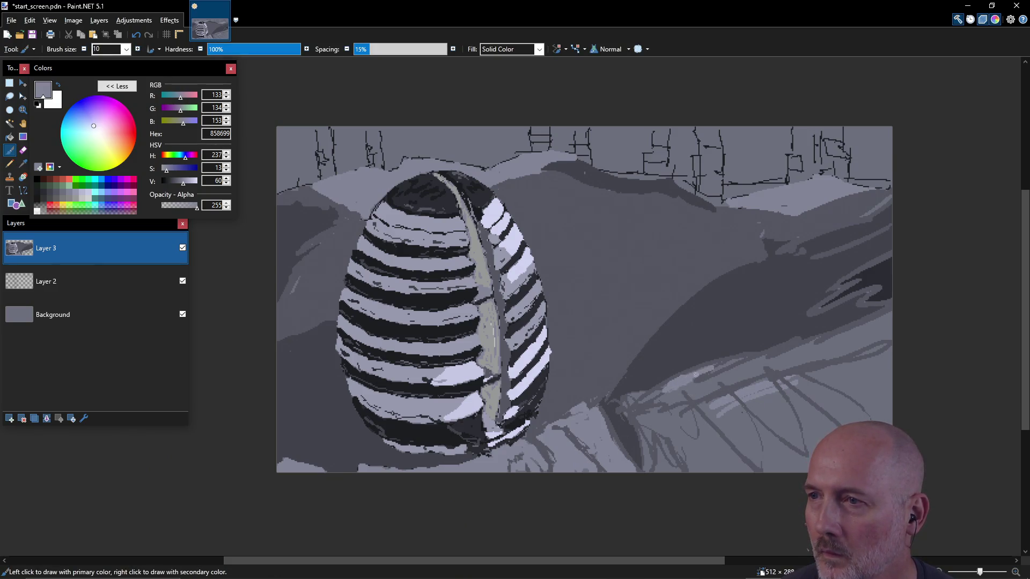
drag(677, 399, 766, 364)
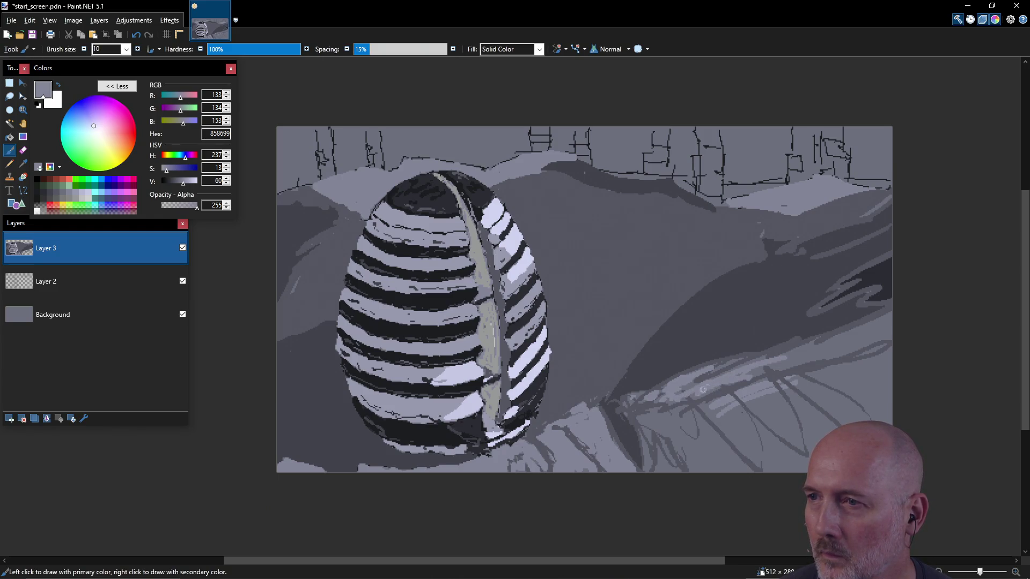
mouse_move(782, 366)
mouse_down()
mouse_move(849, 349)
mouse_move(836, 341)
mouse_move(788, 357)
mouse_move(885, 320)
mouse_up()
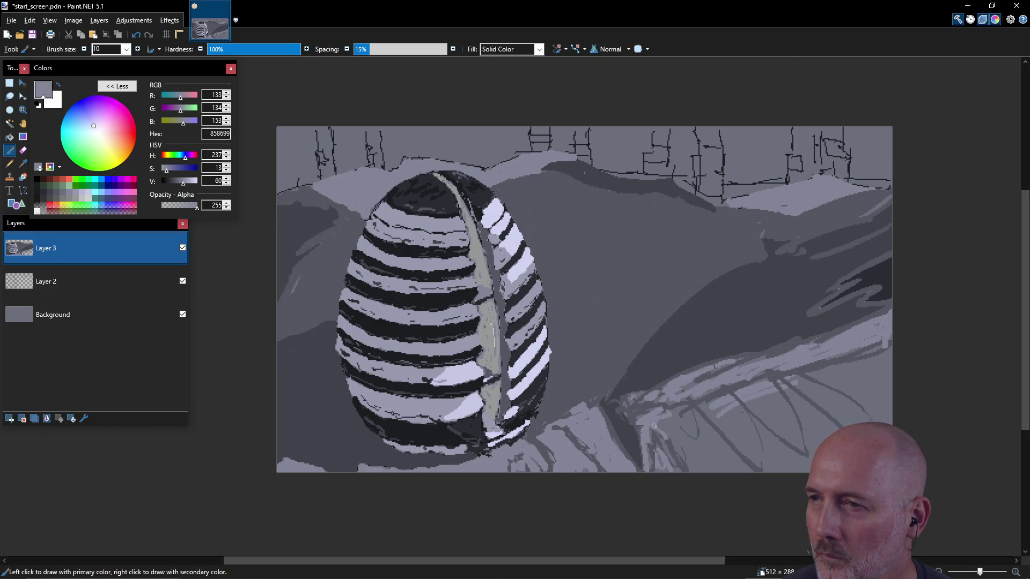
mouse_move(671, 414)
mouse_down()
mouse_move(678, 453)
mouse_move(697, 461)
mouse_move(695, 419)
mouse_move(732, 456)
mouse_move(708, 461)
mouse_move(692, 437)
mouse_move(716, 419)
mouse_move(751, 456)
mouse_move(736, 404)
mouse_up()
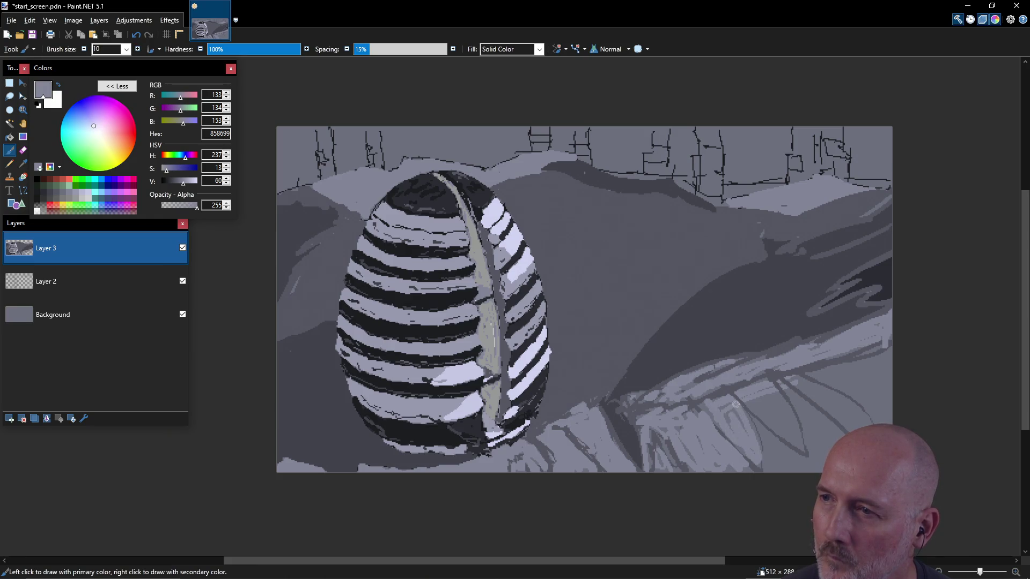
mouse_move(760, 441)
mouse_down()
mouse_move(792, 453)
mouse_move(772, 463)
mouse_up()
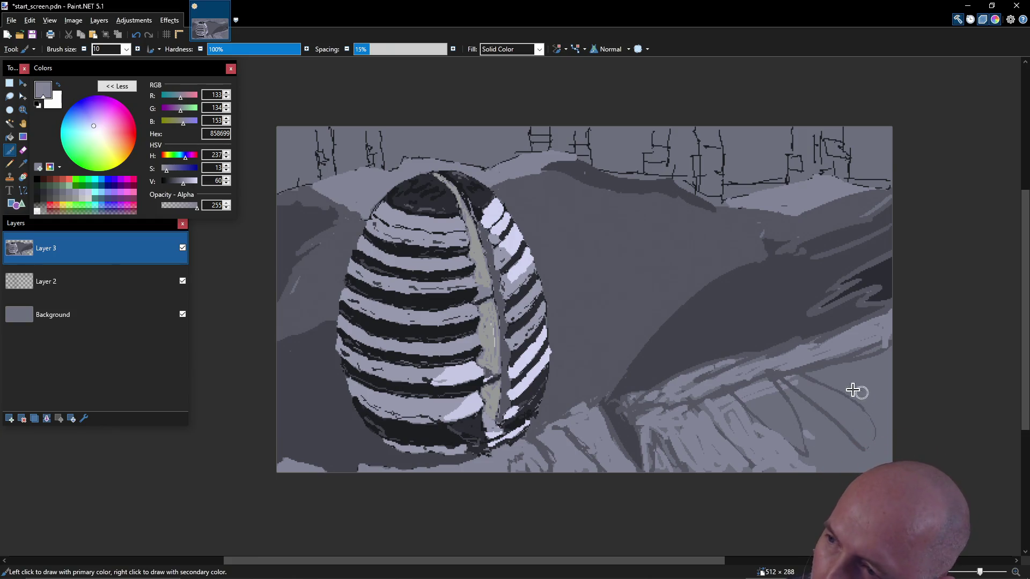
mouse_move(839, 368)
mouse_down()
mouse_move(881, 357)
mouse_move(839, 396)
mouse_move(816, 391)
mouse_move(834, 404)
mouse_move(830, 375)
mouse_up()
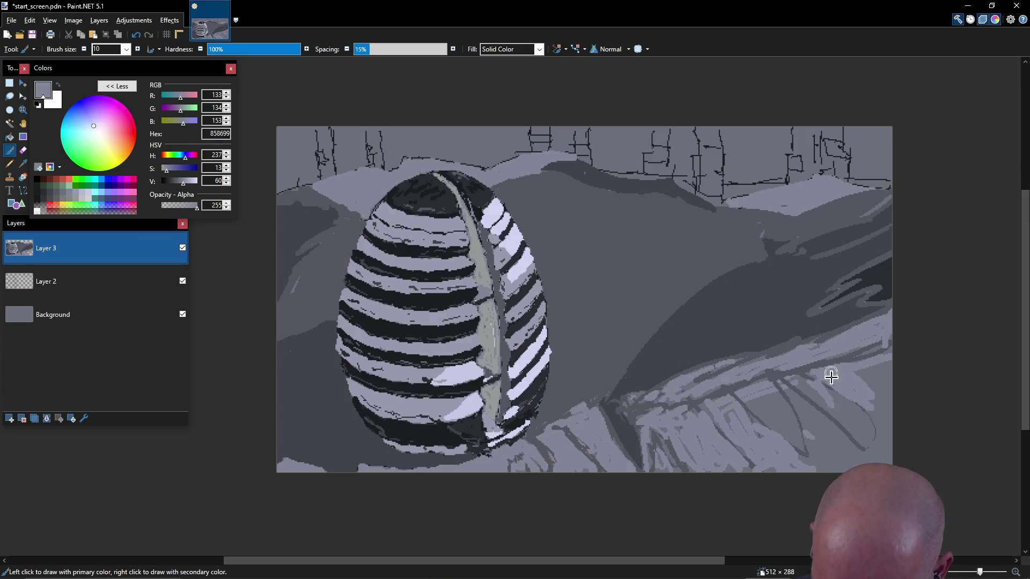
- Fill the lower-right ground region with a lighter tone and save start_screen.pdn
key(f)
click(785, 414)
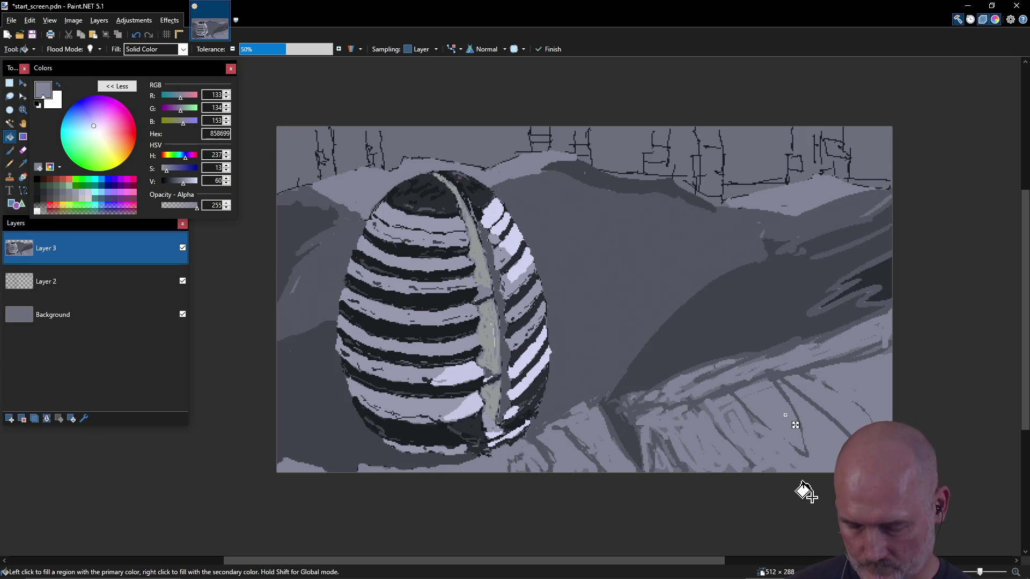
key(ctrl+s)
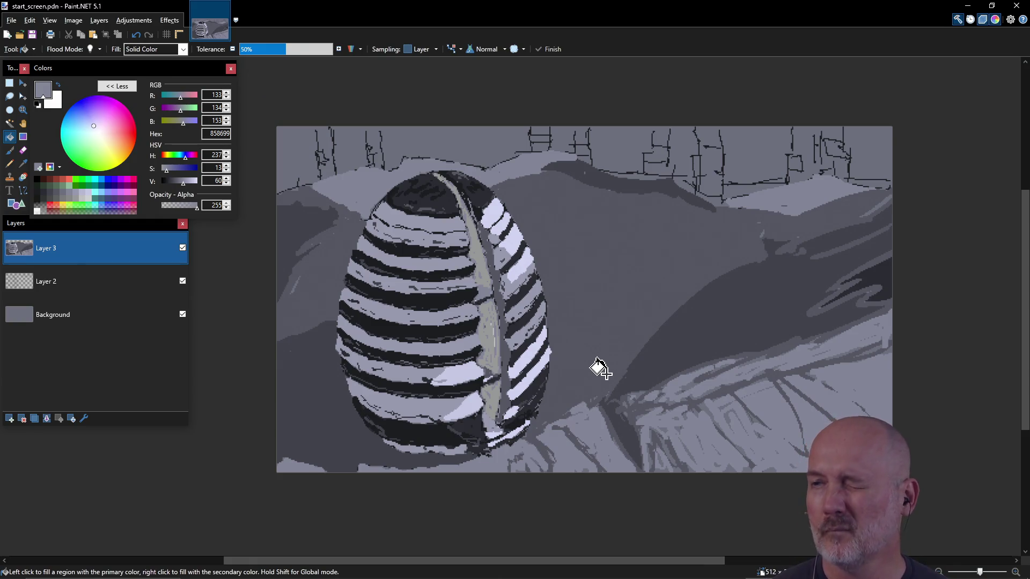
- Sample dark grey 42434C, paint dark strokes by the egg and across the hill, then save
key(b)
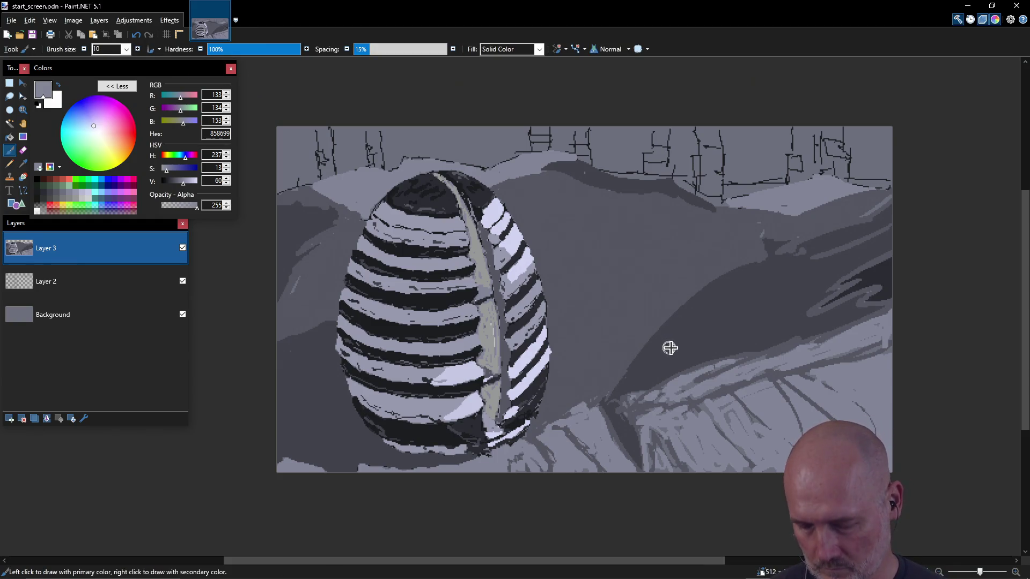
key(k)
click(684, 336)
key(b)
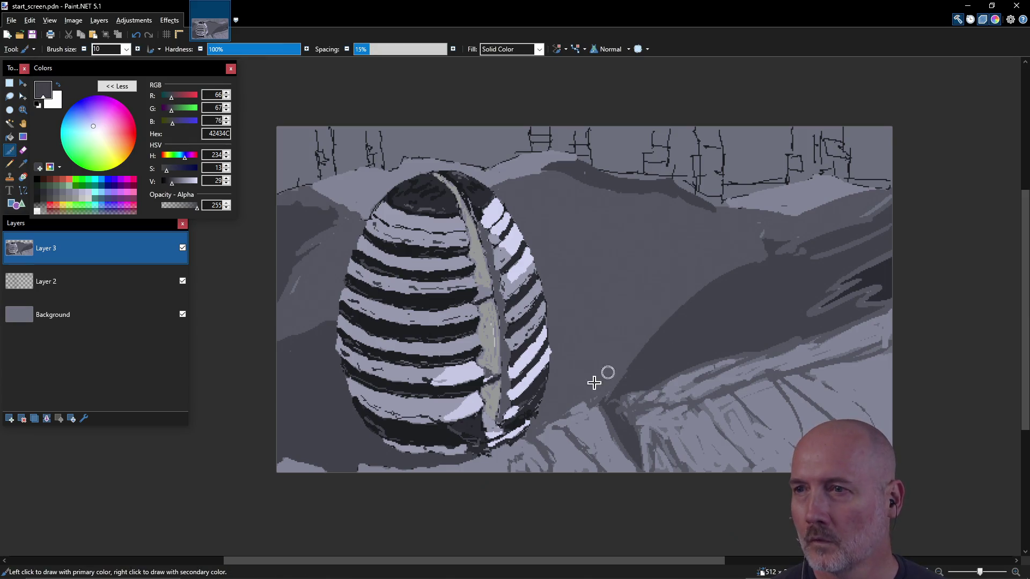
drag(552, 419, 547, 420)
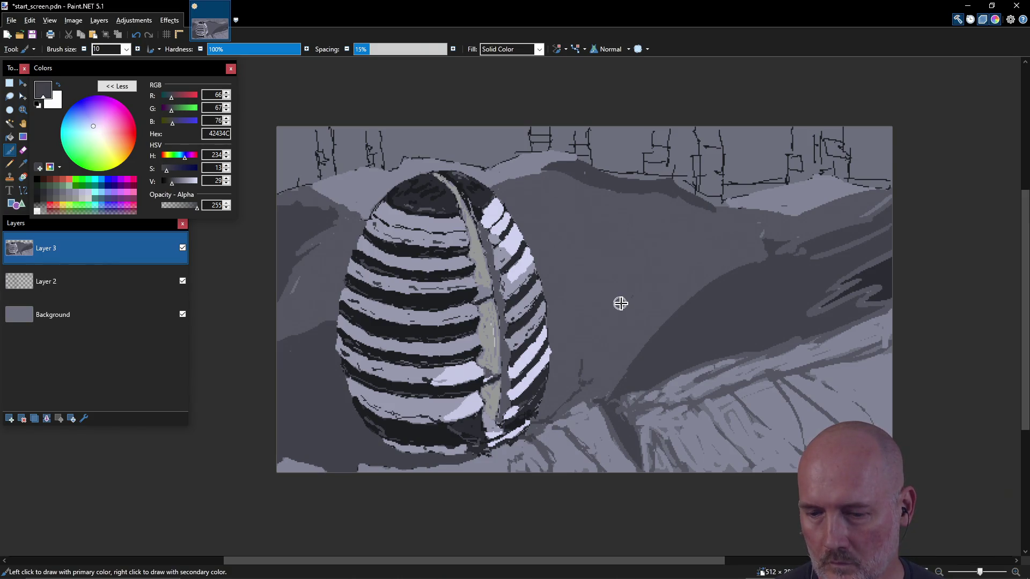
mouse_move(622, 309)
mouse_down()
mouse_move(660, 276)
mouse_move(712, 255)
mouse_up()
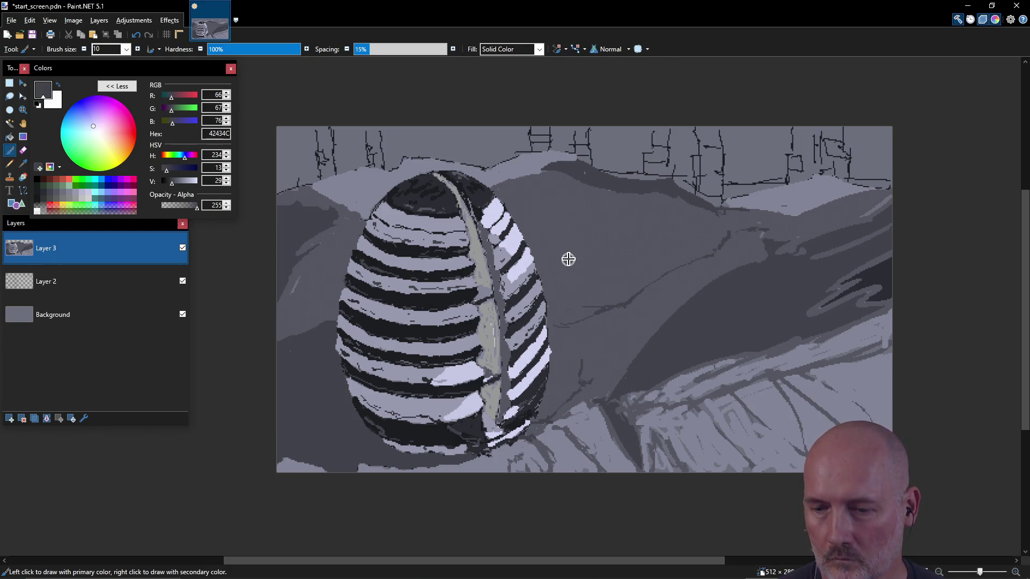
drag(499, 186, 530, 174)
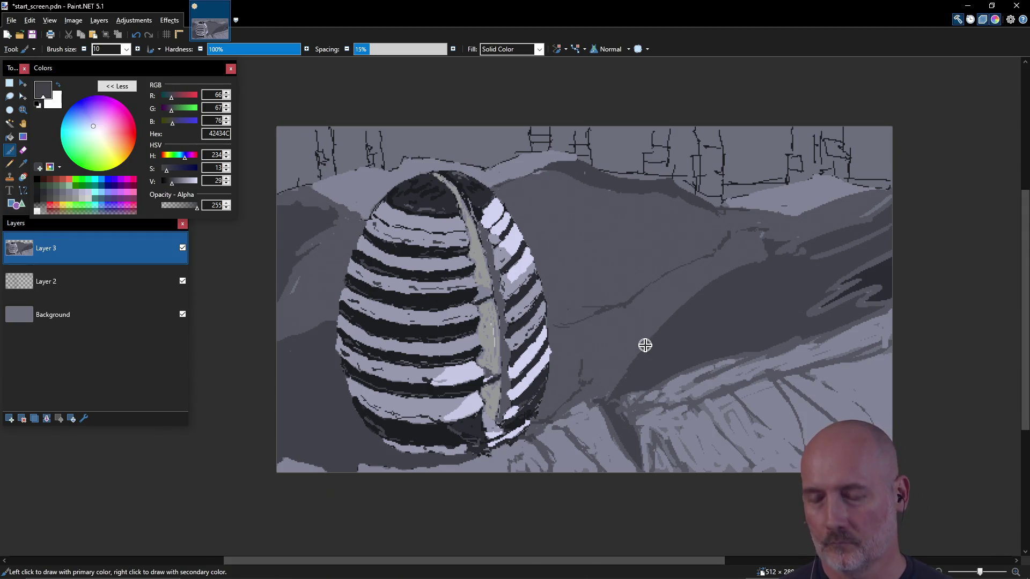
key(ctrl+s)
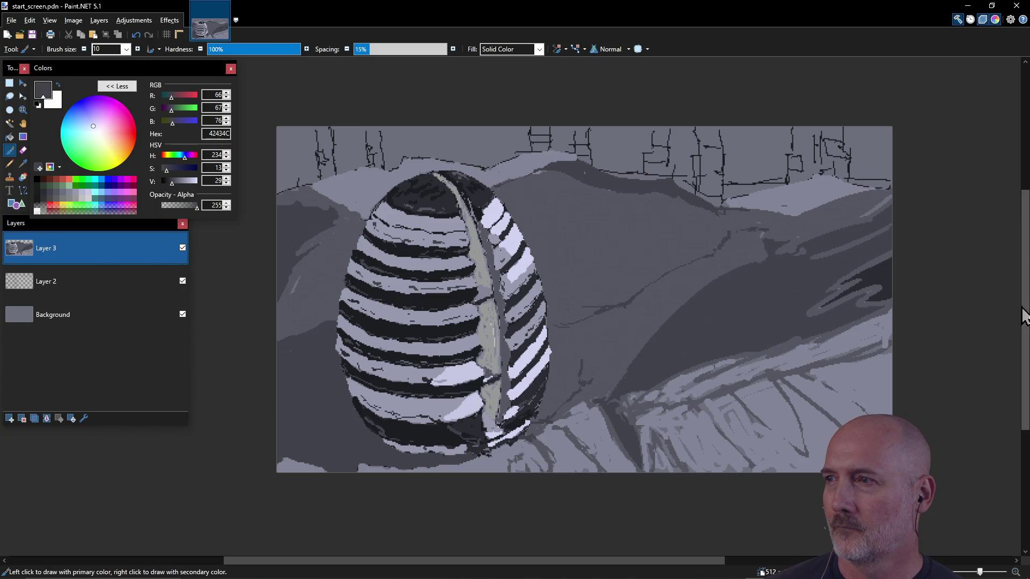
- Pan the canvas and dab a mid grey onto the top-right skyline
scroll(1025, 310, up, 1)
scroll(1024, 310, down, 4)
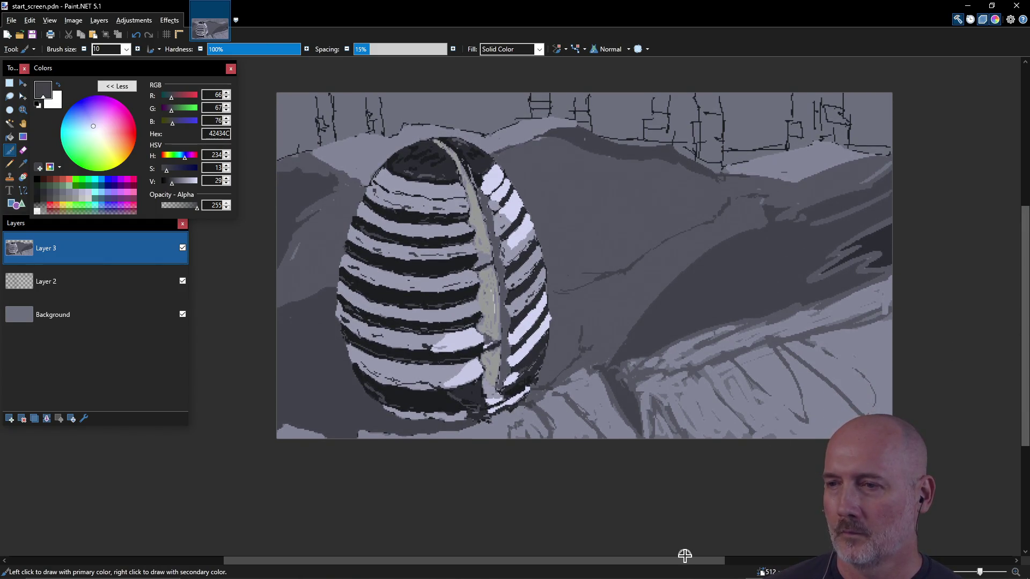
mouse_move(679, 564)
mouse_down()
mouse_move(669, 563)
mouse_move(695, 564)
mouse_up()
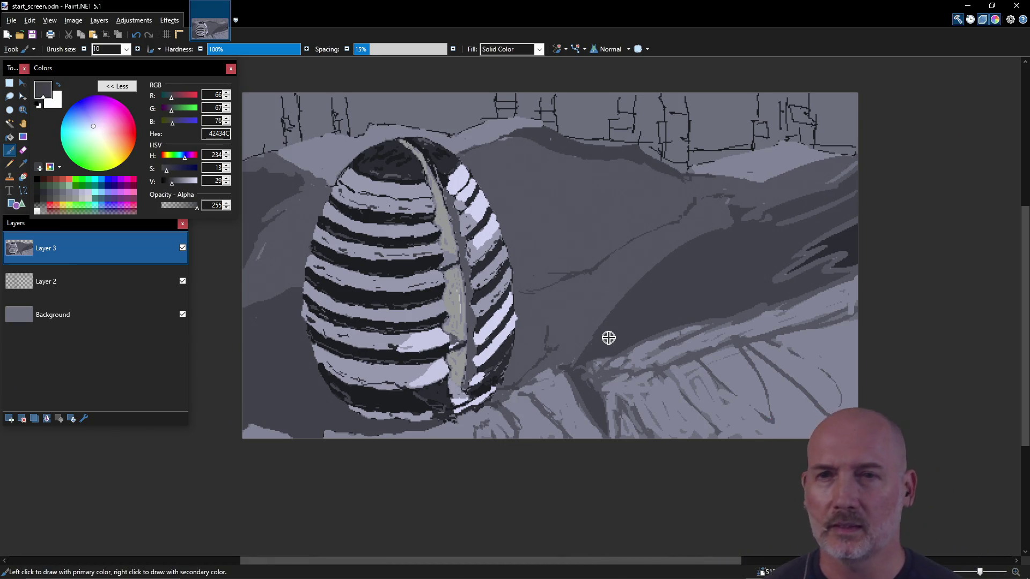
click(50, 200)
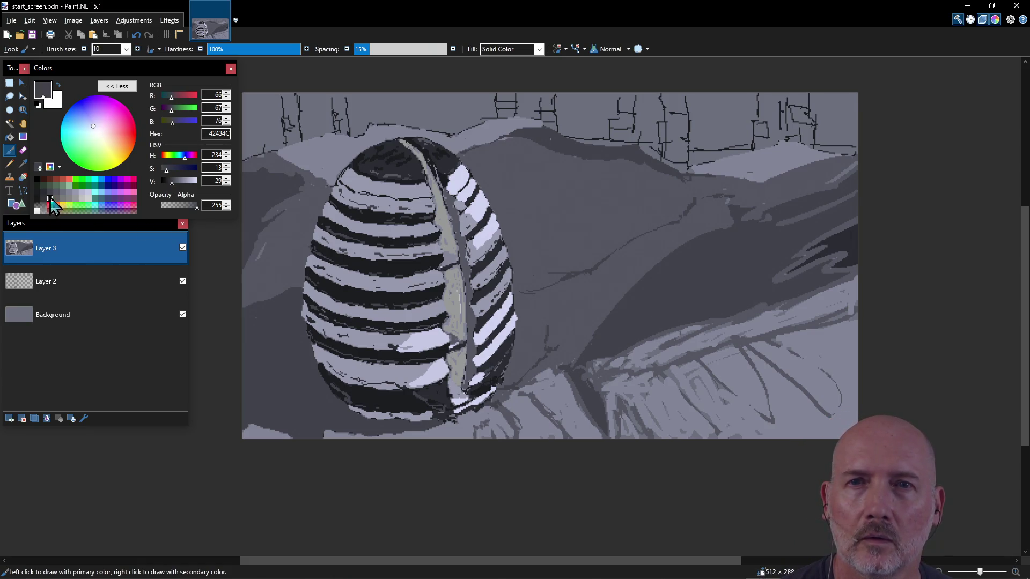
click(683, 124)
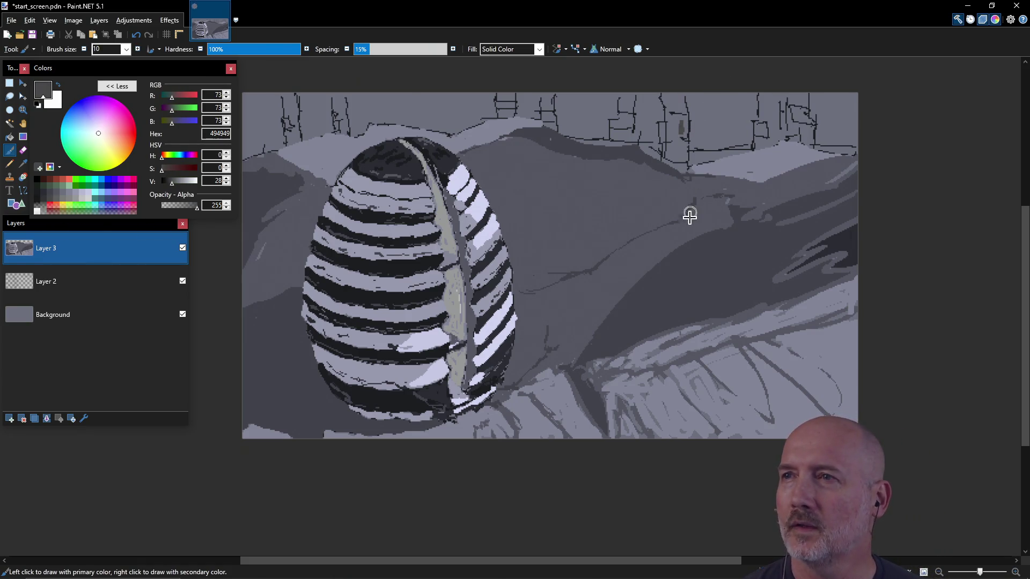
- Paint a dark 333333 building shape and a narrow tower at the top right
click(49, 194)
drag(675, 119, 677, 126)
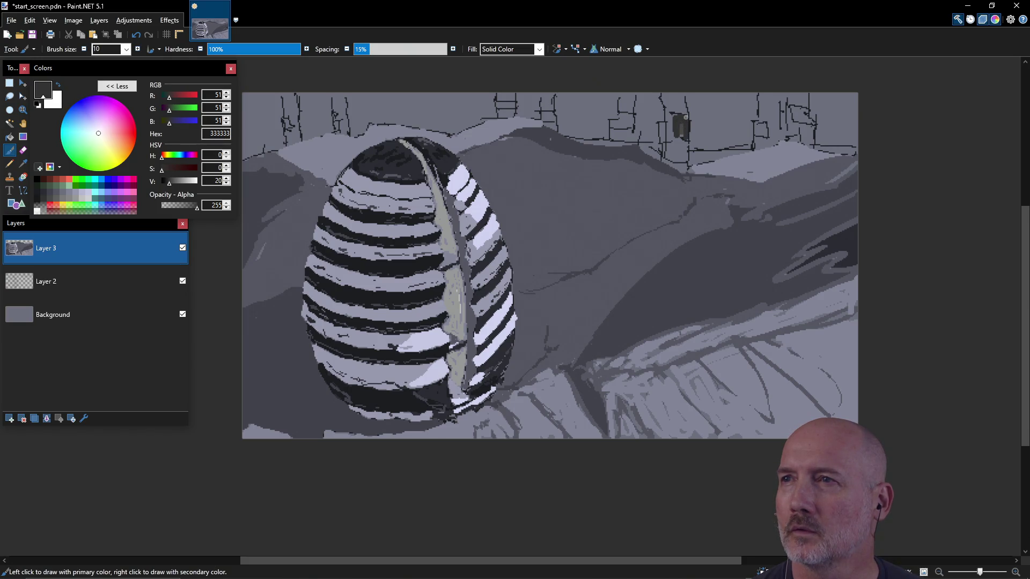
mouse_move(671, 142)
mouse_down()
mouse_move(668, 131)
mouse_move(670, 155)
mouse_up()
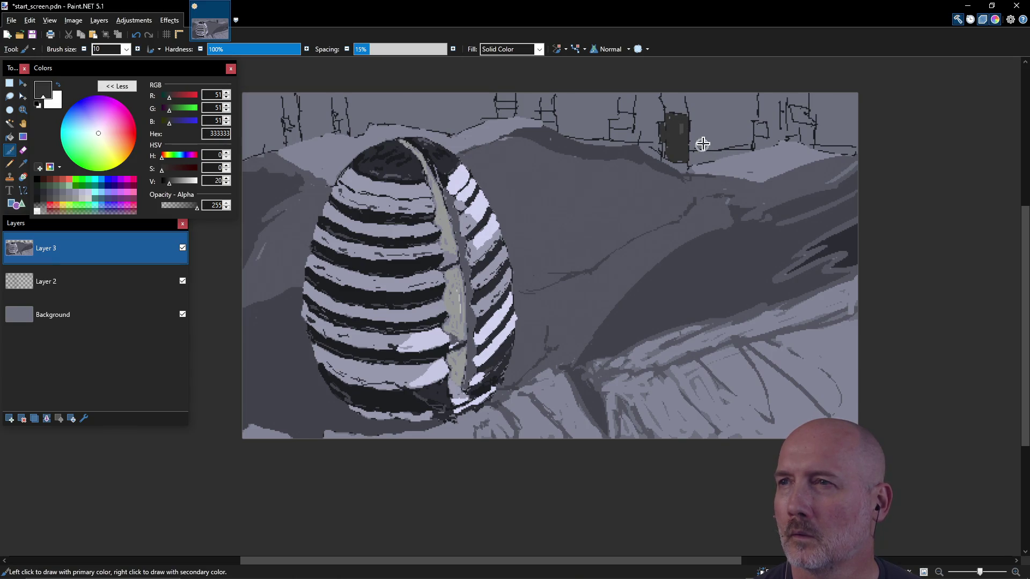
drag(714, 155, 732, 151)
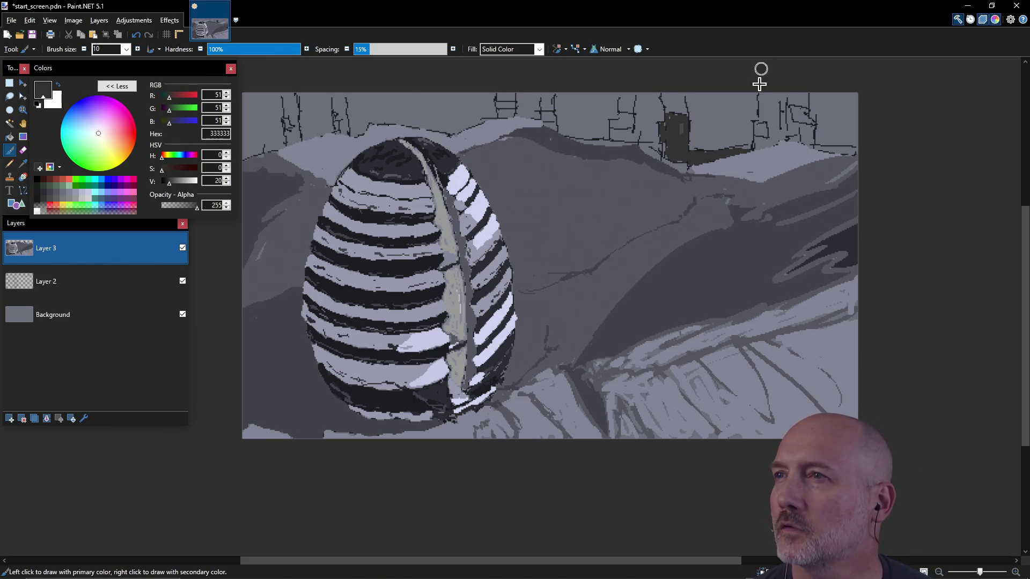
drag(764, 92, 762, 114)
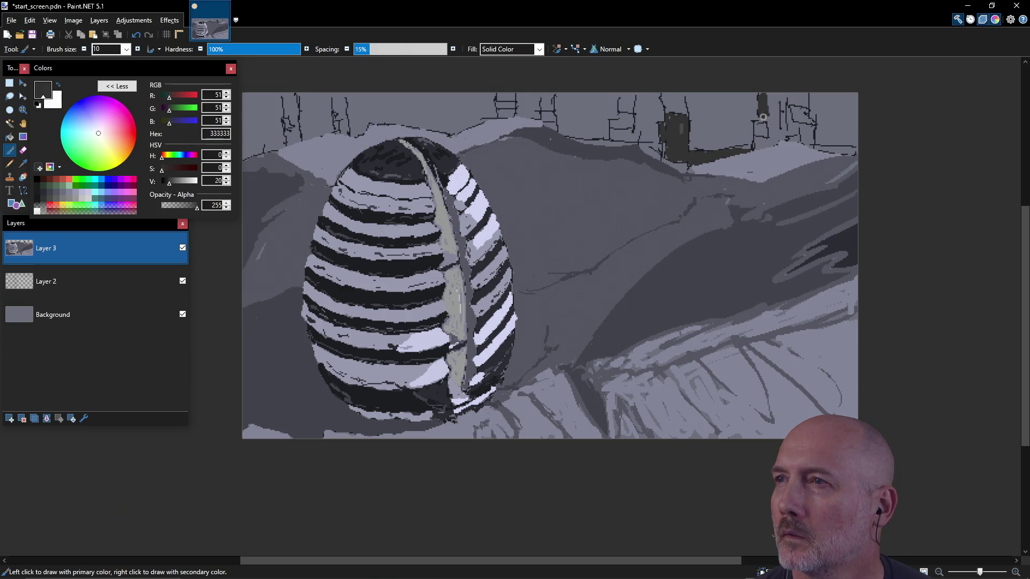
click(760, 143)
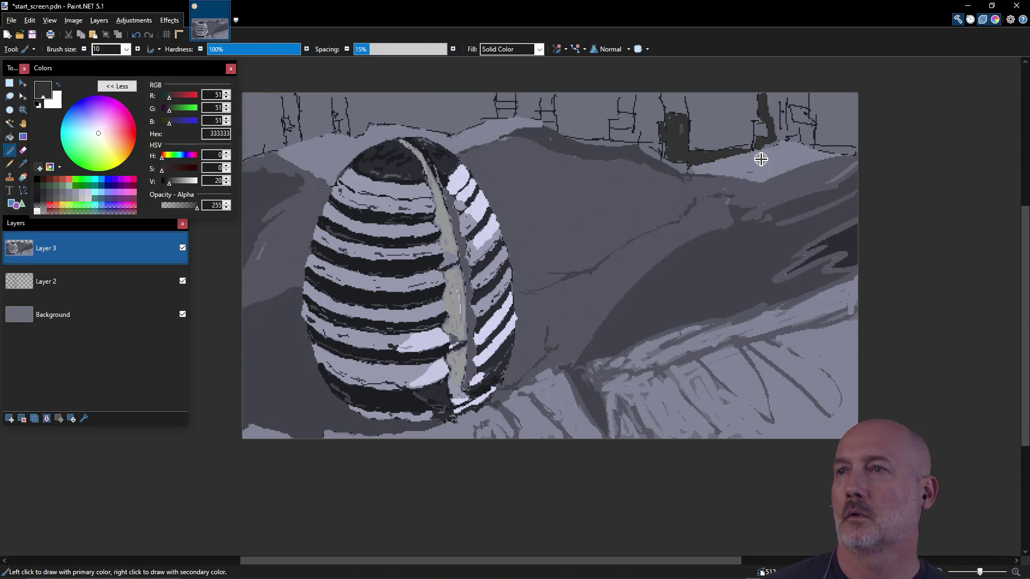
- Paint dark building columns and a dark band along the top edge of the skyline
mouse_move(806, 99)
mouse_down()
mouse_move(770, 96)
mouse_move(790, 131)
mouse_move(773, 141)
mouse_up()
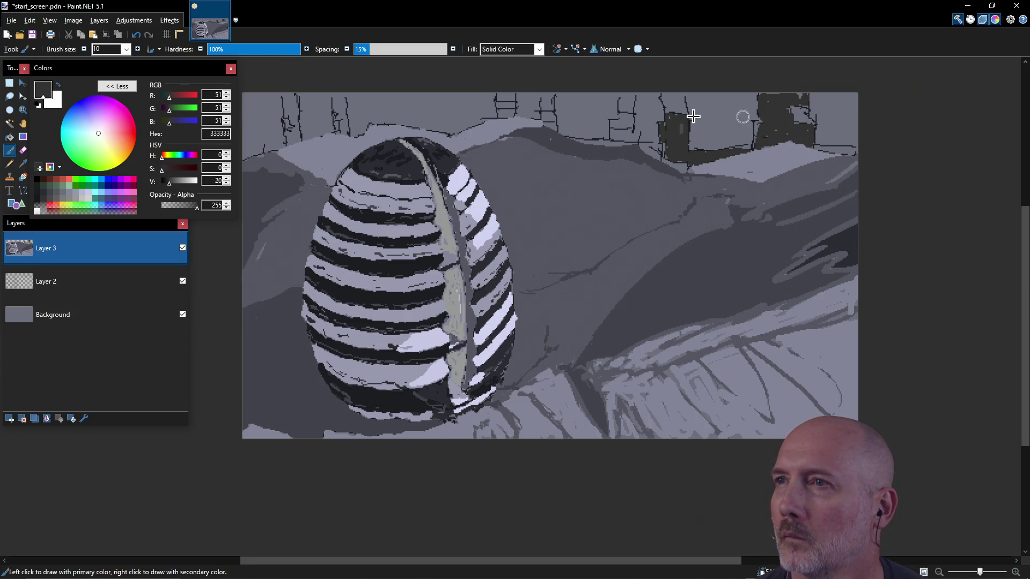
mouse_move(672, 104)
mouse_down()
mouse_move(625, 105)
mouse_move(630, 131)
mouse_move(620, 138)
mouse_up()
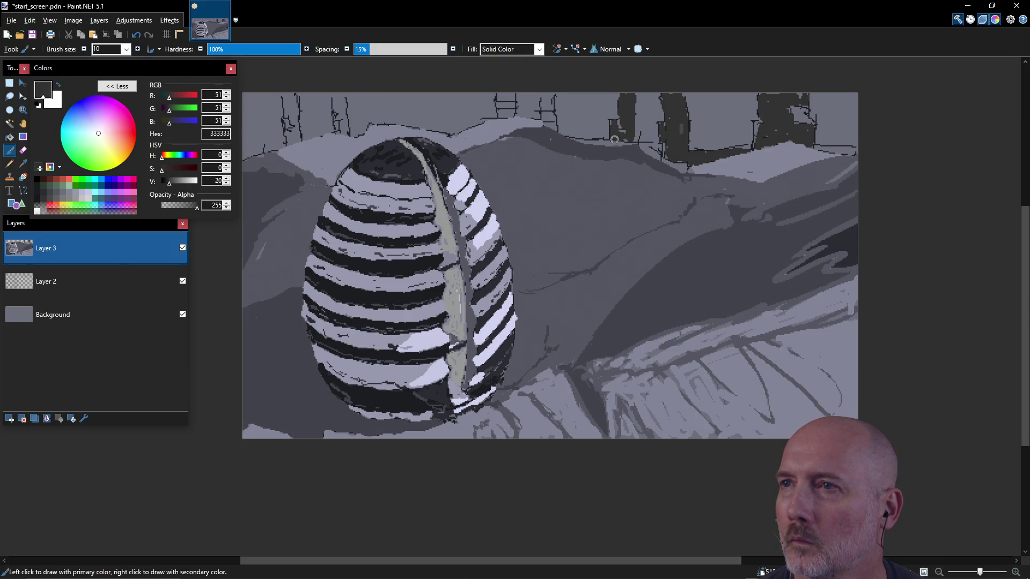
drag(606, 141, 624, 143)
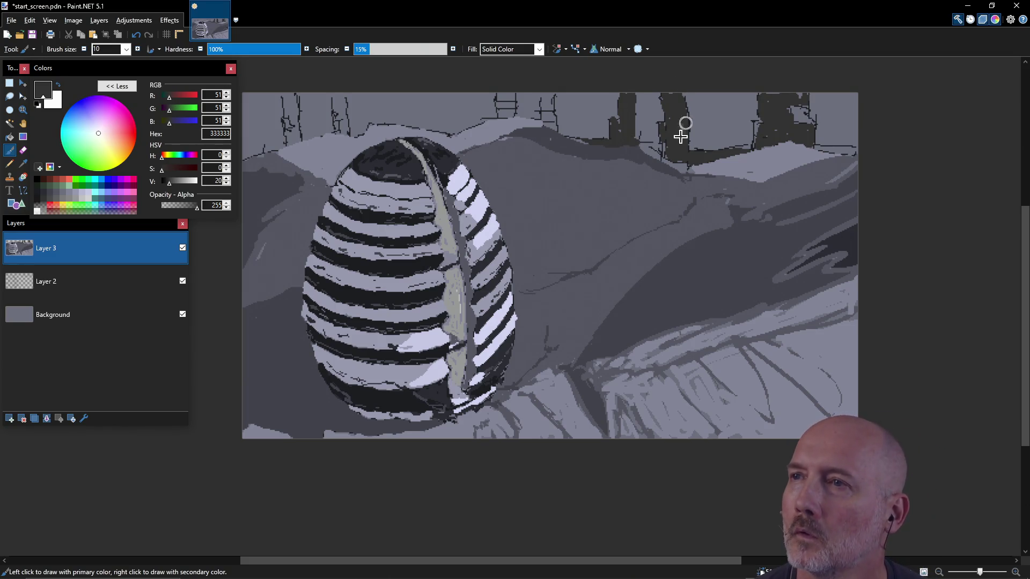
drag(547, 100, 545, 106)
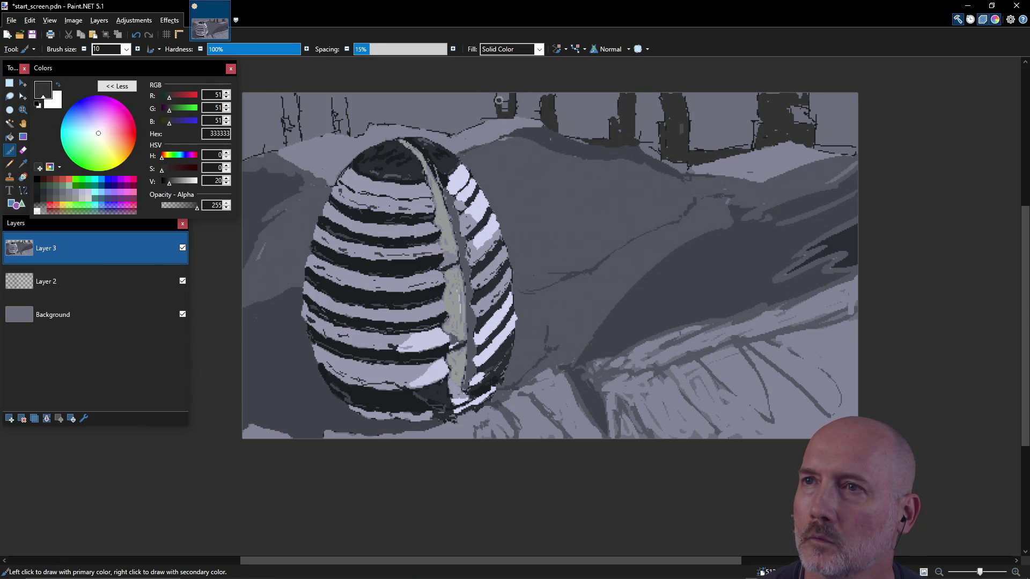
mouse_move(341, 98)
mouse_down()
mouse_move(345, 119)
mouse_move(333, 100)
mouse_move(297, 130)
mouse_move(283, 92)
mouse_move(293, 136)
mouse_up()
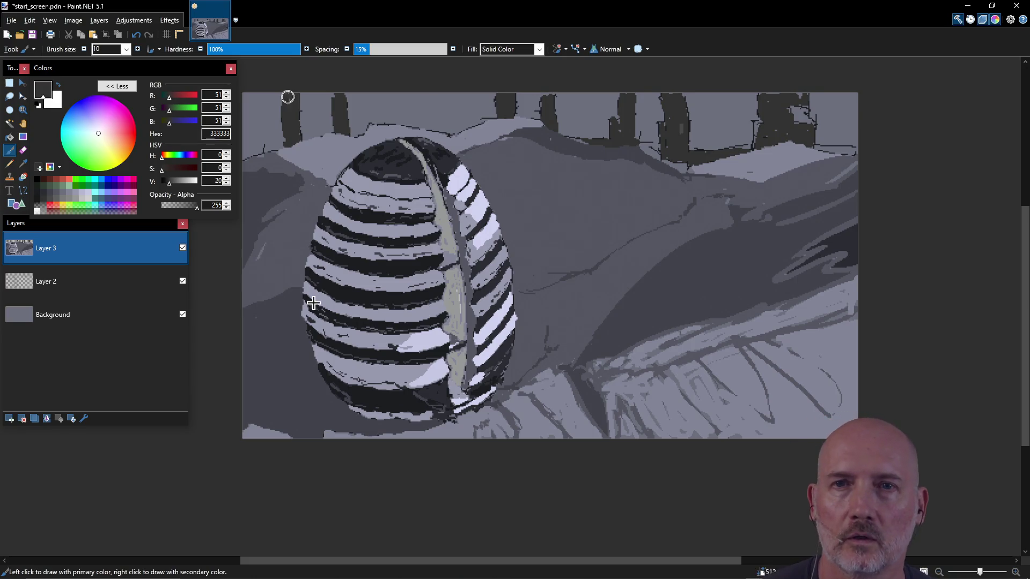
- Try lightening the upper-right dark tower with a medium grey, then undo it
click(57, 205)
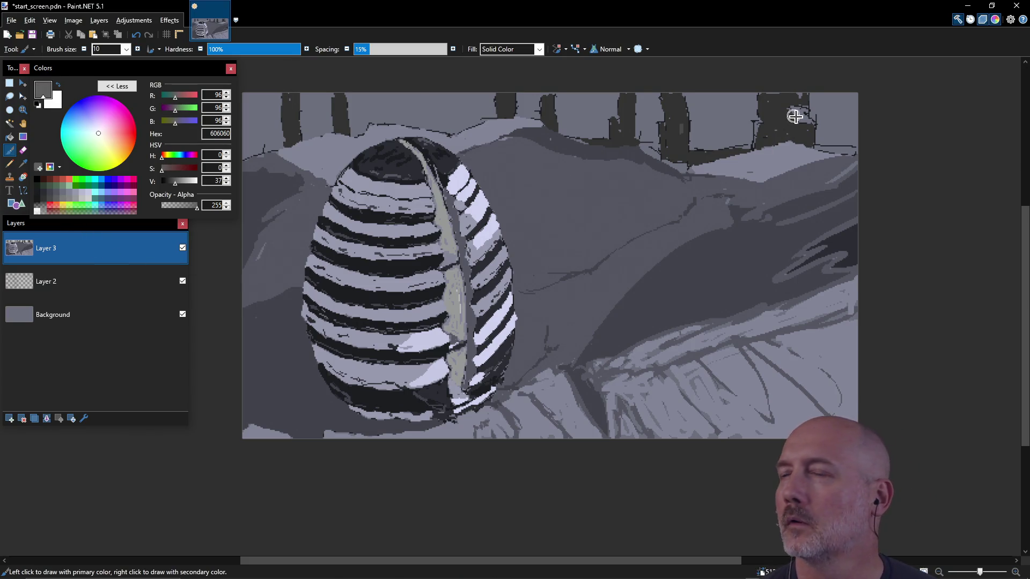
drag(785, 122, 791, 107)
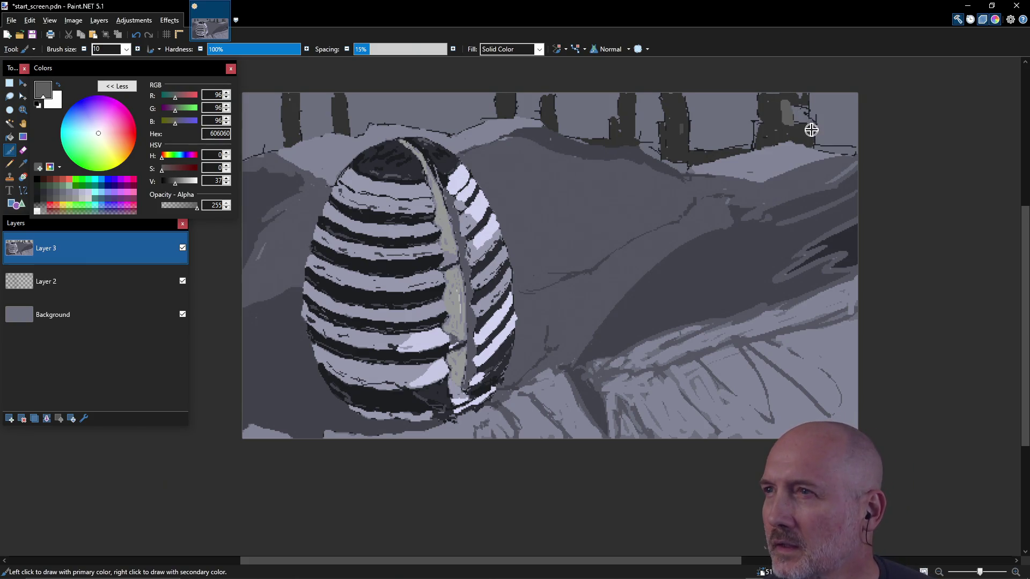
mouse_move(812, 134)
mouse_down()
mouse_move(801, 141)
mouse_move(789, 126)
mouse_move(794, 100)
mouse_move(781, 102)
mouse_move(761, 114)
mouse_move(779, 130)
mouse_move(775, 140)
mouse_move(759, 141)
mouse_up()
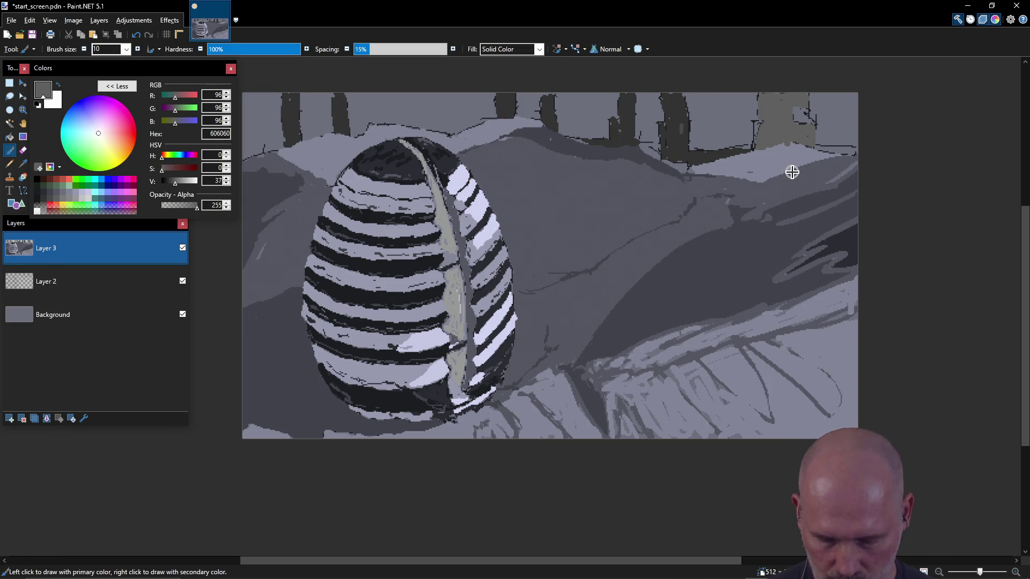
key(ctrl+z)
key(ctrl+z)
key(ctrl+z)
key(ctrl+z)
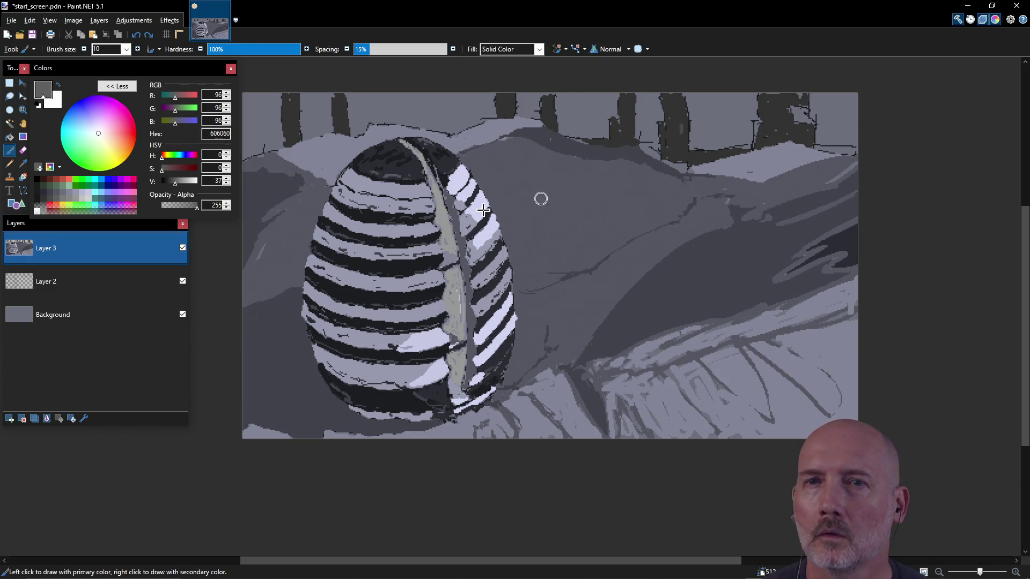
- Pick 878787 and dab small light highlights on the six dark pillars across the skyline
click(75, 192)
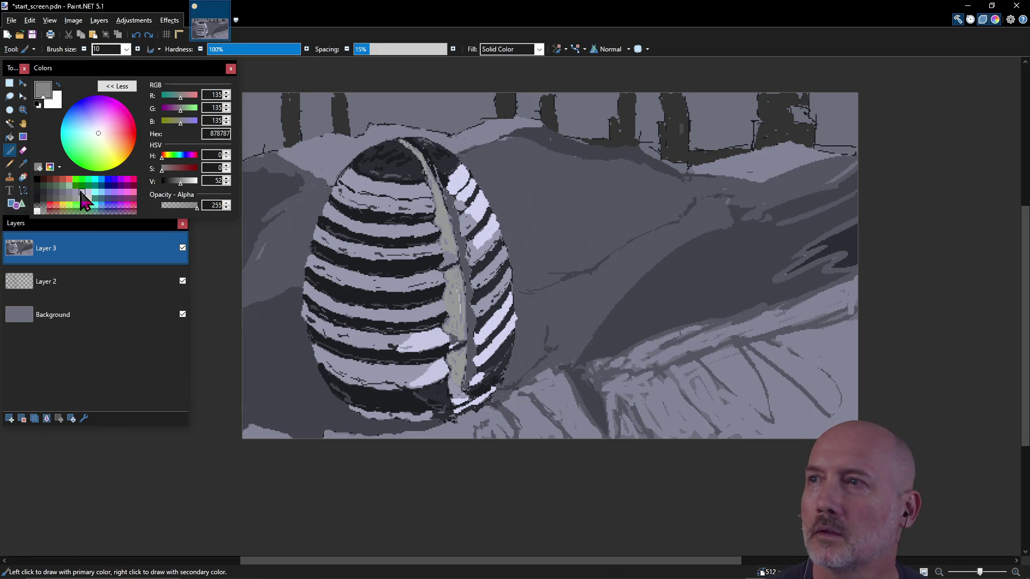
drag(802, 116, 802, 117)
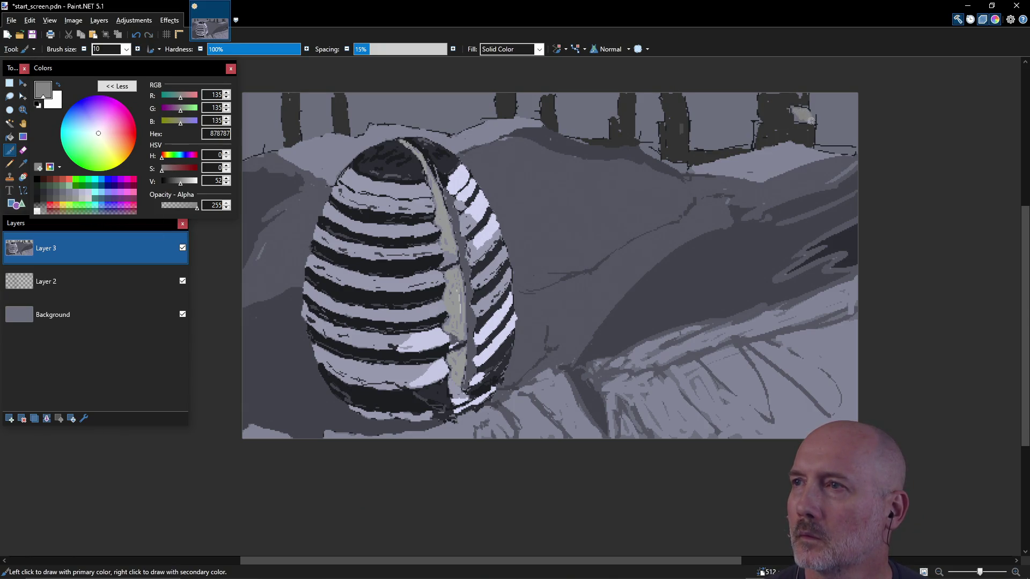
drag(683, 128, 683, 121)
drag(615, 119, 614, 124)
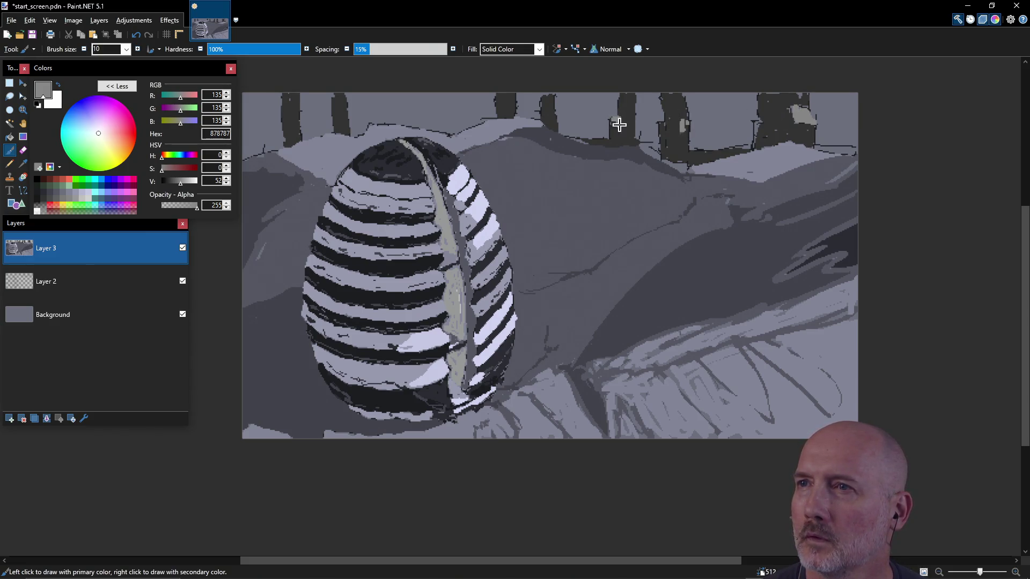
drag(549, 112, 509, 114)
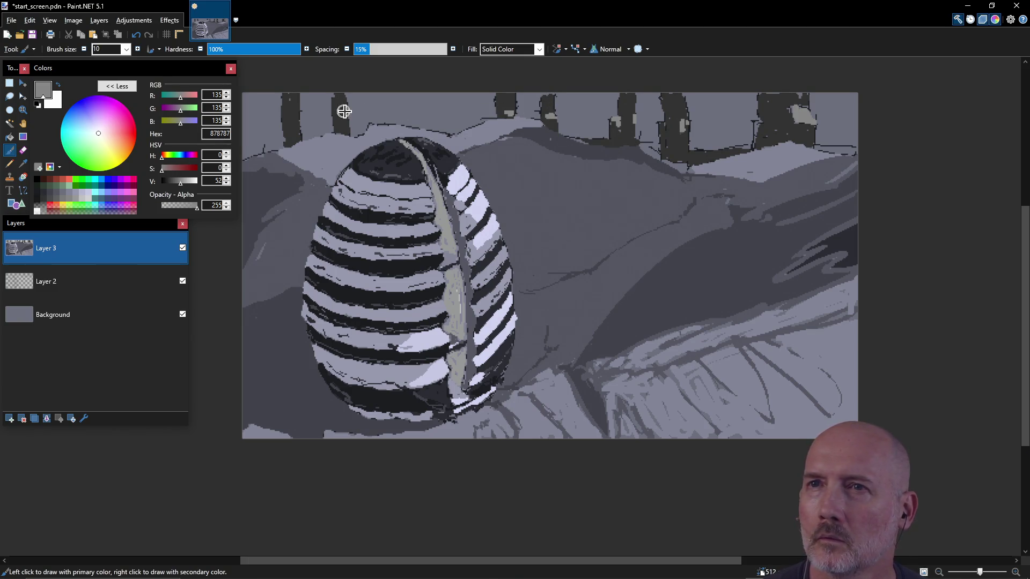
drag(346, 118, 345, 119)
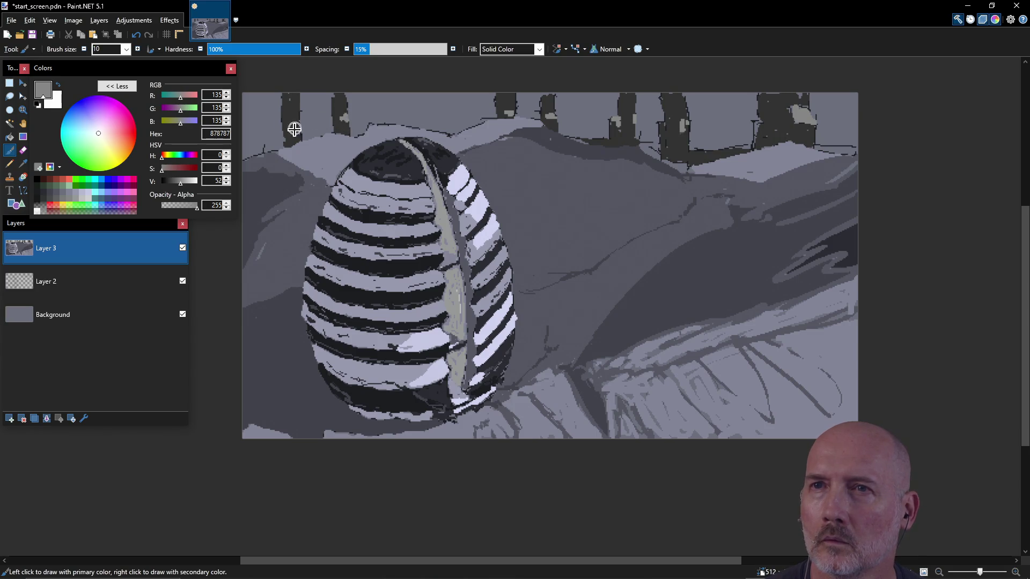
drag(291, 117, 292, 120)
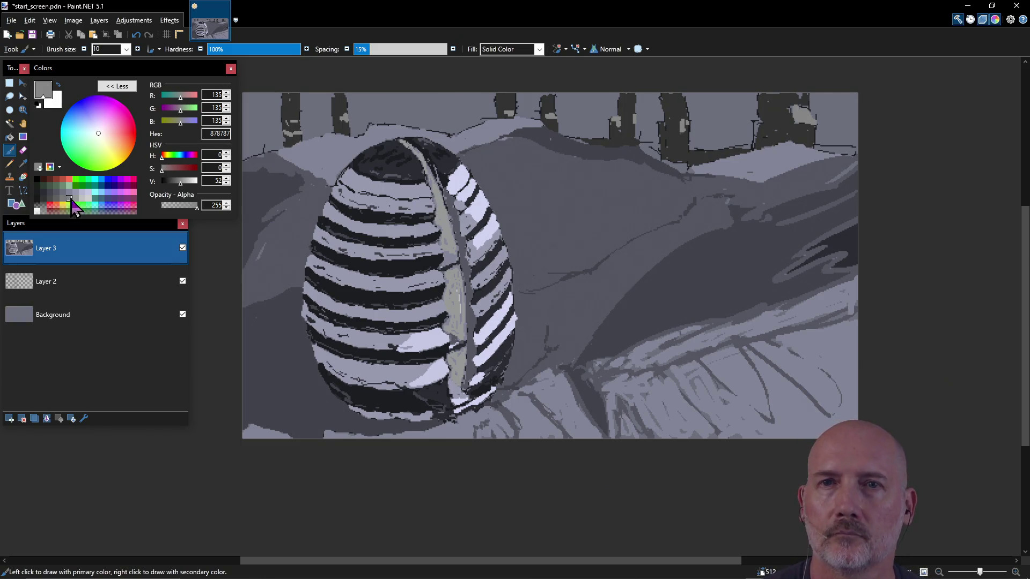
click(82, 186)
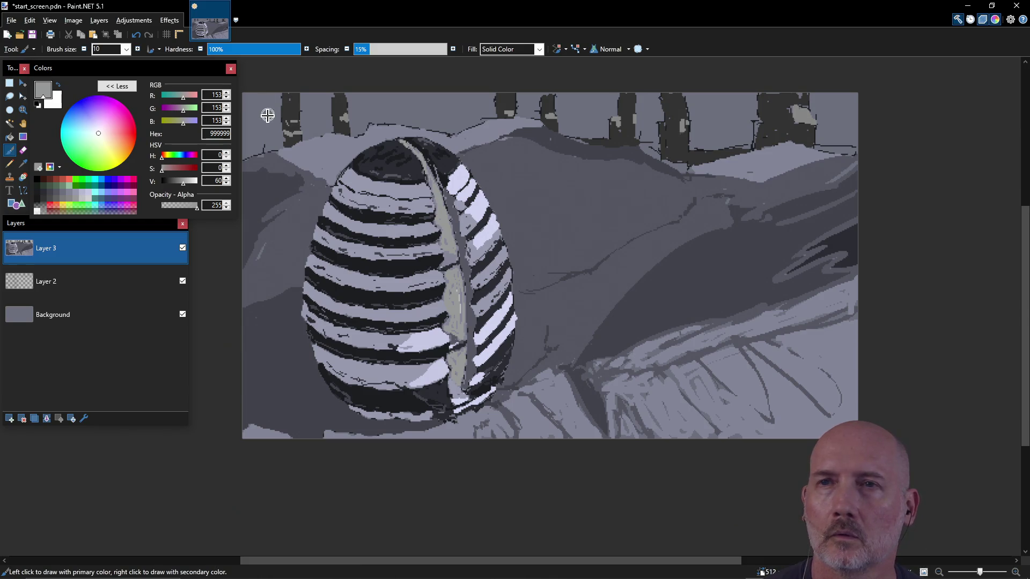
- Flood-fill the six sky gaps between the tree columns with light grey 999999
key(f)
click(259, 116)
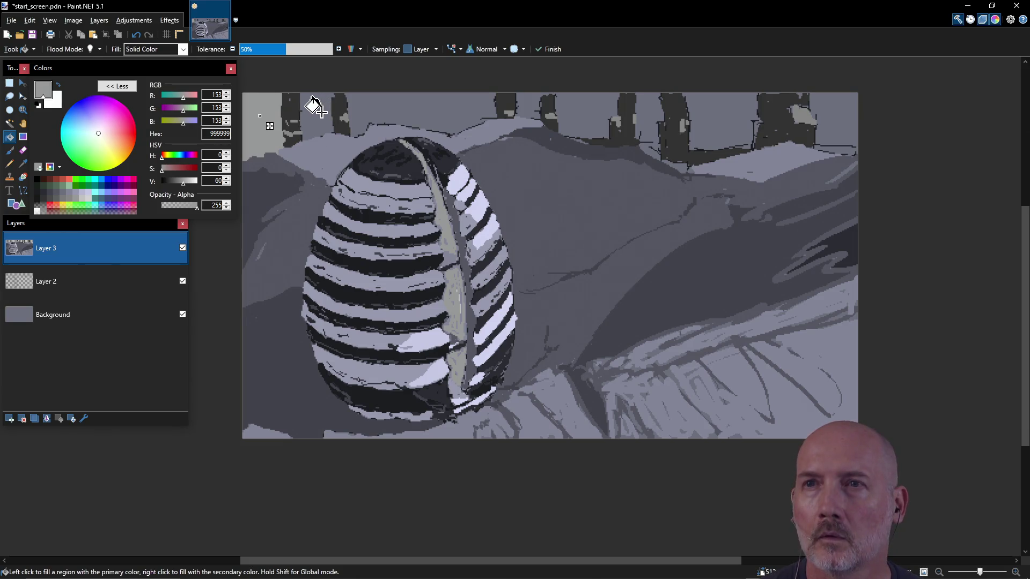
click(384, 107)
click(532, 107)
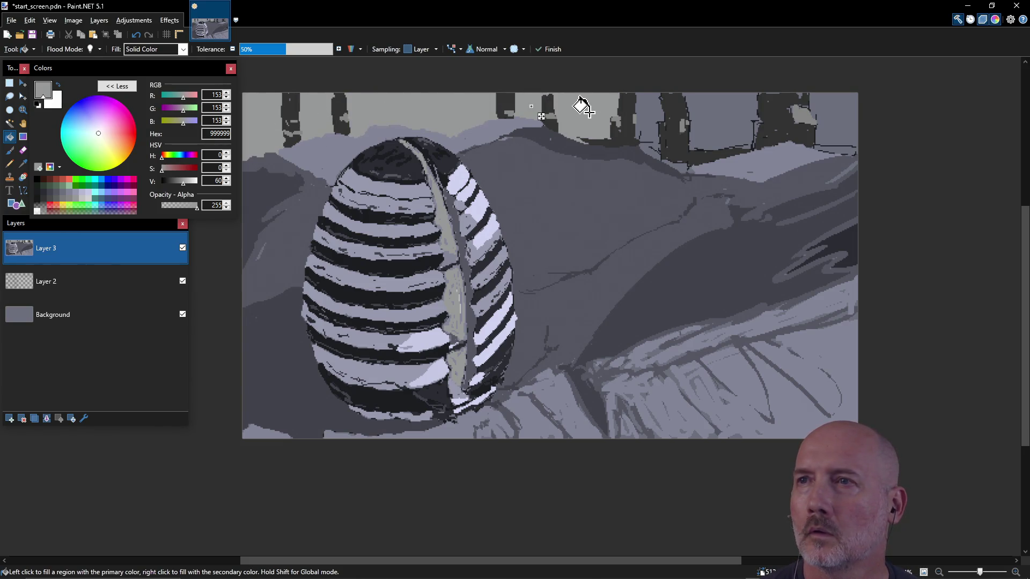
click(652, 119)
click(709, 116)
click(837, 119)
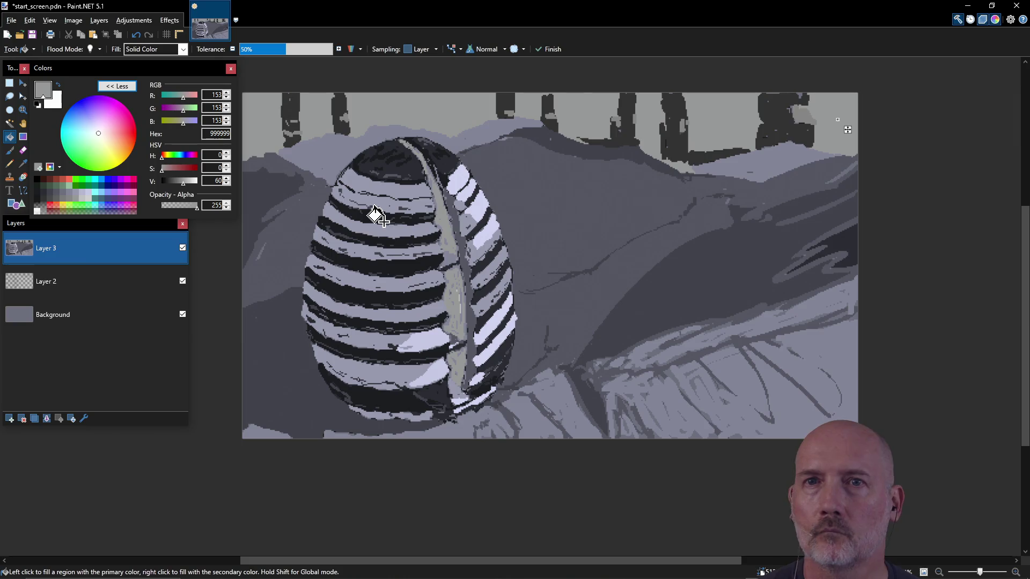
- Sample dark grey 333333 and paint along the tree base and the right tree's top
click(23, 162)
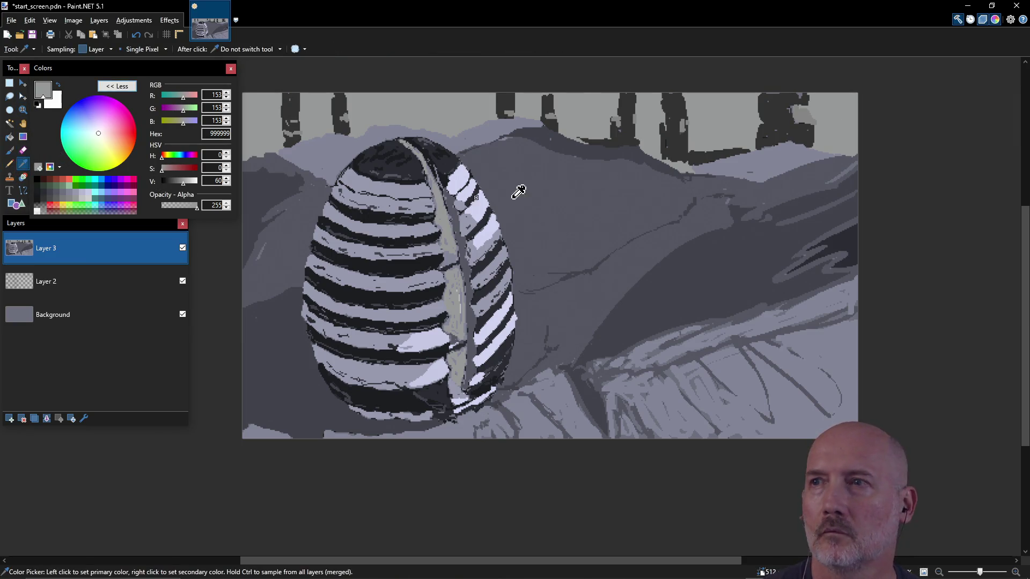
click(680, 151)
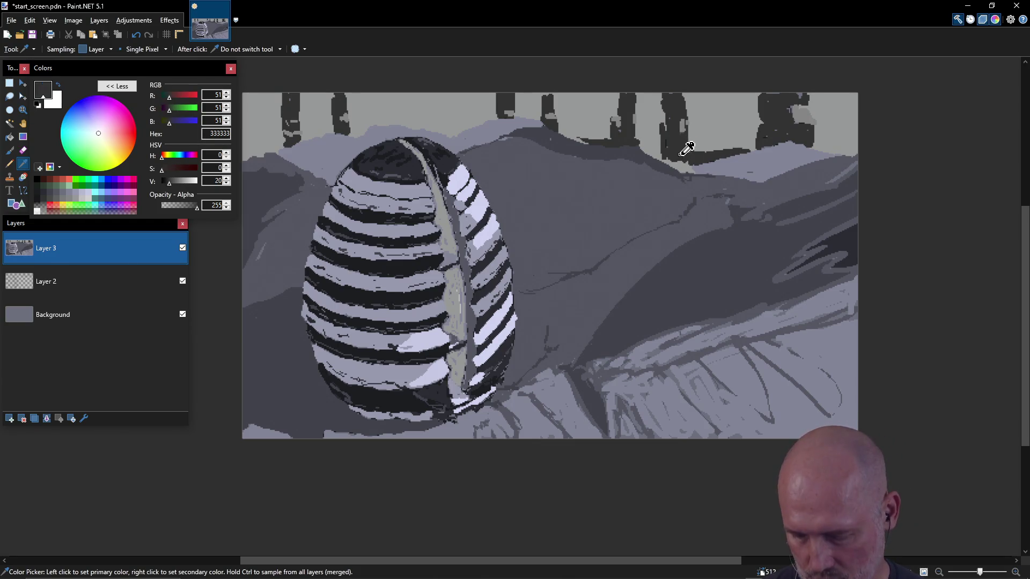
key(b)
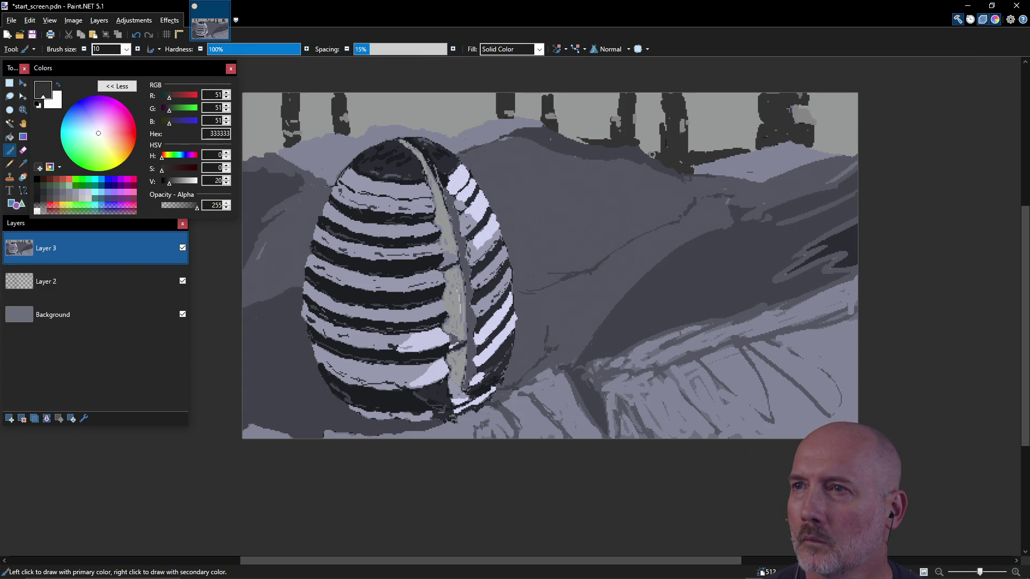
drag(659, 156, 687, 151)
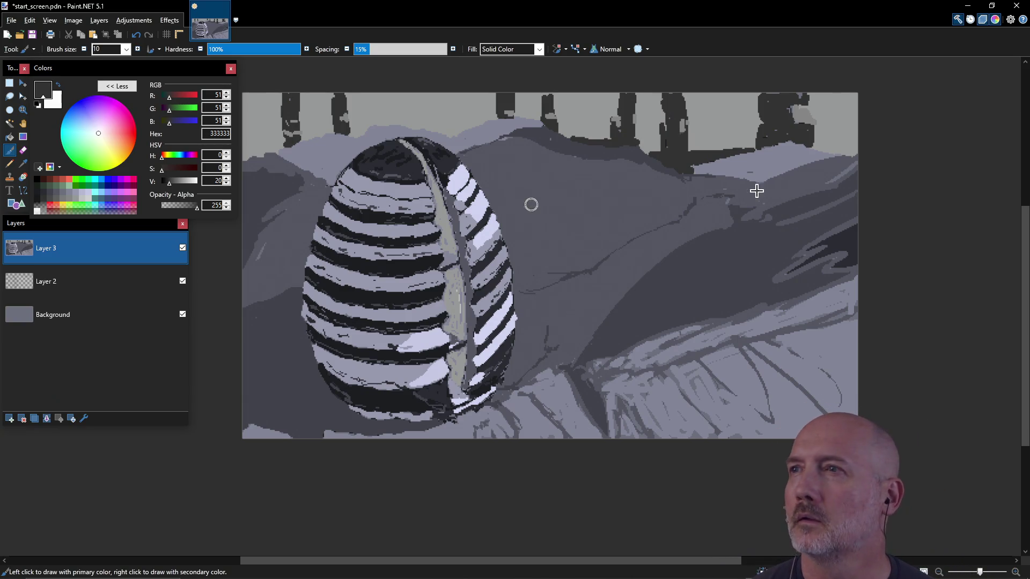
drag(803, 124, 804, 127)
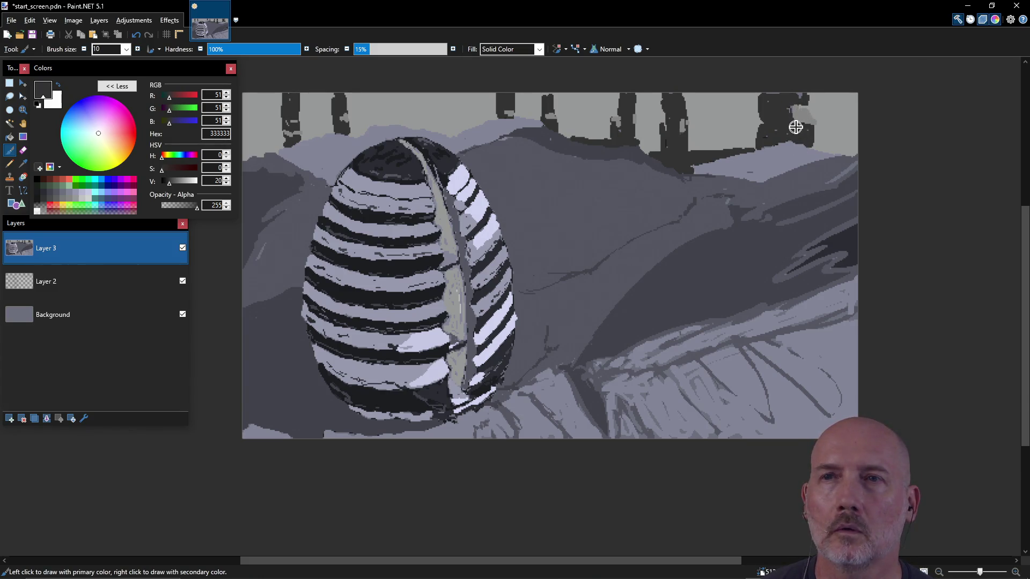
- Add 878787 and pale D1D1D1 highlights beside the left tree and on the right tree
click(81, 199)
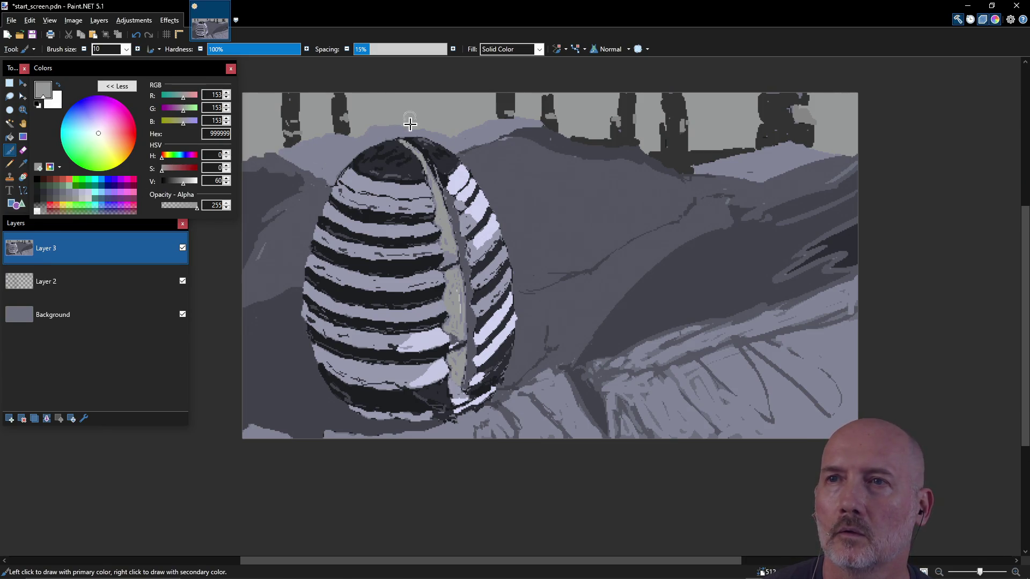
click(75, 198)
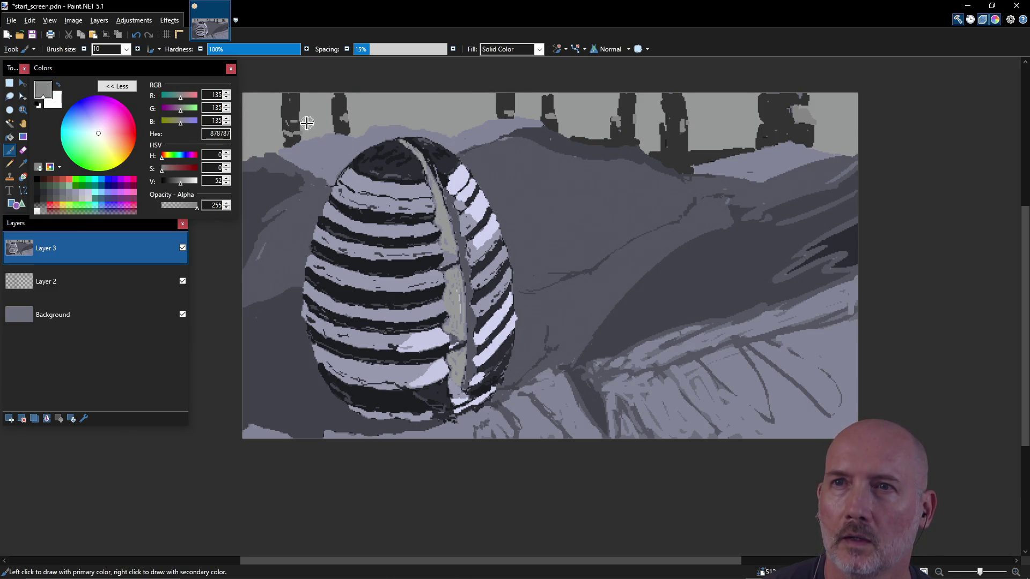
drag(273, 138, 277, 125)
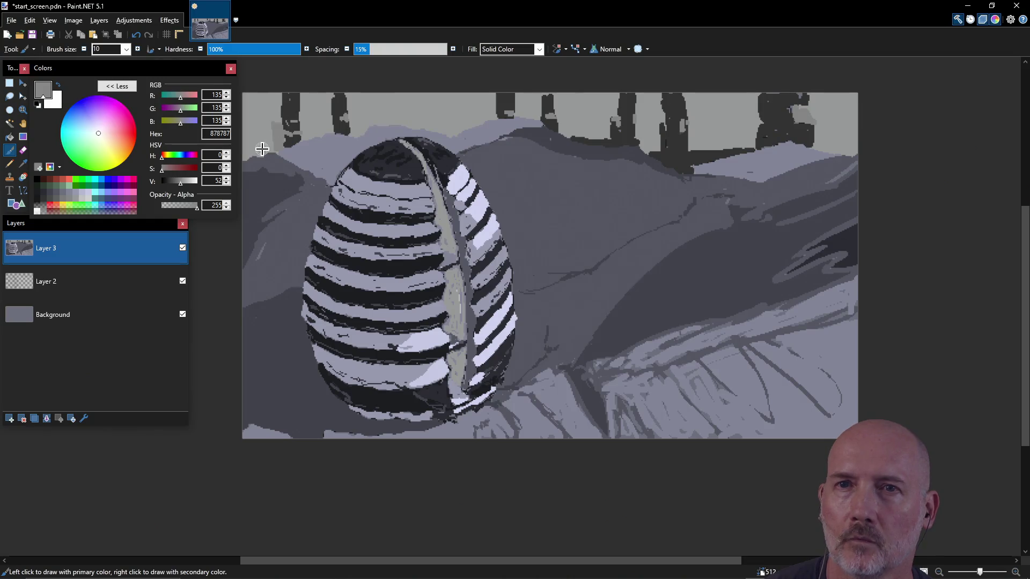
click(91, 203)
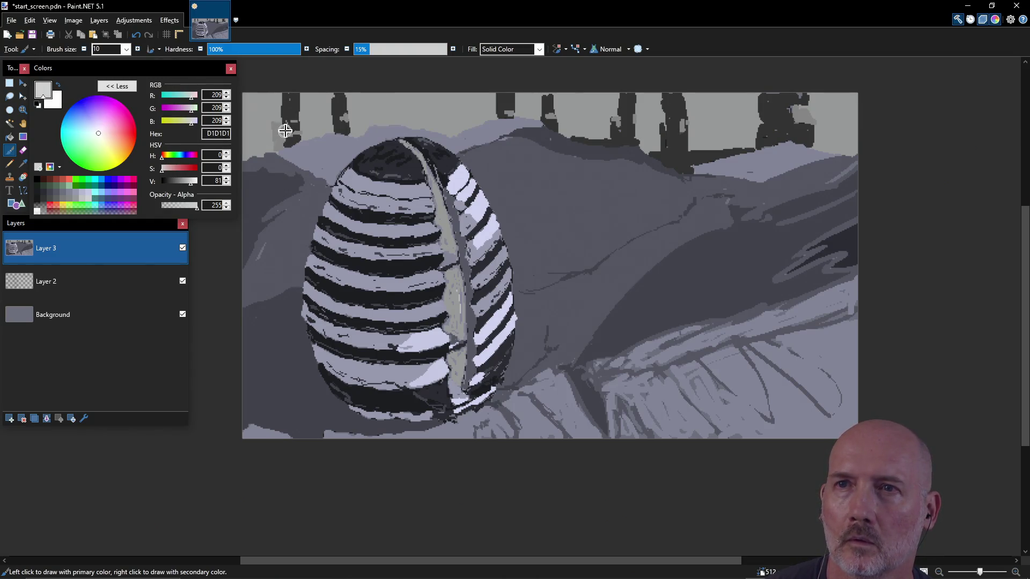
drag(288, 133, 298, 131)
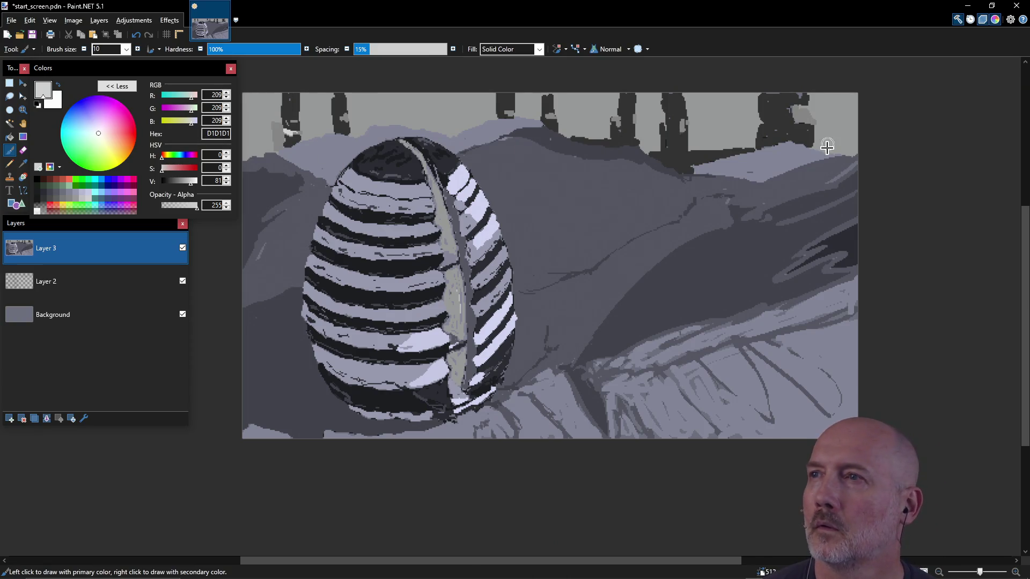
drag(795, 115, 802, 113)
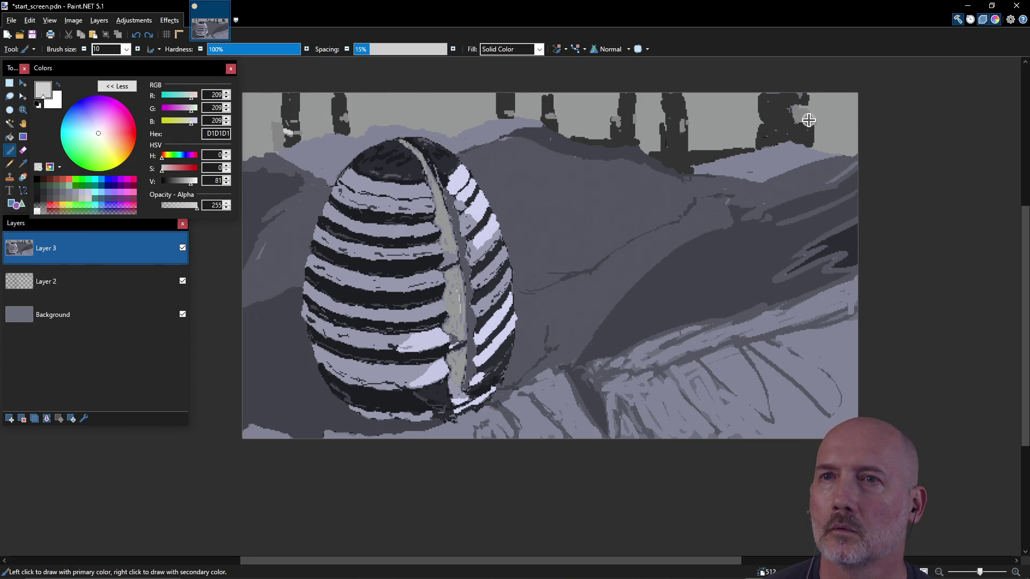
- Sample 878787 grey and paint strokes into the sky between the left-hand trees
key(k)
click(291, 110)
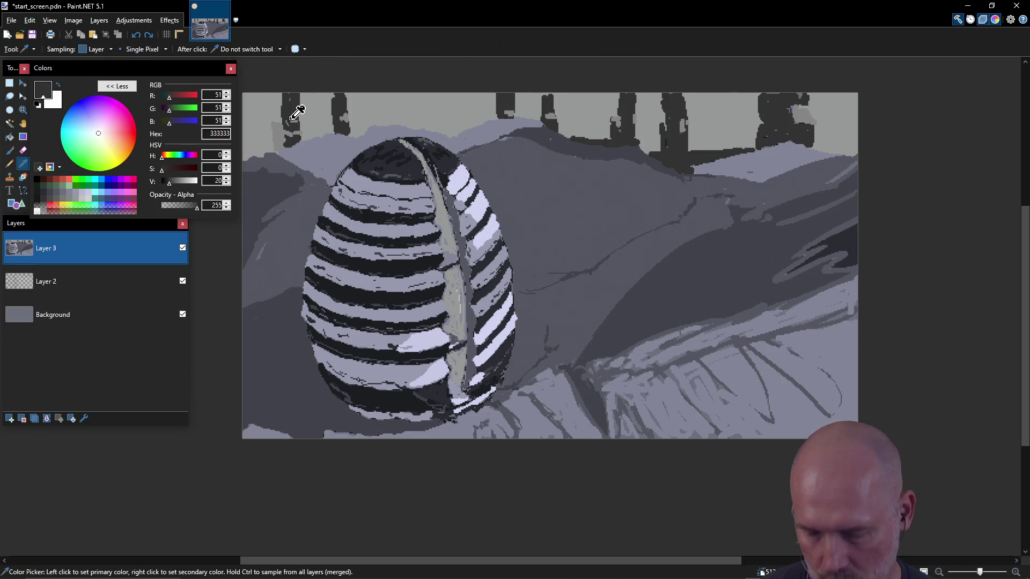
key(b)
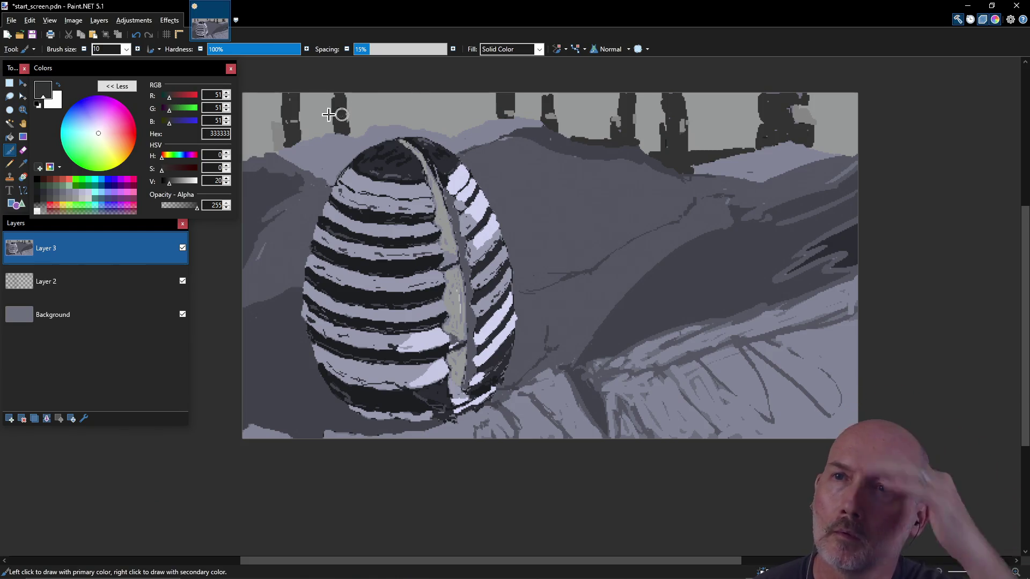
key(k)
click(284, 131)
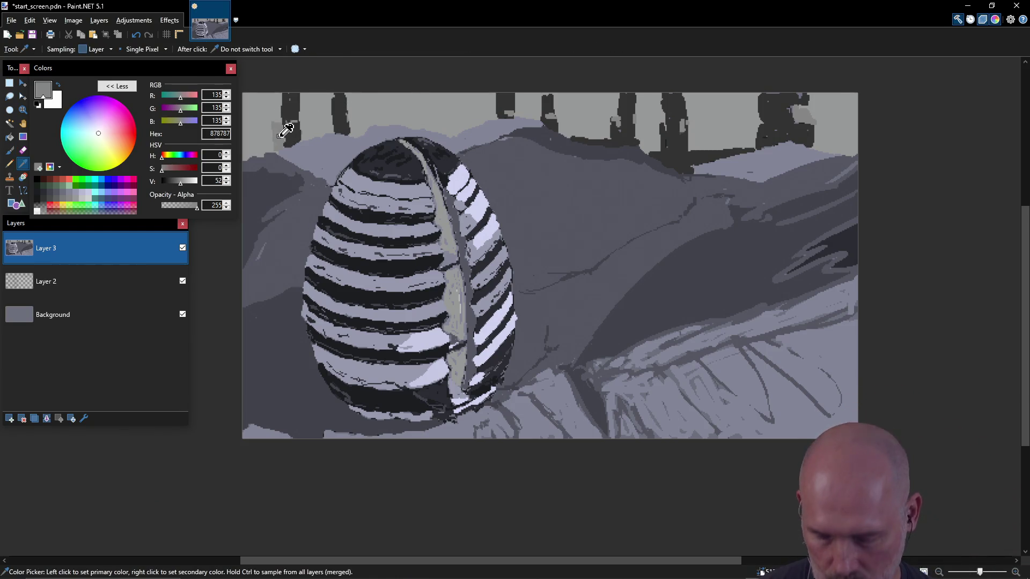
key(b)
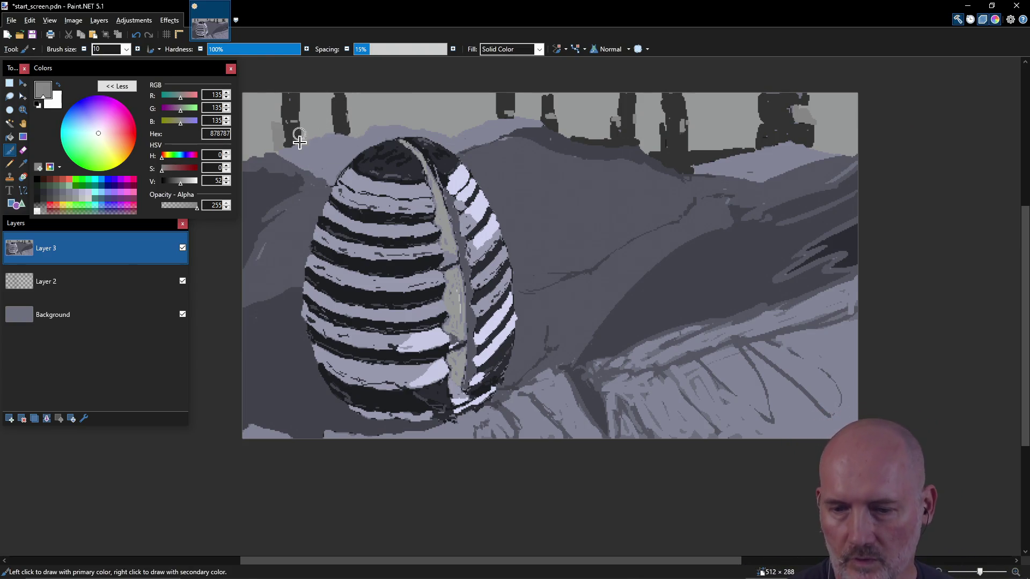
mouse_move(318, 123)
mouse_down()
mouse_move(328, 122)
mouse_move(318, 133)
mouse_up()
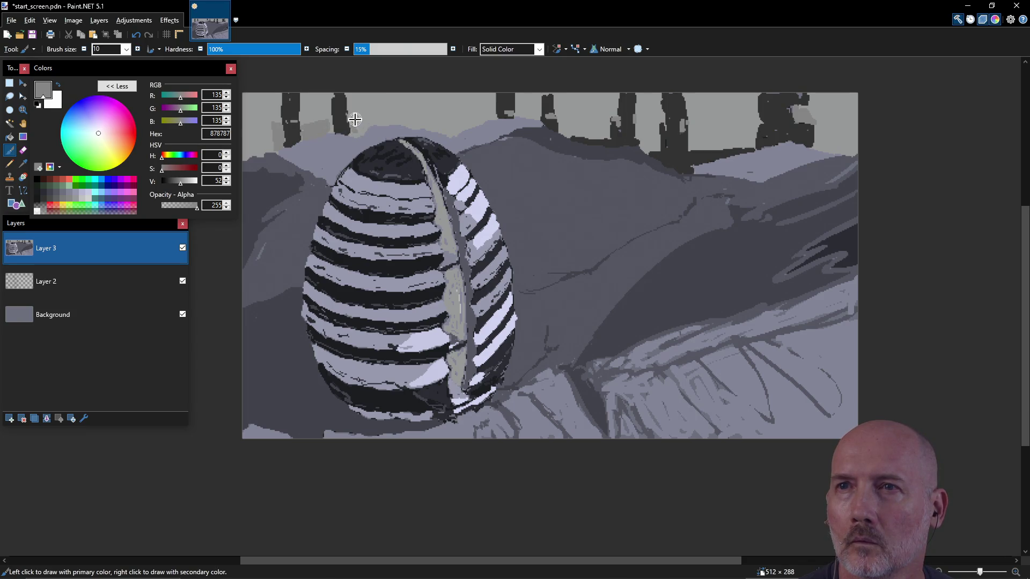
drag(352, 119, 387, 111)
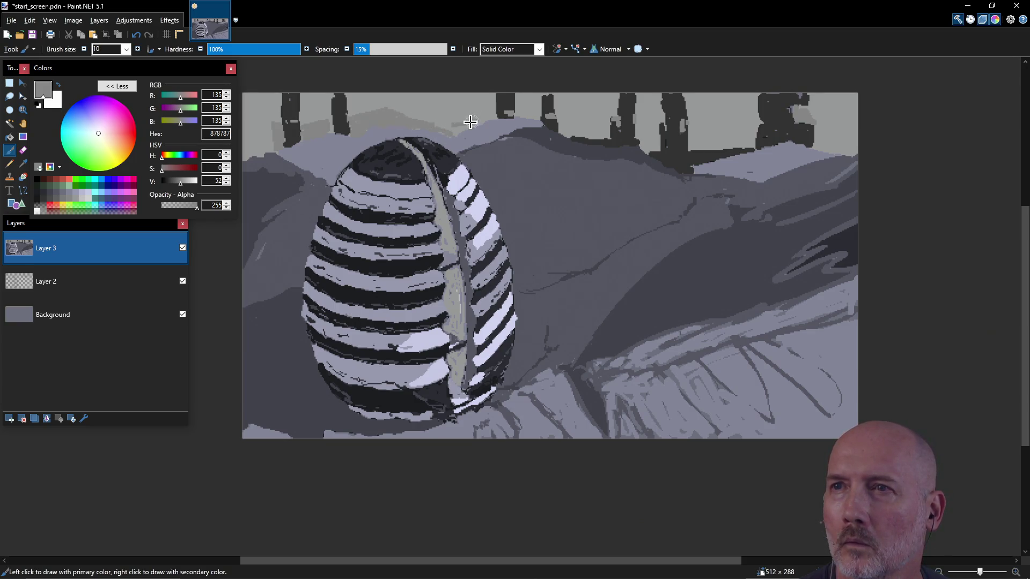
- Brush 878787 grey into the sky gaps in the middle and upper right
drag(494, 103, 487, 112)
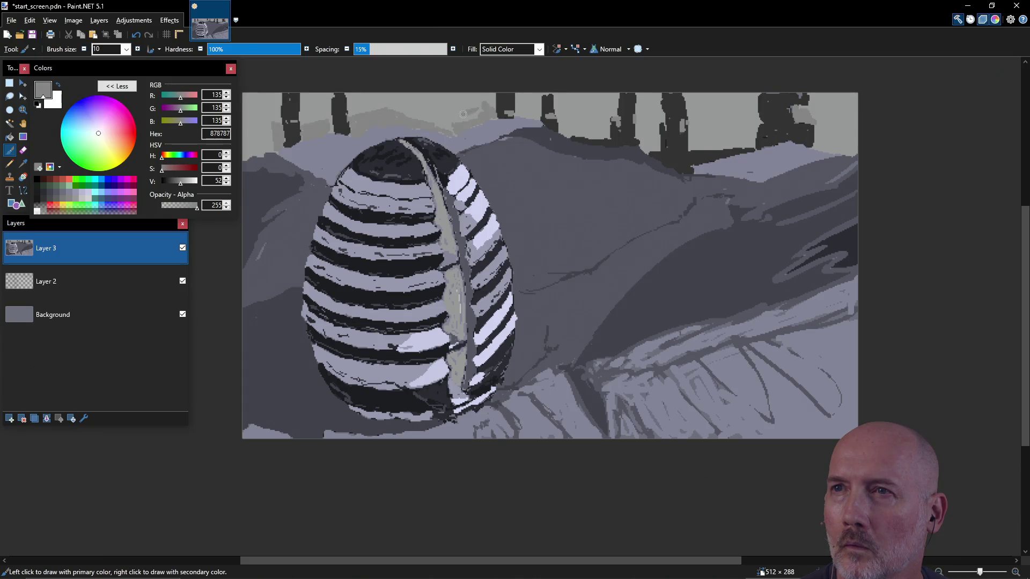
mouse_move(542, 104)
mouse_down()
mouse_move(519, 108)
mouse_move(602, 134)
mouse_up()
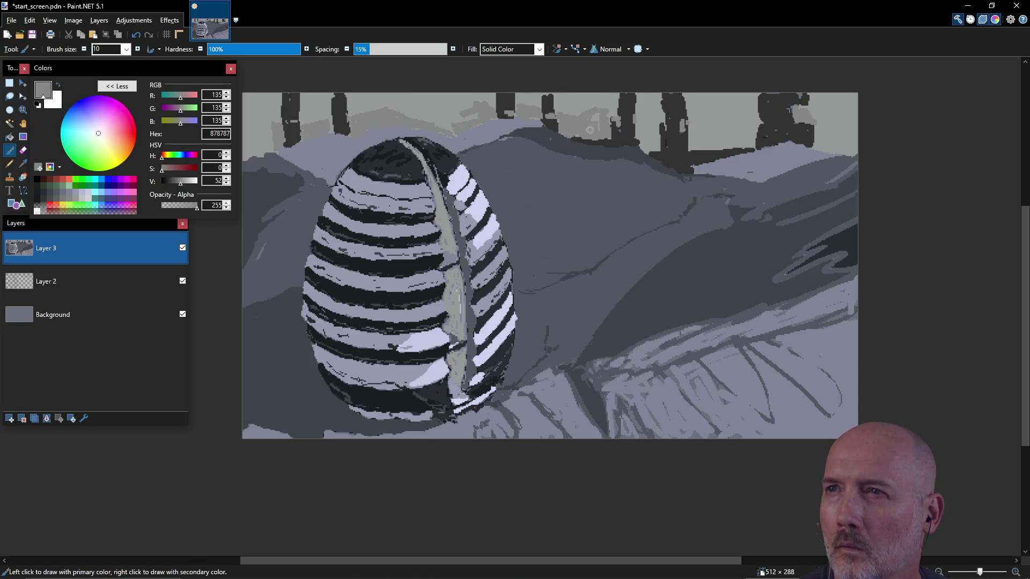
drag(651, 123, 651, 145)
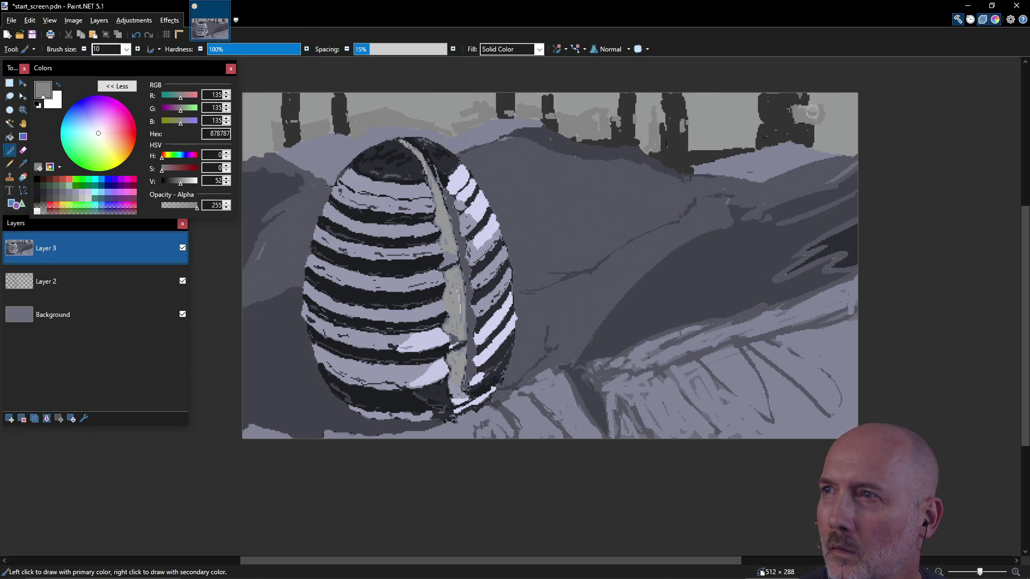
mouse_move(824, 114)
mouse_down()
mouse_move(846, 99)
mouse_move(858, 107)
mouse_up()
mouse_move(840, 150)
mouse_down()
mouse_move(818, 142)
mouse_move(824, 105)
mouse_move(847, 138)
mouse_up()
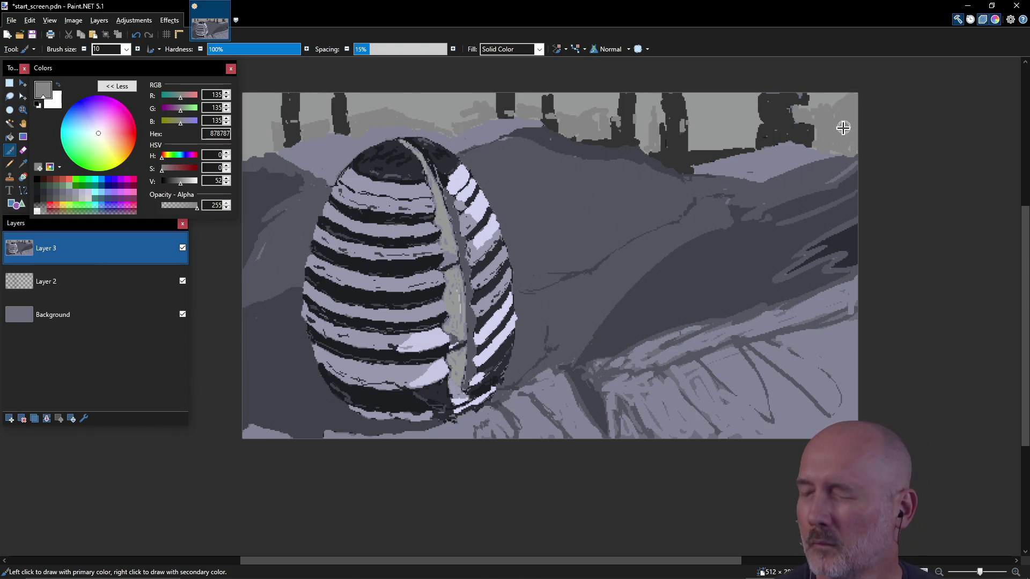
- Sample sky grey 999999 and cover the dark patch at the top right
key(k)
click(826, 98)
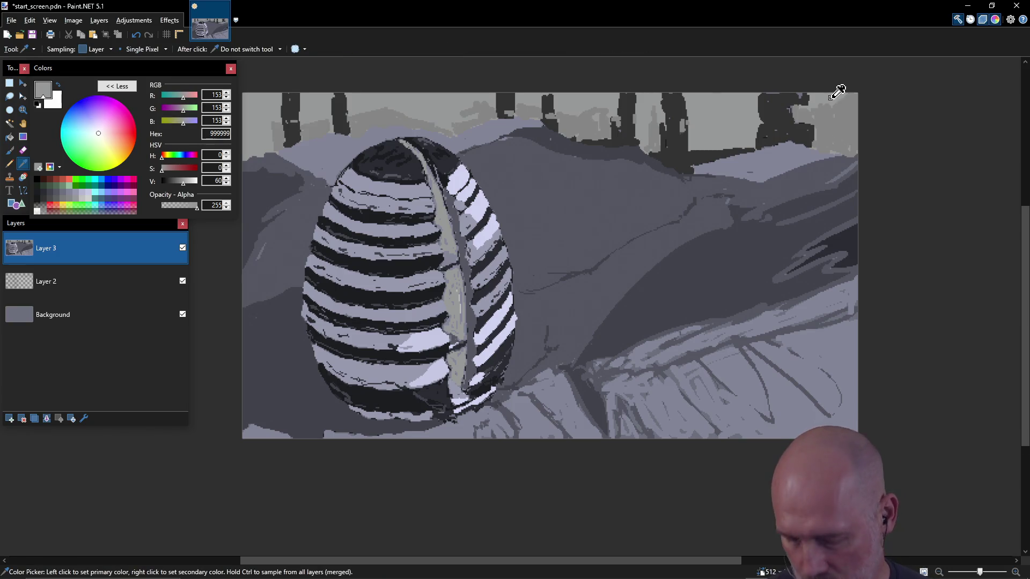
key(b)
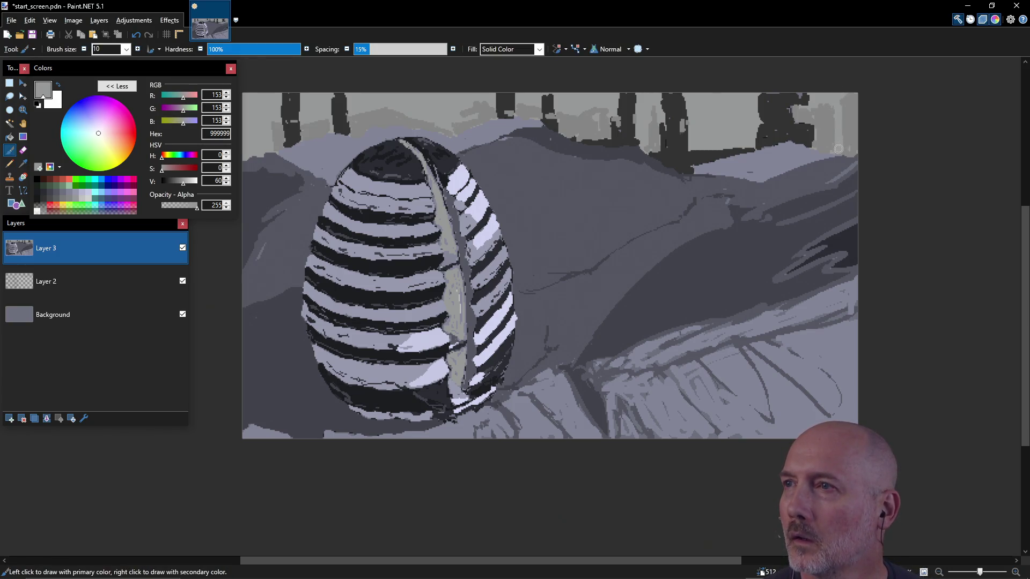
mouse_move(832, 140)
mouse_down()
mouse_move(831, 108)
mouse_move(816, 103)
mouse_move(816, 119)
mouse_up()
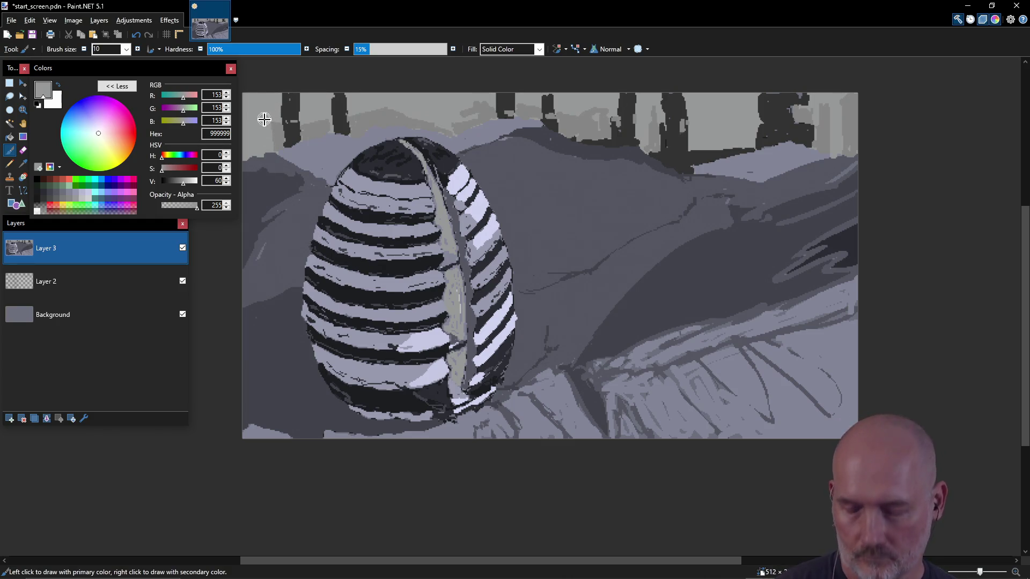
- Resample 878787 grey from the canvas and save start_screen.pdn
key(k)
click(285, 132)
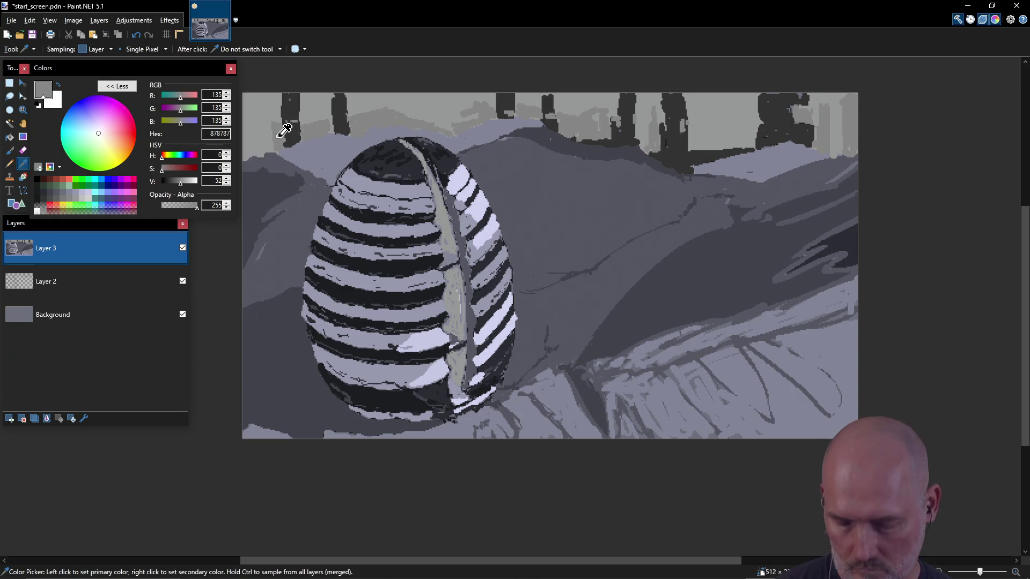
key(b)
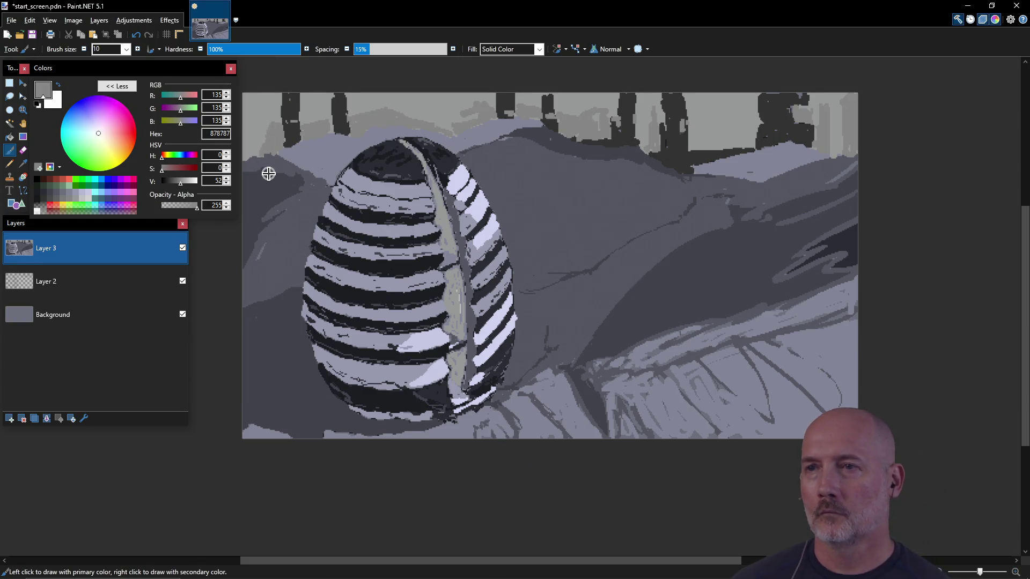
key(ctrl+s)
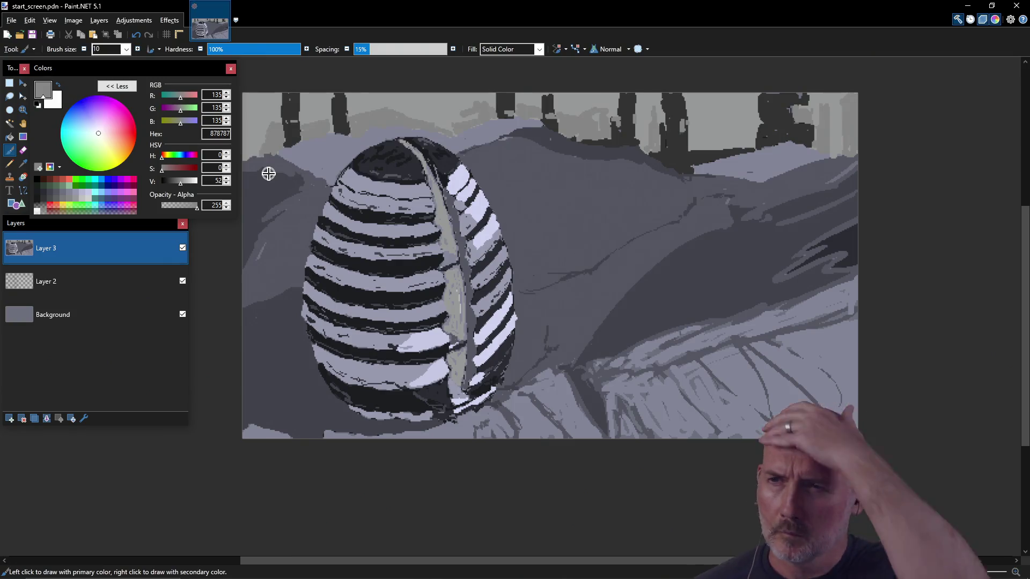